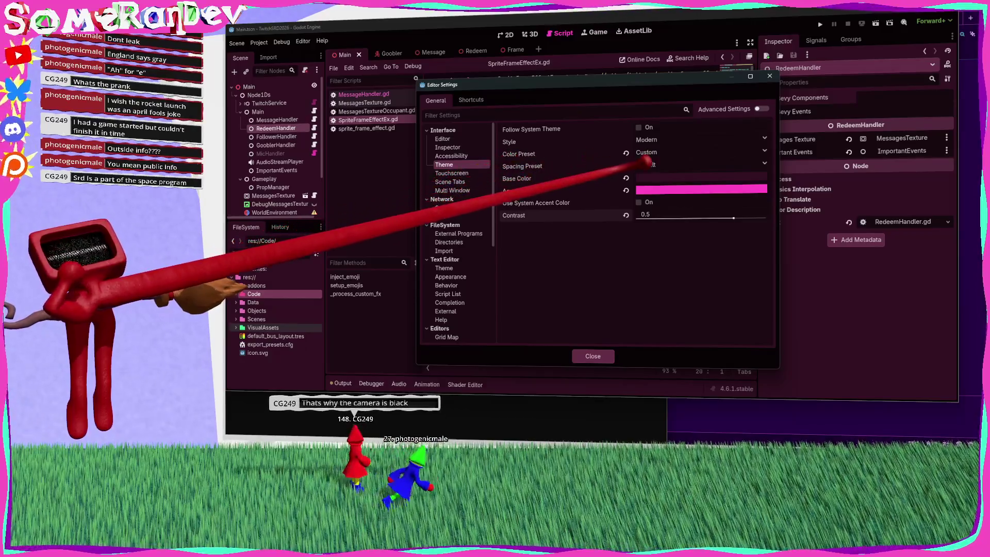
Step: Leave the editor spacing preset at Default and close Editor Settings
left_click(658, 188)
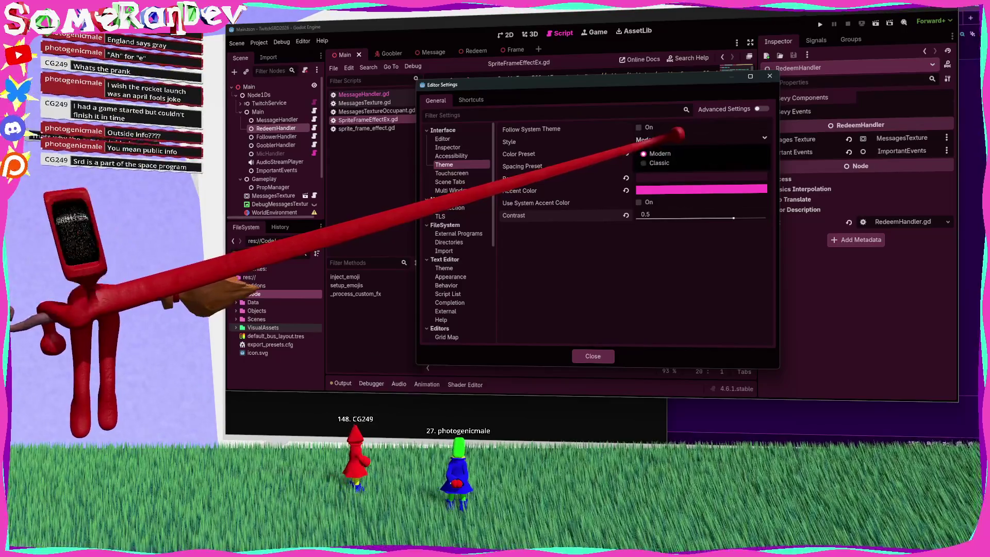
left_click(651, 164)
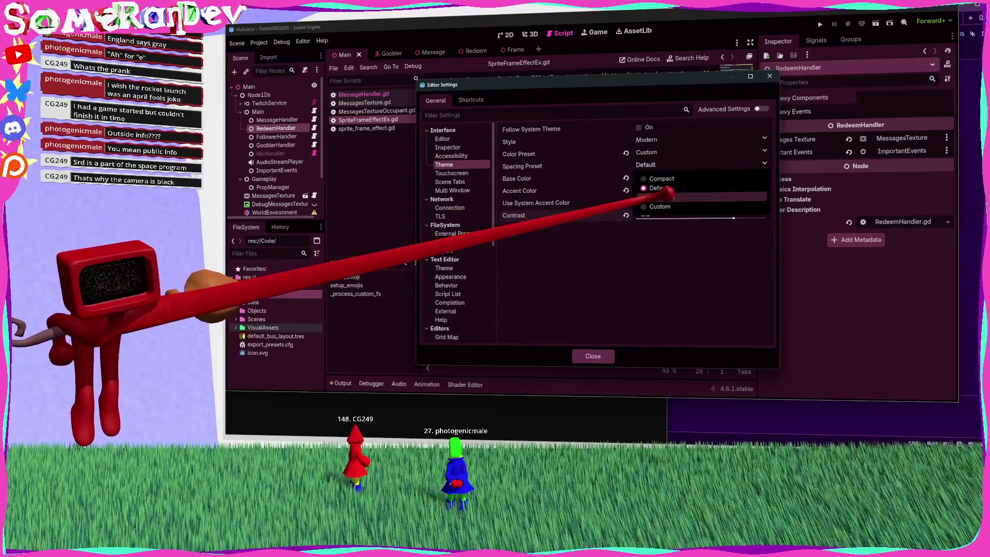
left_click(668, 178)
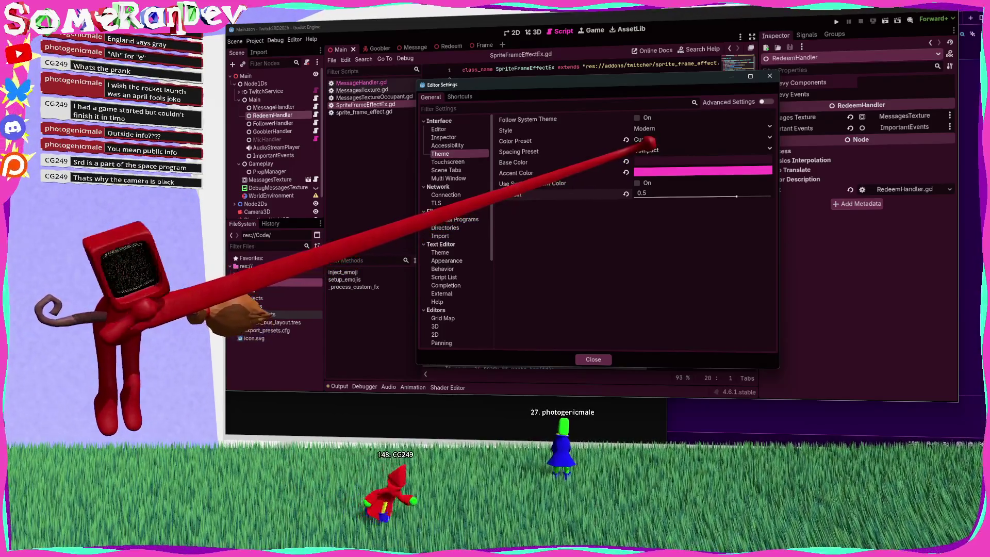
left_click(651, 150)
left_click(652, 168)
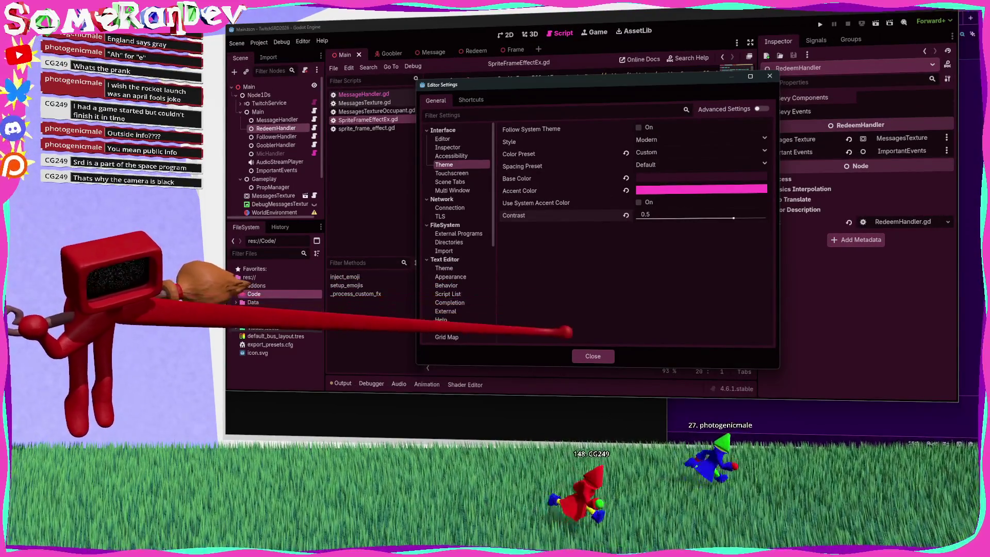
left_click(592, 356)
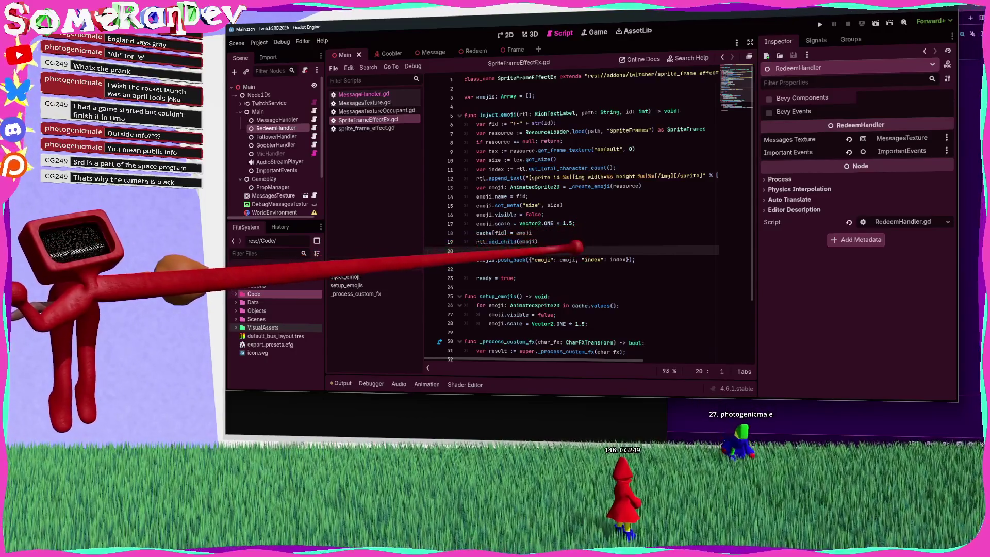
Step: Close all open scripts from the script list's context menu
left_click(570, 223)
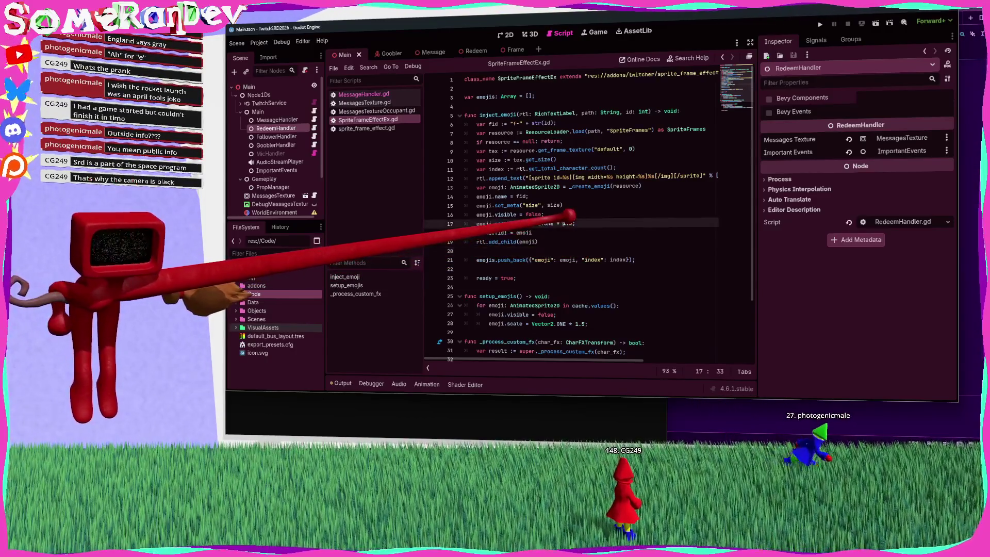
scroll(570, 215, "up", 4, "ctrl")
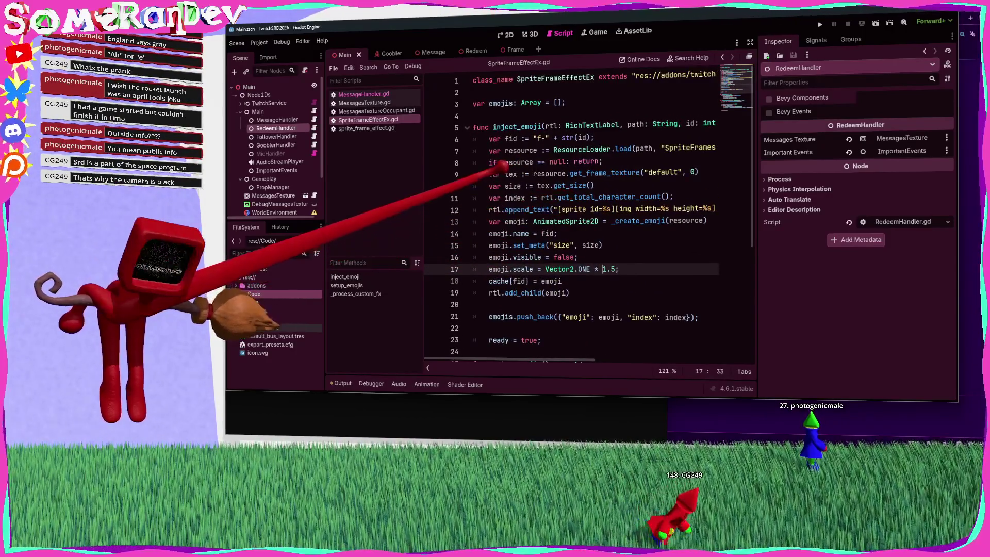
right_click(361, 91)
left_click(351, 95)
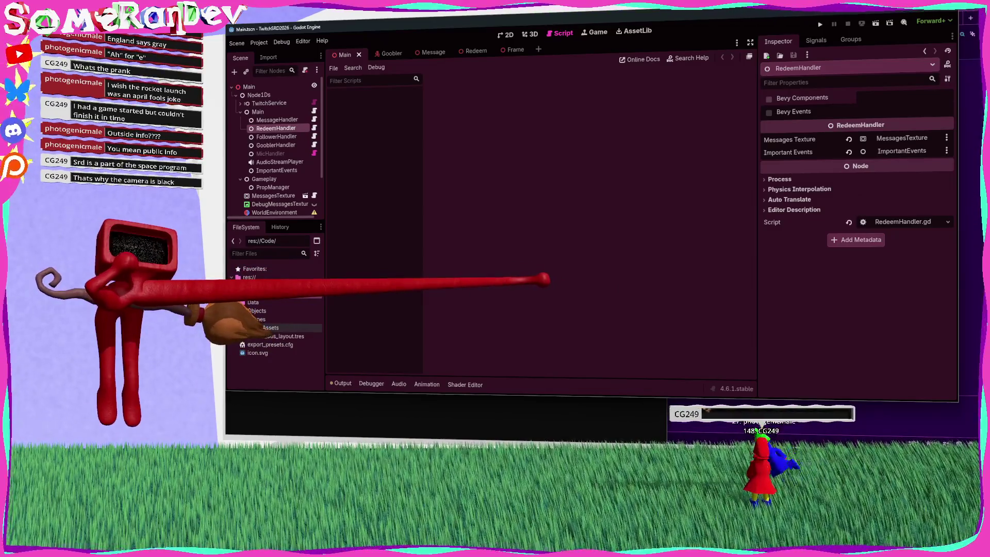
Step: Expand Code > GDScript > VTuber in the FileSystem dock and open PoseHandler.gd
double_click(258, 293)
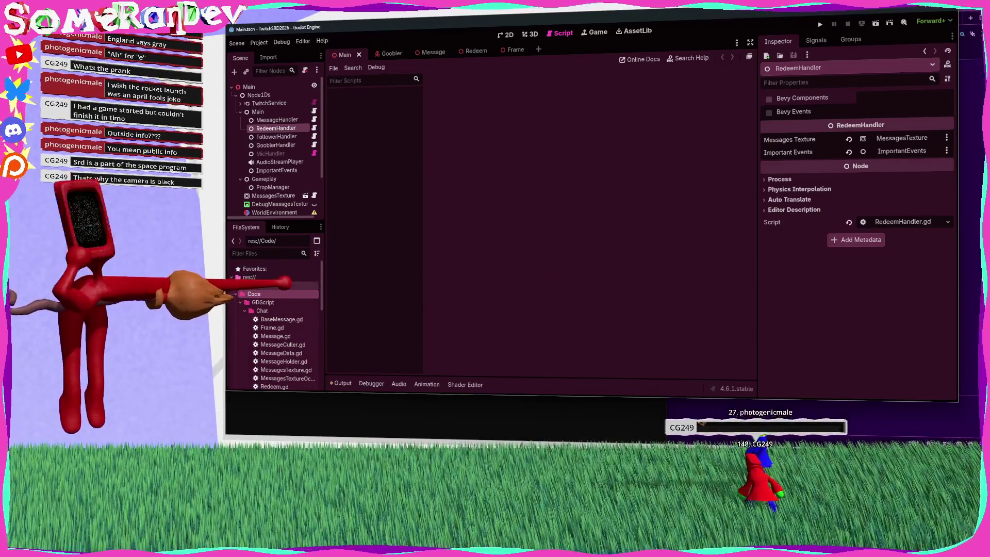
scroll(281, 281, "down", 1)
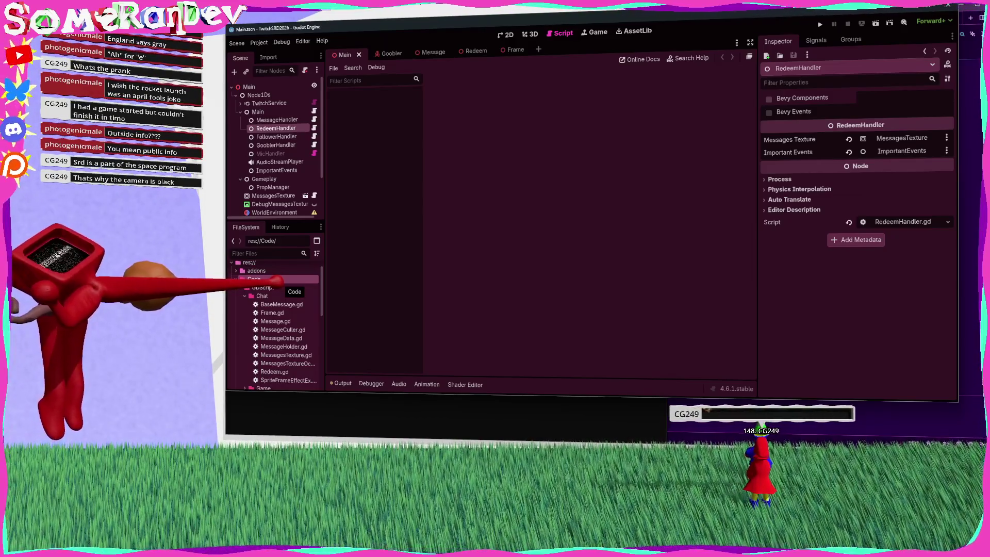
scroll(271, 305, "down", 5)
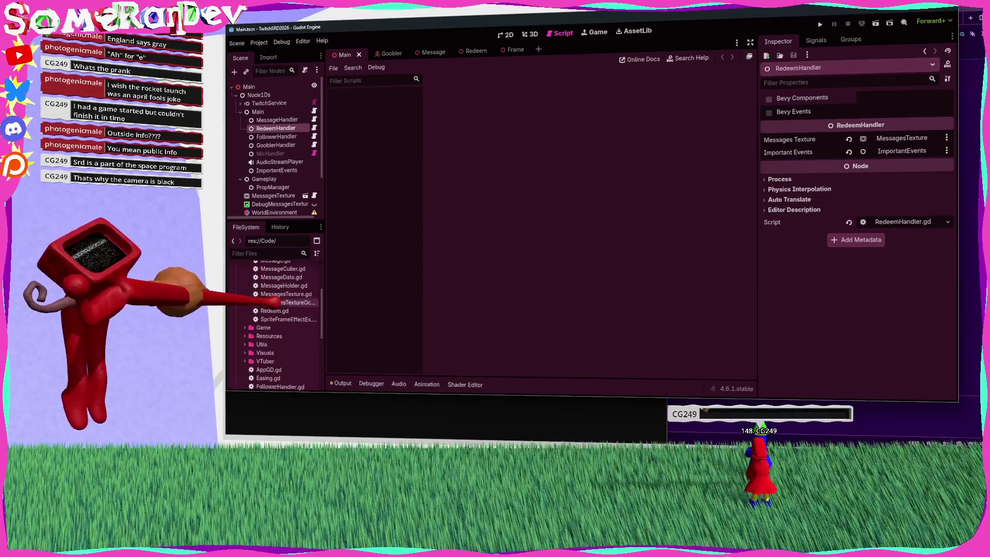
double_click(264, 346)
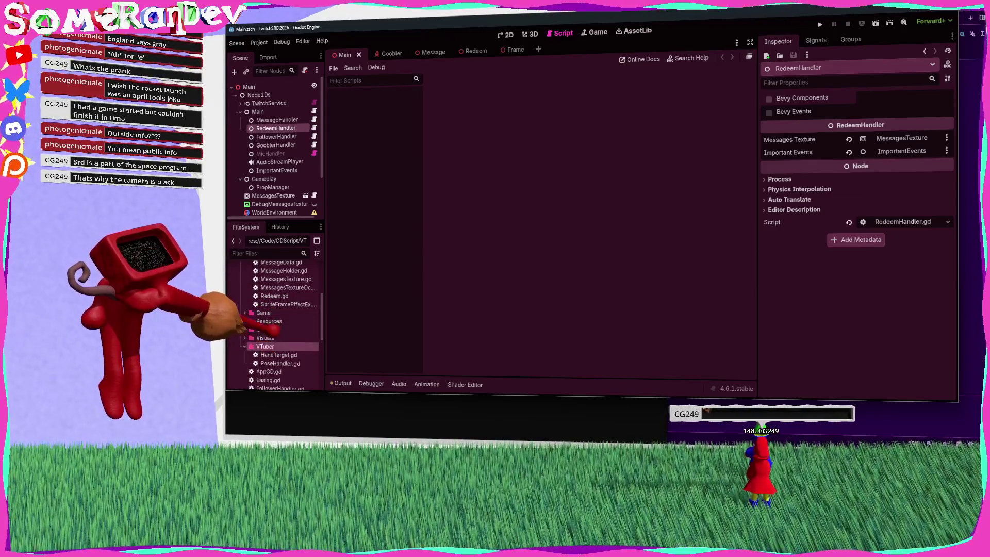
scroll(273, 330, "down", 3)
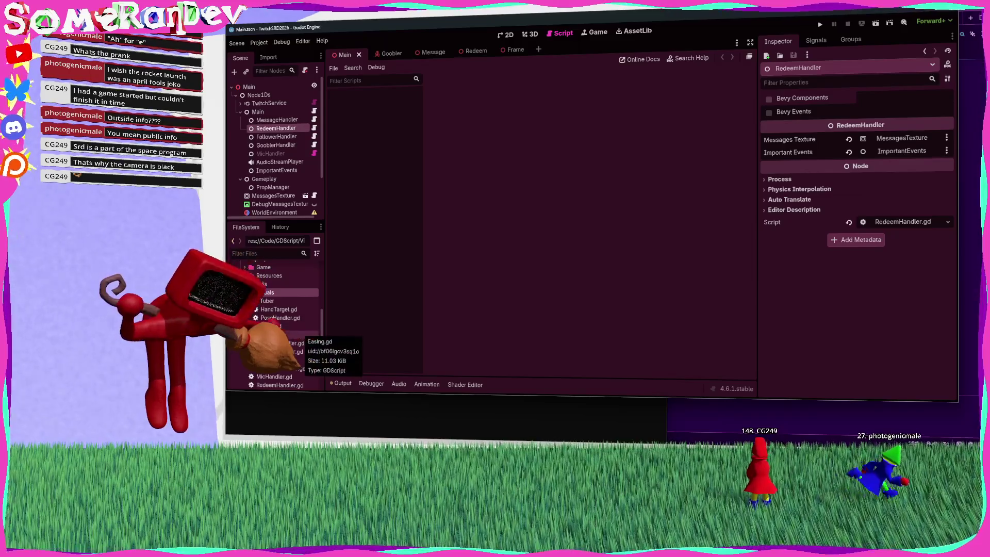
scroll(279, 330, "down", 3)
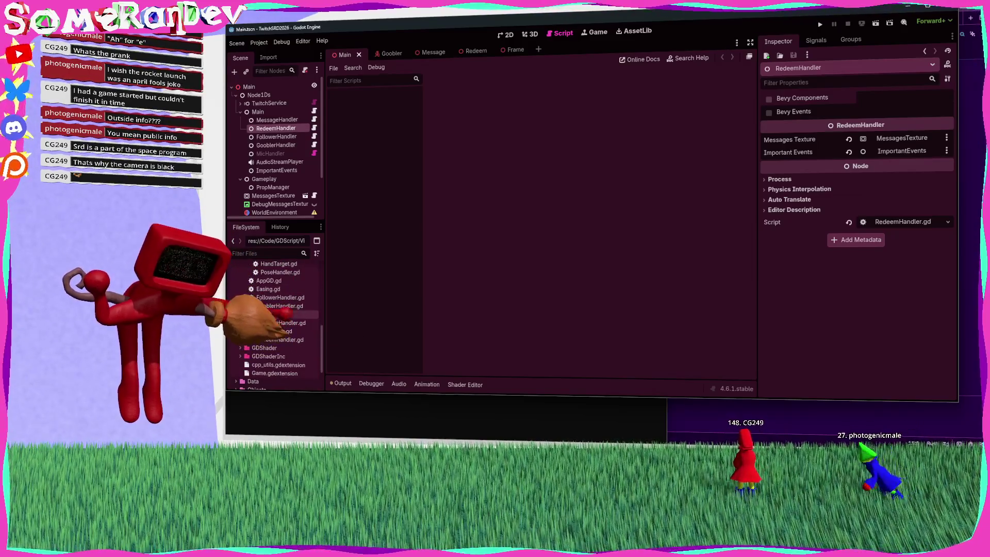
scroll(273, 319, "up", 2)
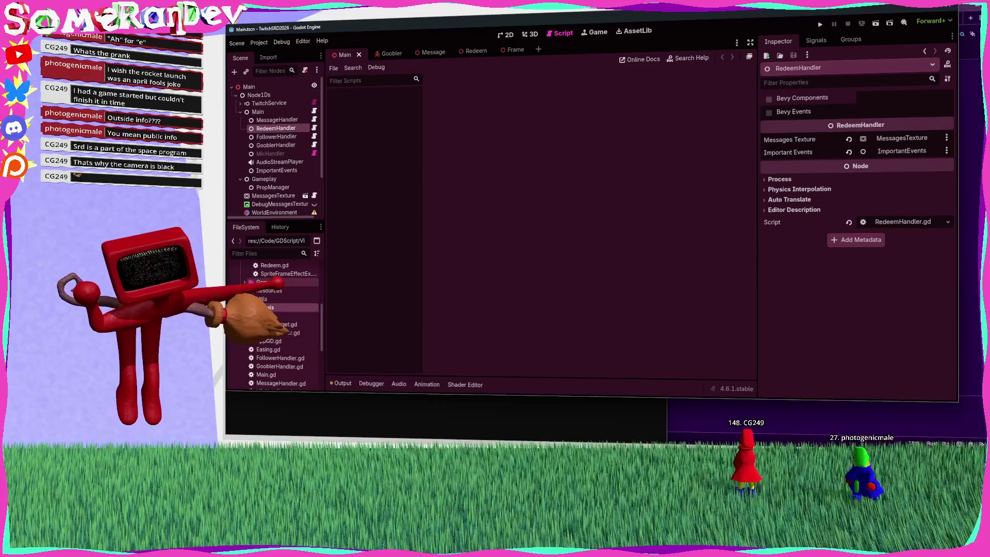
left_click(264, 282)
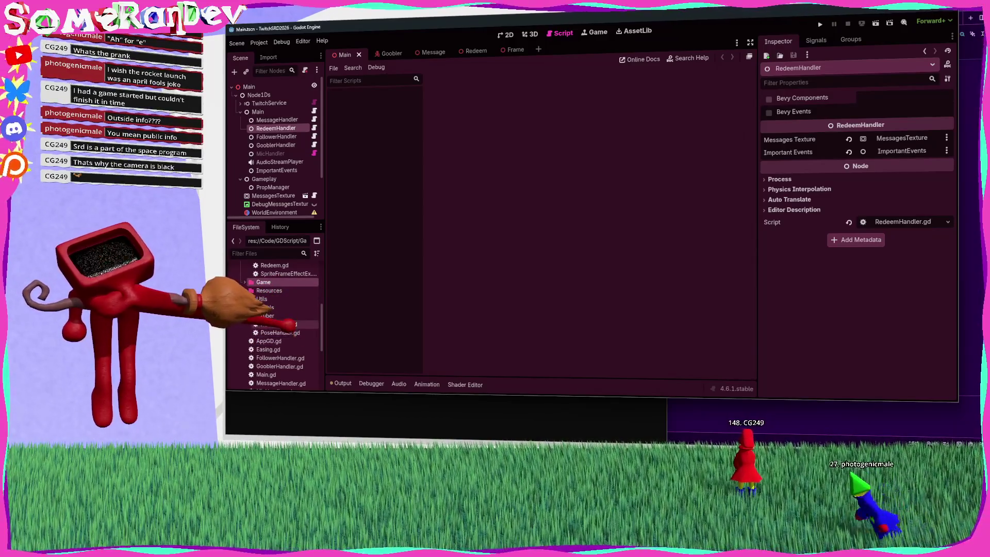
double_click(276, 333)
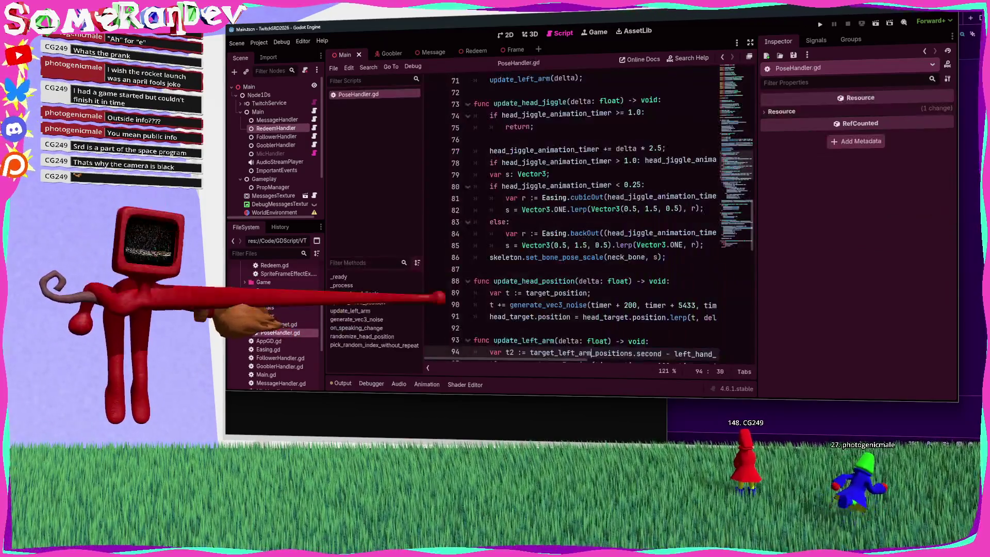
Step: Hide the side panels and search PoseHandler.gd for 'head' to inspect update_head_jiggle
scroll(617, 228, "up", 6)
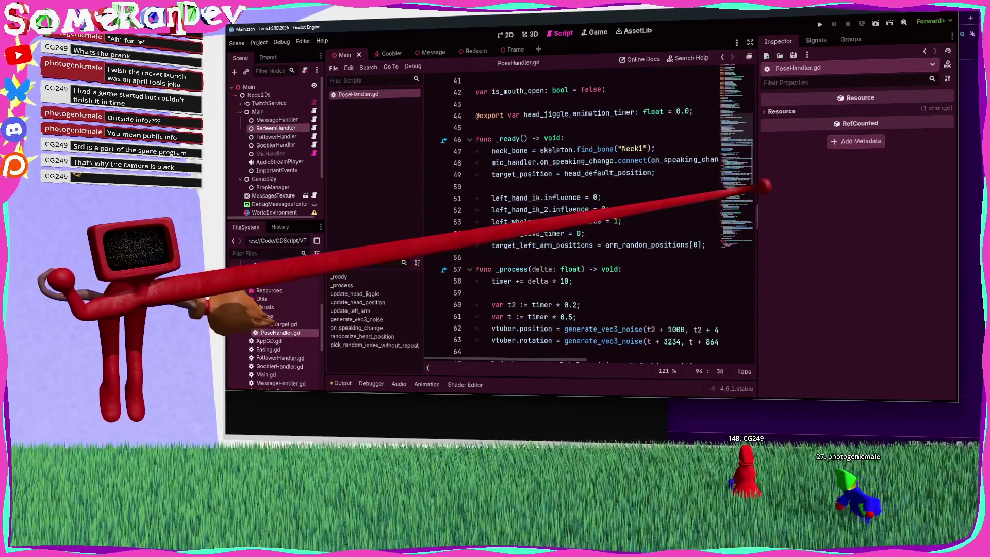
left_click(750, 43)
scroll(520, 206, "down", 6)
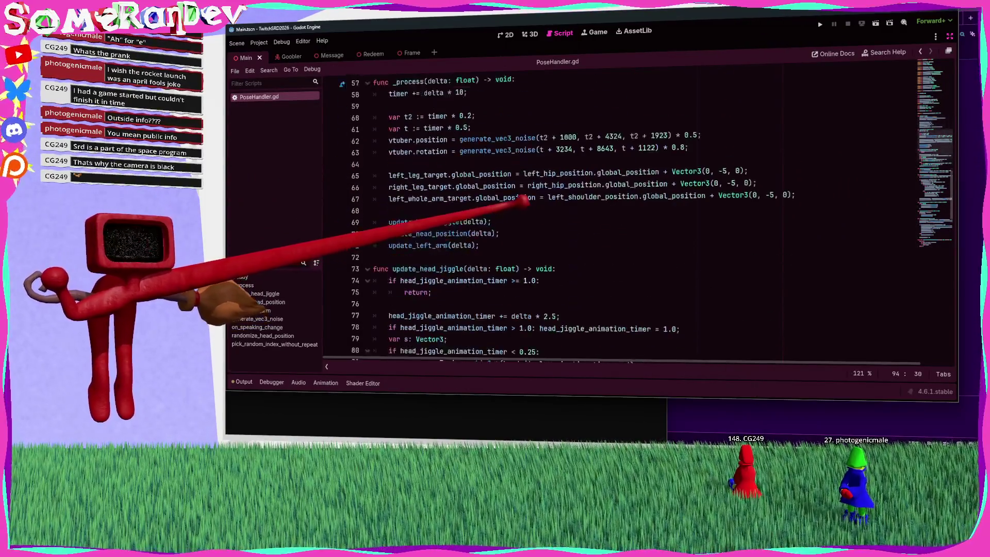
left_click(626, 204)
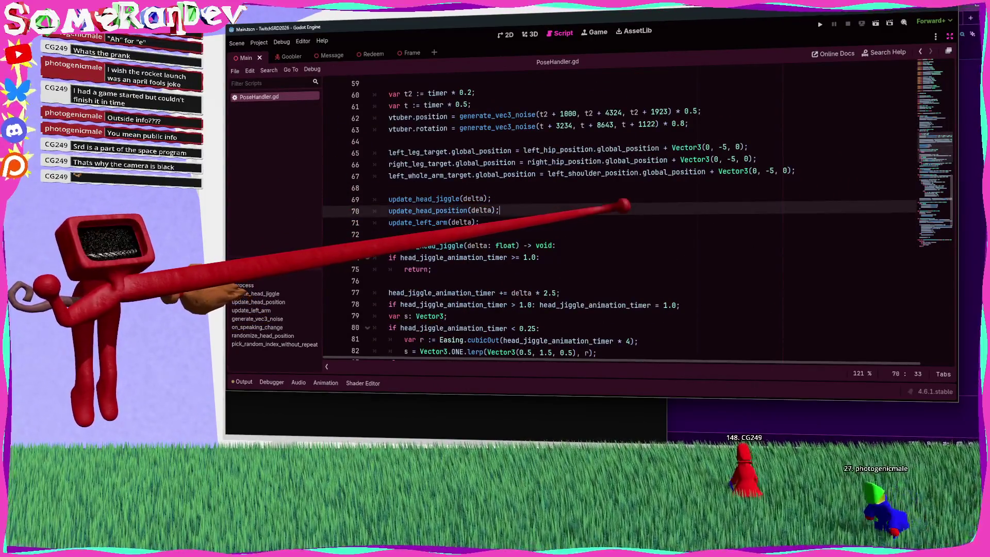
key("ctrl+f")
type("head")
double_click(456, 211)
scroll(469, 206, "down", 4)
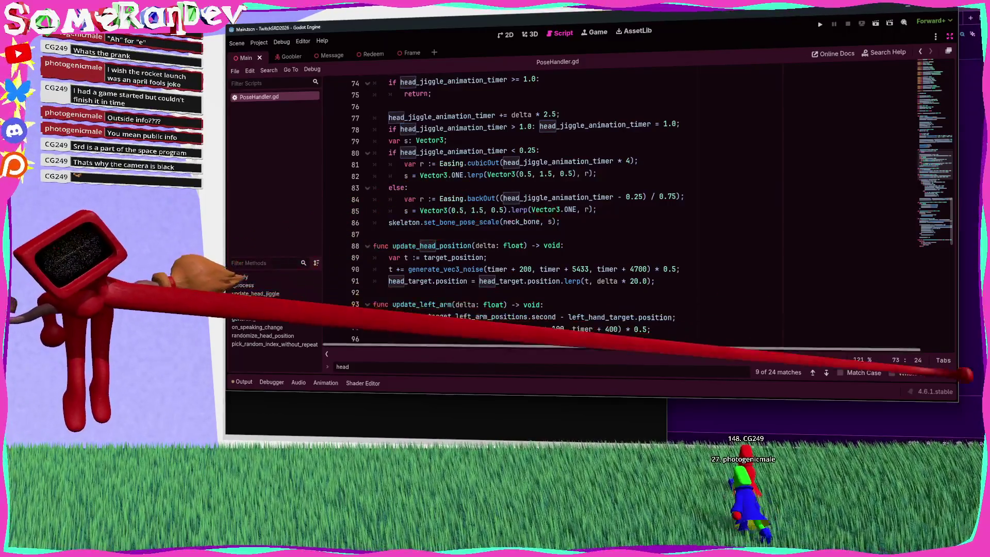
left_click(950, 372)
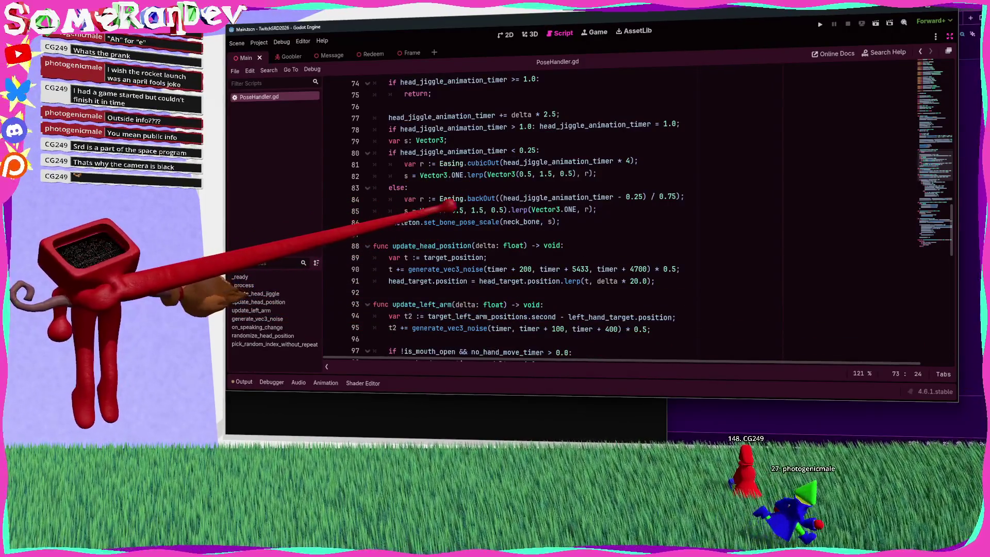
Step: Search the script for uses of head_jiggle_animation_timer
left_click(430, 210)
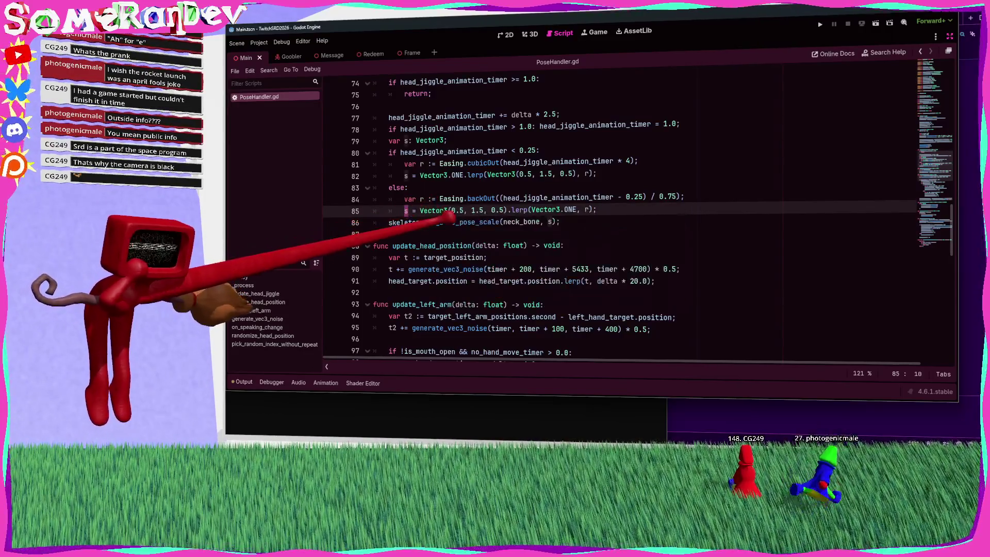
scroll(567, 217, "up", 4)
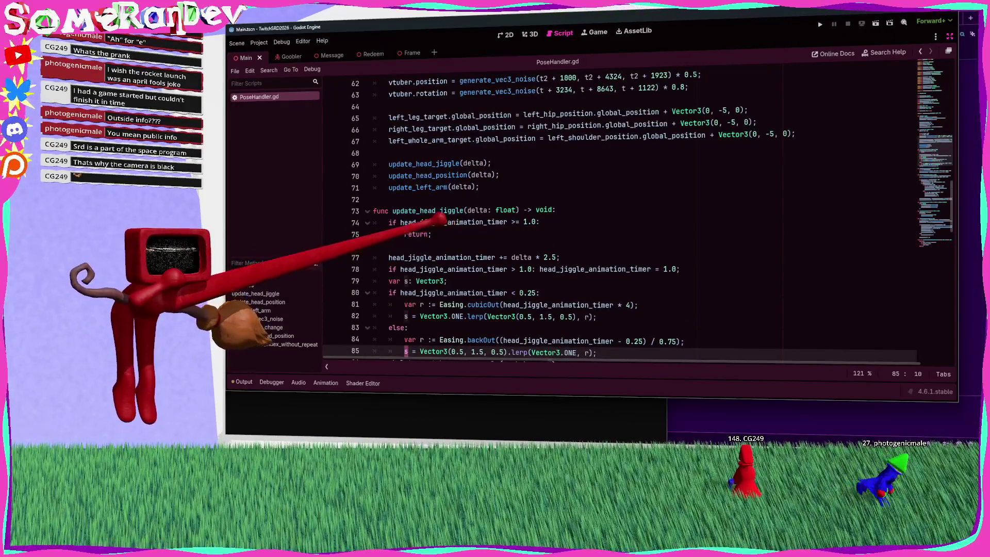
double_click(428, 210)
scroll(479, 216, "down", 2)
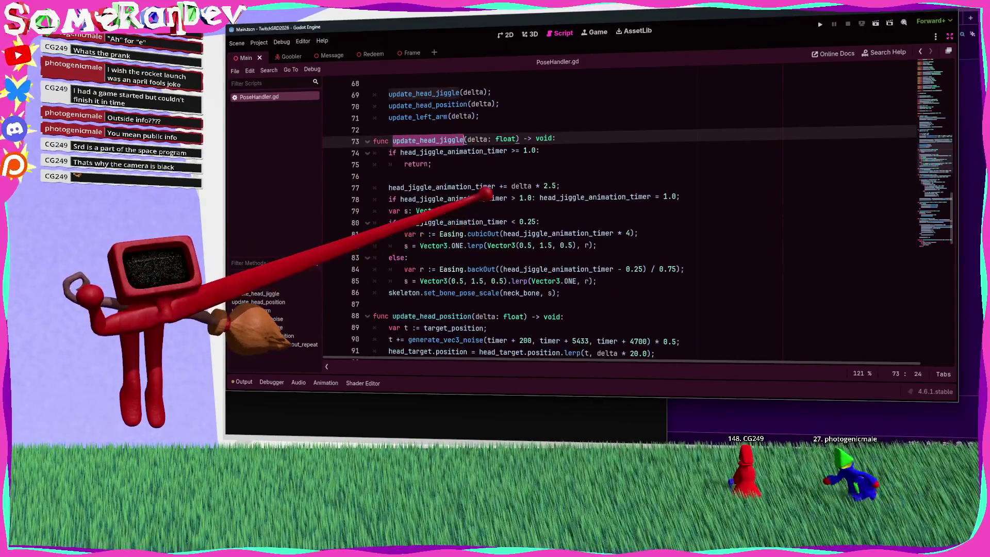
double_click(454, 198)
key("ctrl+f")
scroll(619, 260, "down", 16)
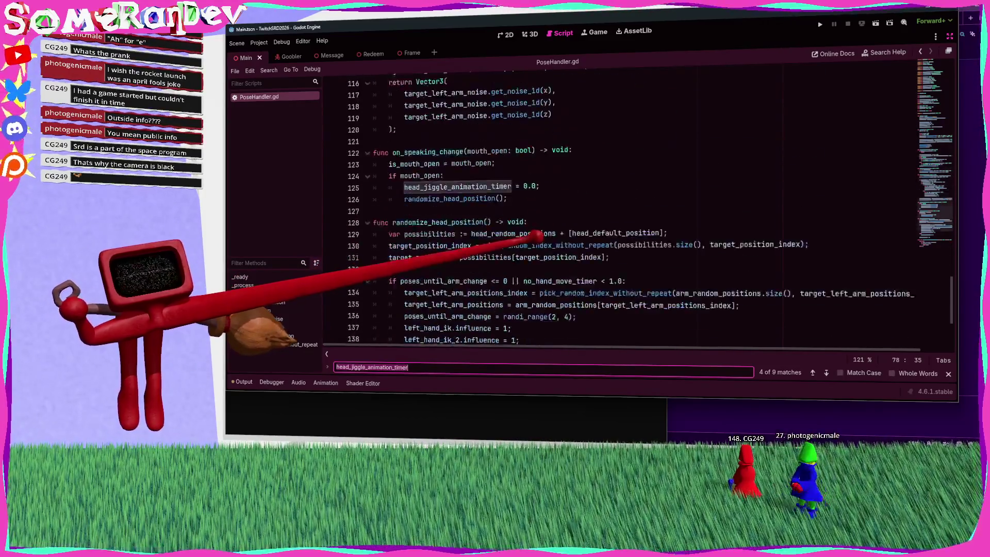
Step: Find the first on_speaking_change match and follow mic_handler into MicHandler.gd
double_click(427, 152)
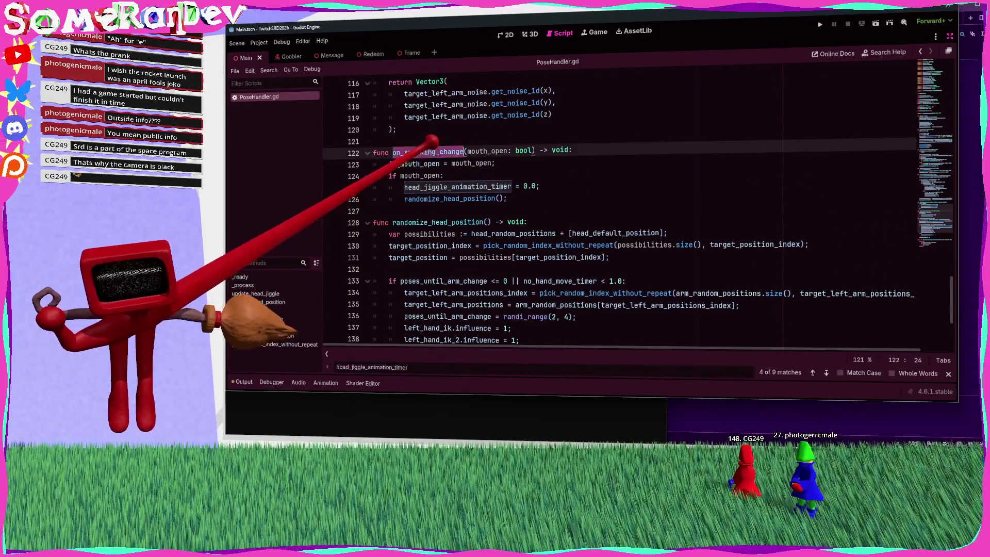
mouse_move(460, 149)
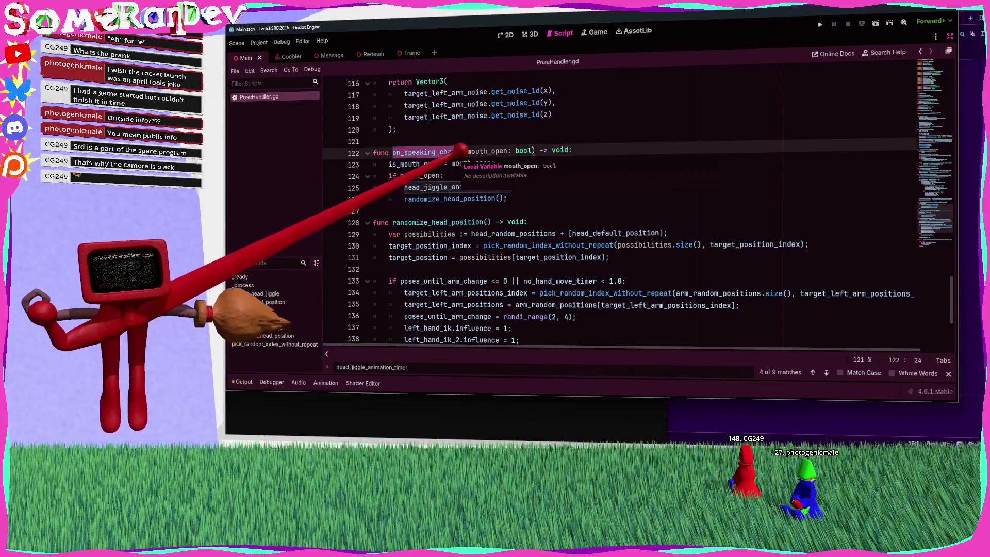
left_click(447, 150)
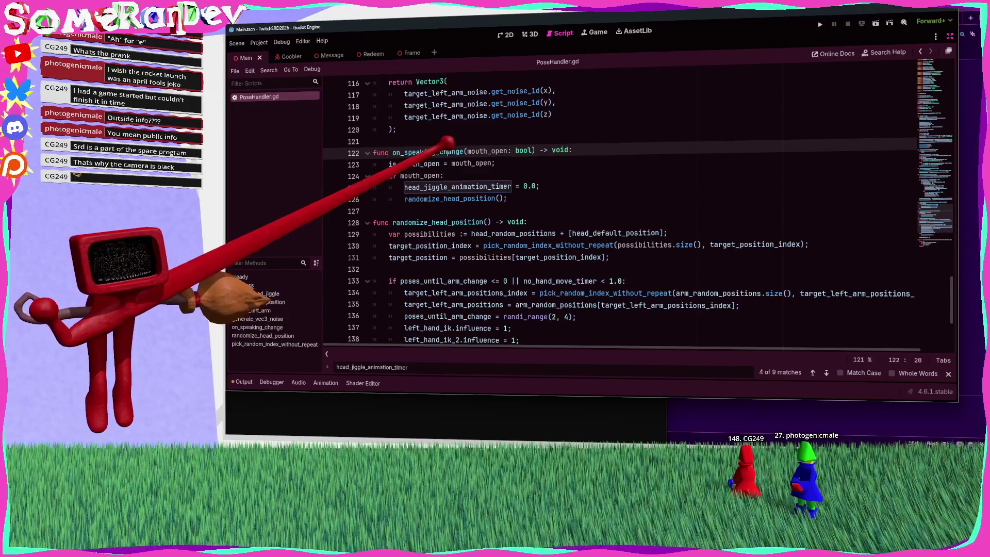
double_click(446, 151)
key("ctrl+f")
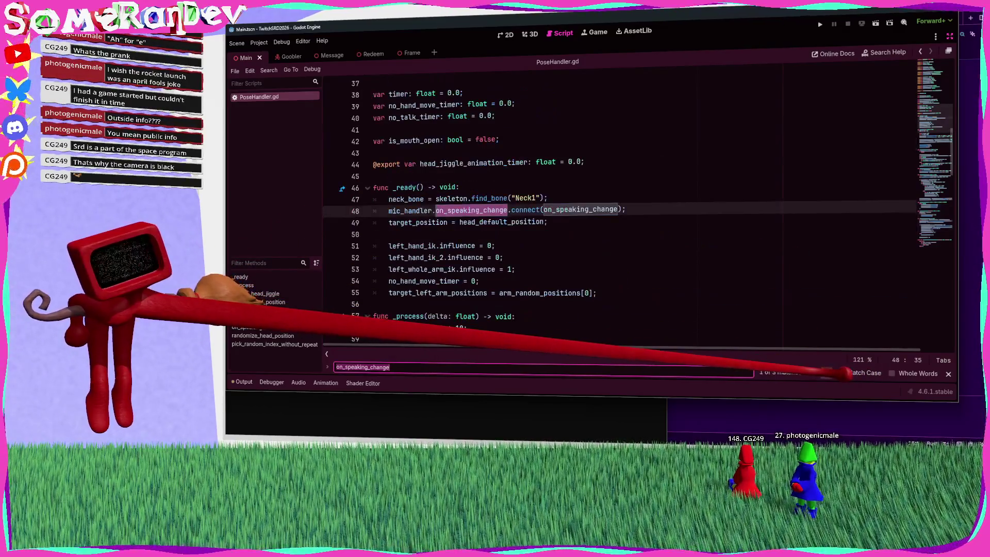
key("Return")
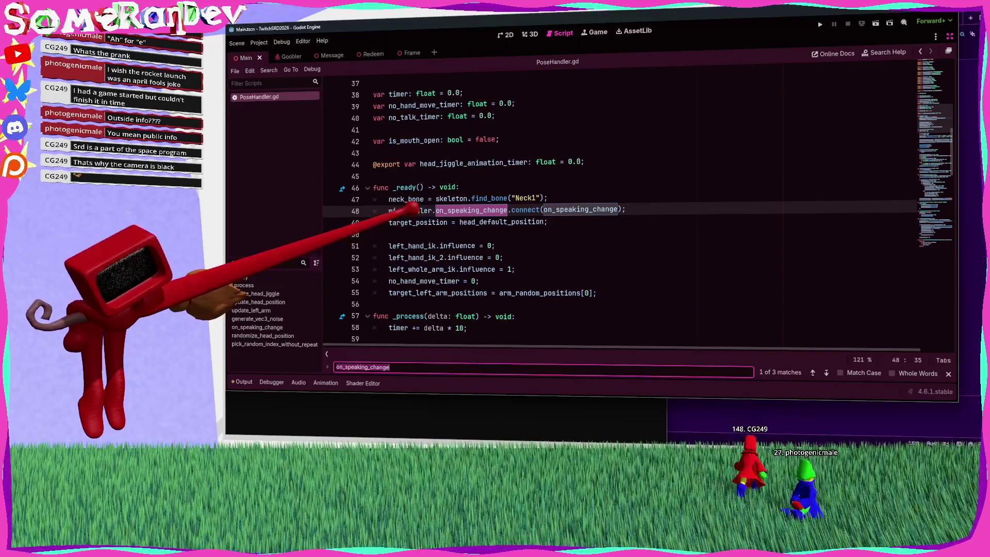
double_click(412, 210)
left_click(427, 207, "ctrl")
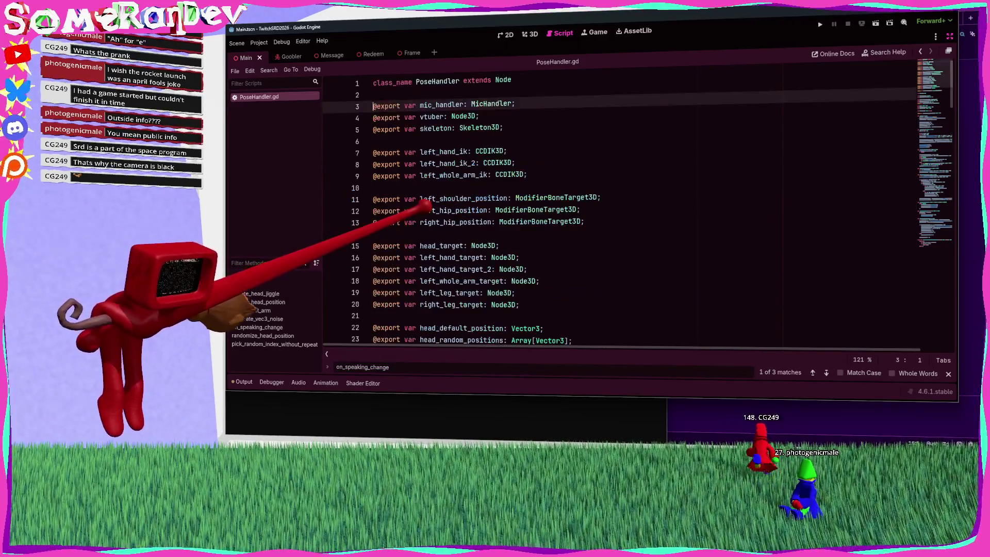
scroll(497, 98, "down", 15)
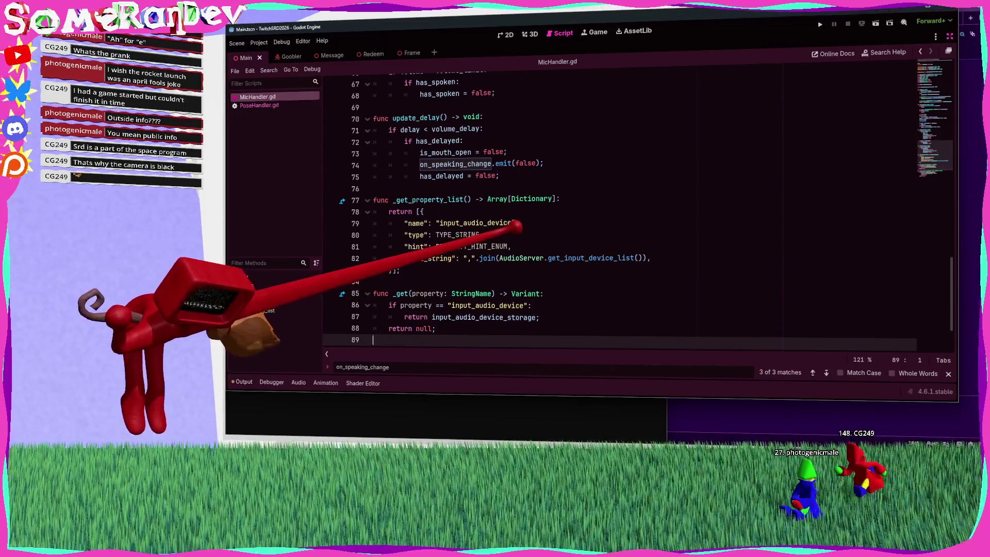
Step: Close the on_speaking_change find bar in MicHandler.gd
scroll(567, 206, "down", 2)
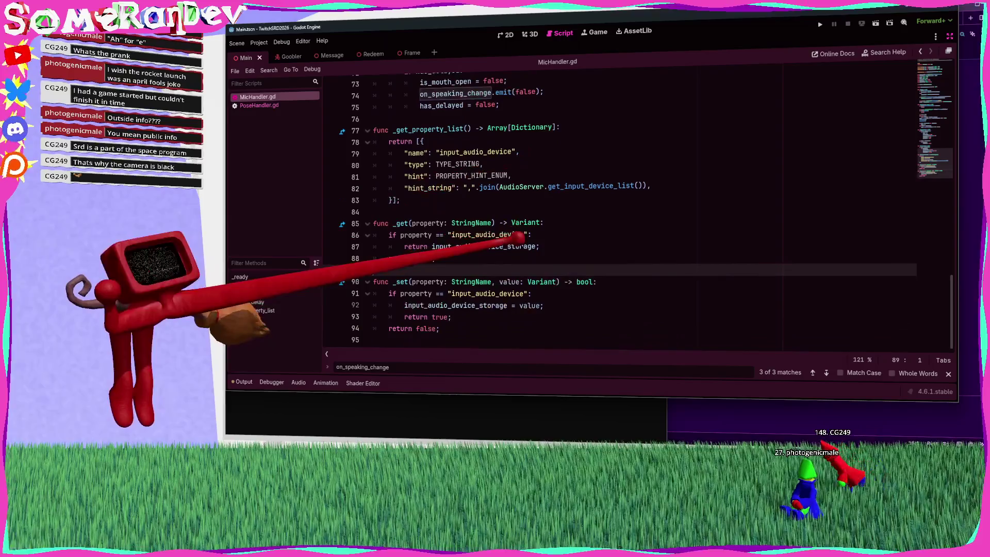
scroll(567, 206, "up", 2)
scroll(567, 207, "up", 10)
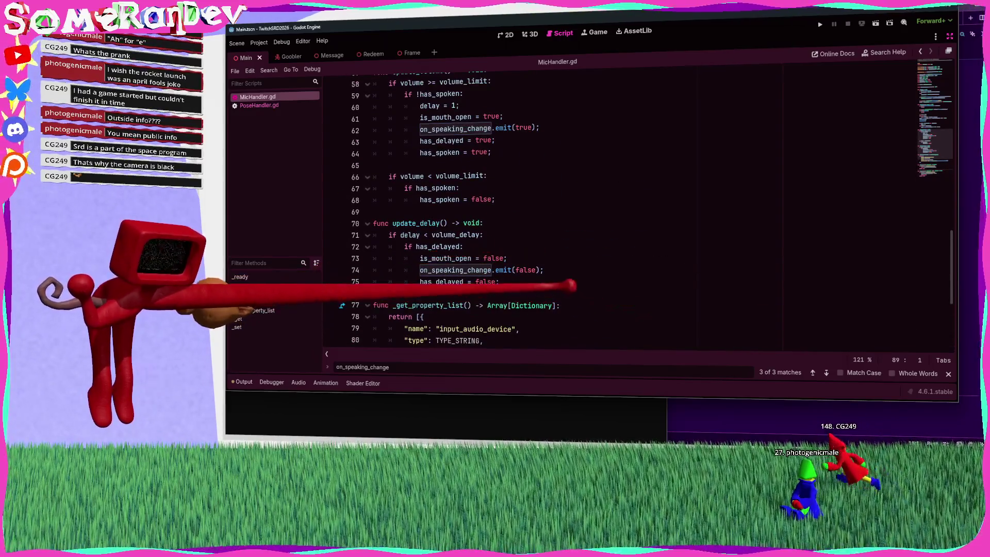
scroll(567, 207, "up", 10)
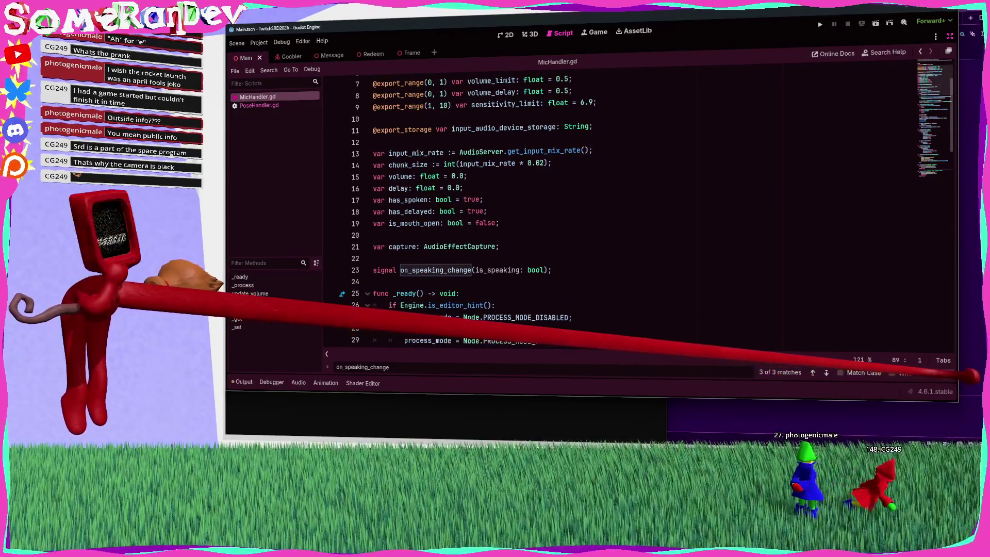
key("Escape")
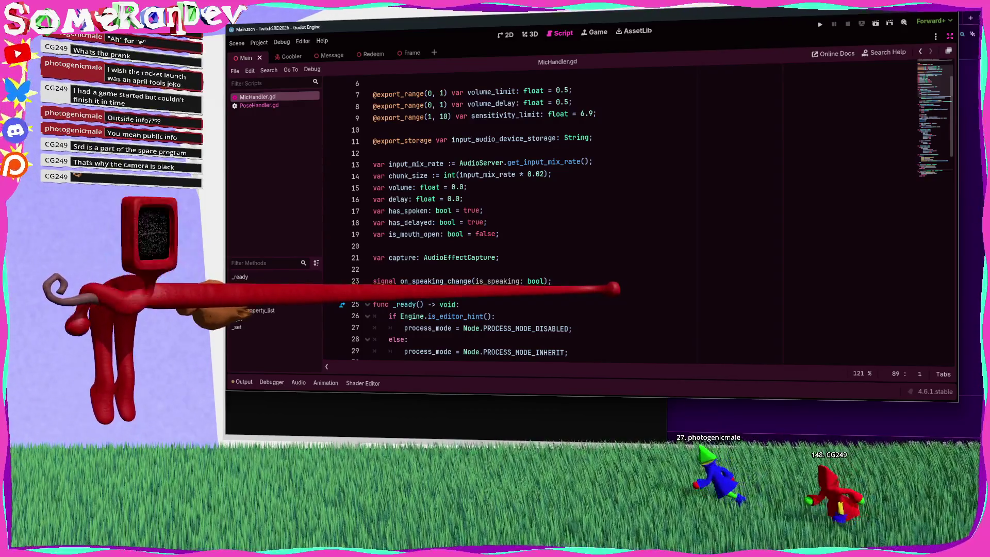
Step: Review MicHandler.gd from the attribution comments down to _ready and _process
scroll(557, 216, "up", 2)
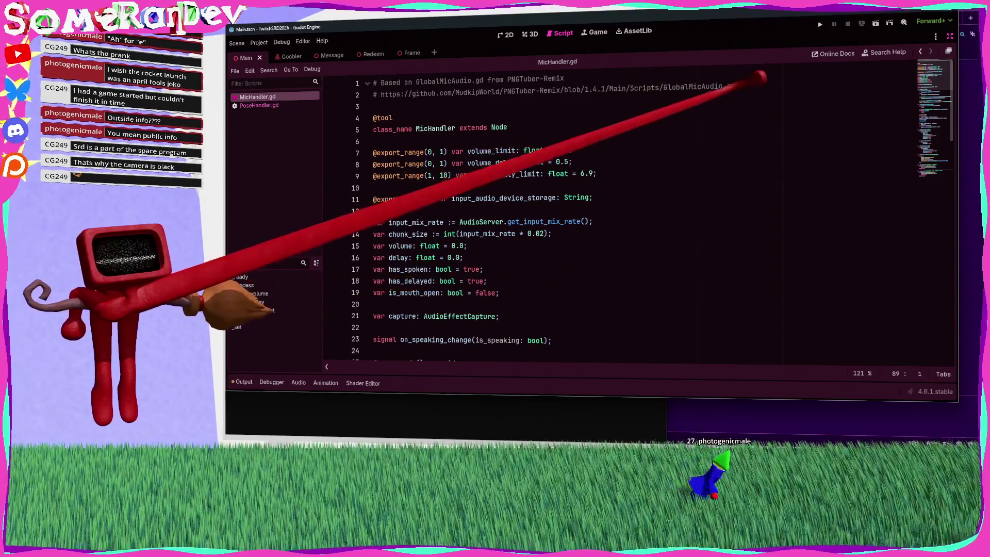
left_click_drag(735, 86, 373, 82)
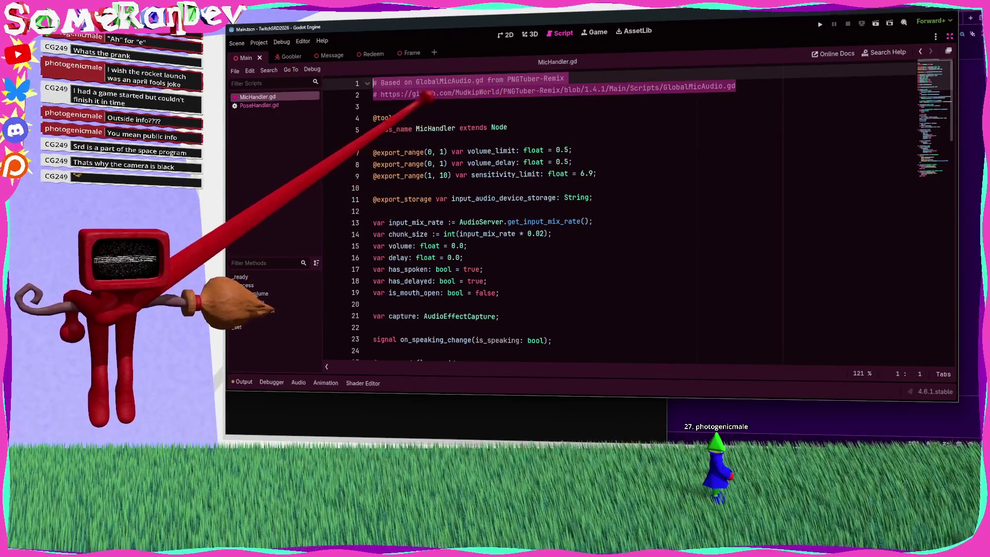
left_click(417, 106)
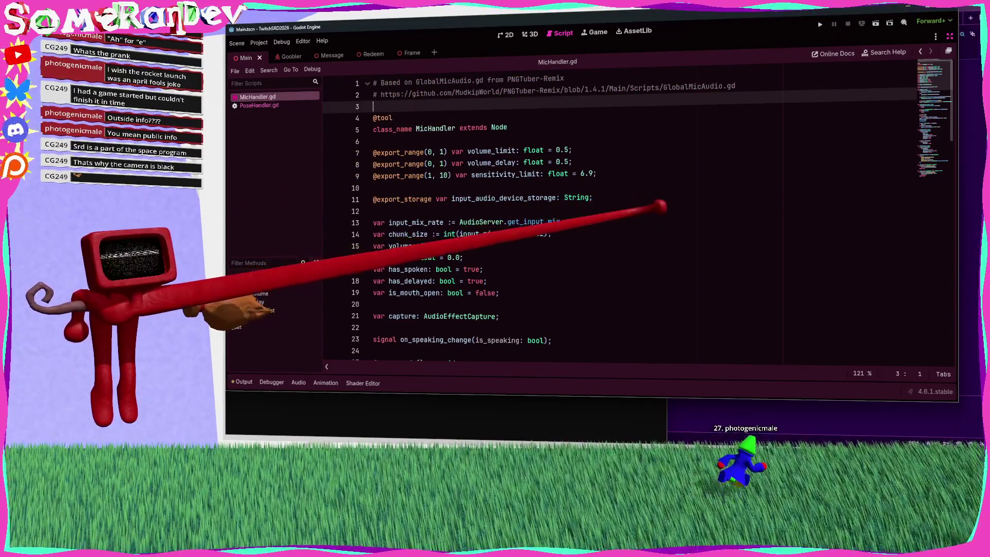
scroll(567, 216, "down", 4)
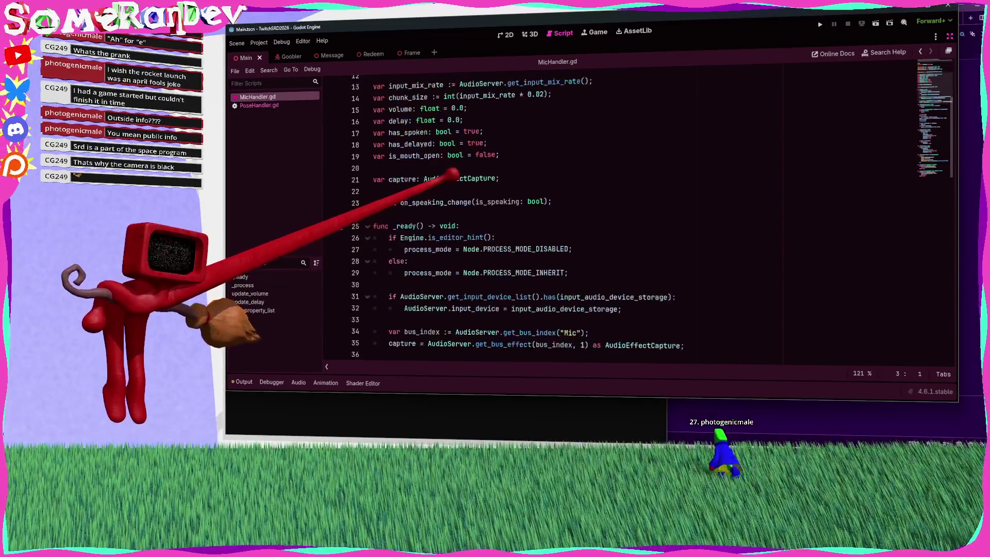
scroll(567, 216, "down", 3)
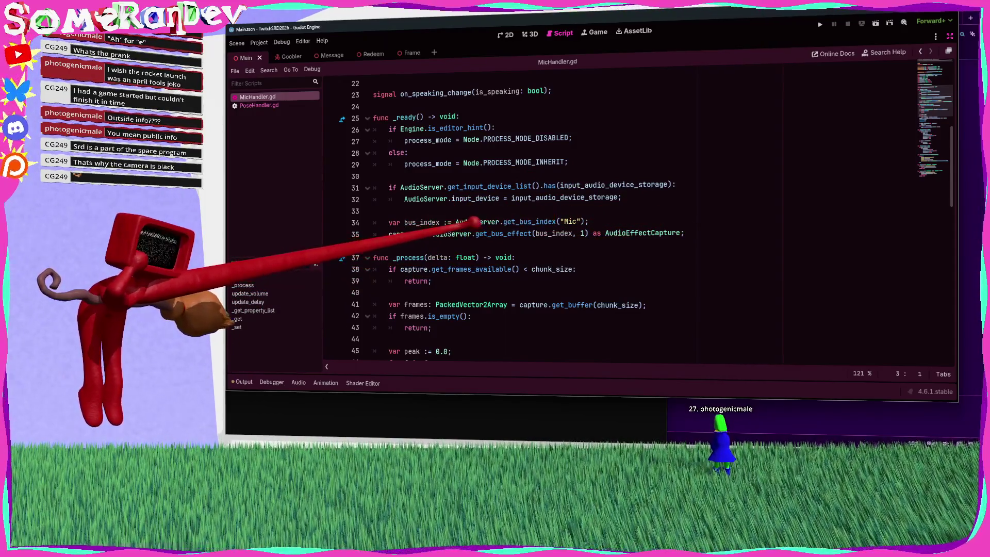
double_click(416, 221)
scroll(478, 231, "down", 4)
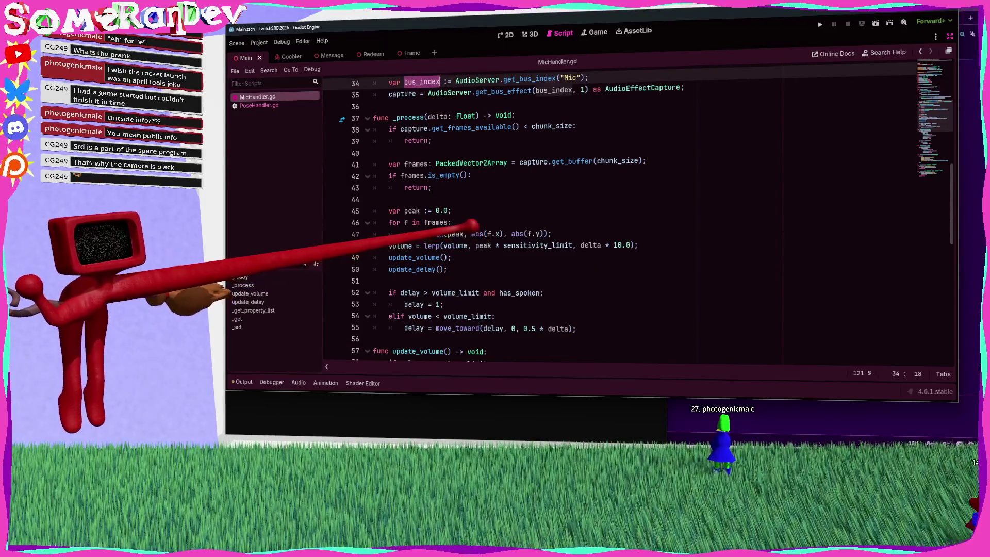
Step: Add print(peak) below line 47, save MicHandler.gd, and run the project with F5
double_click(413, 233)
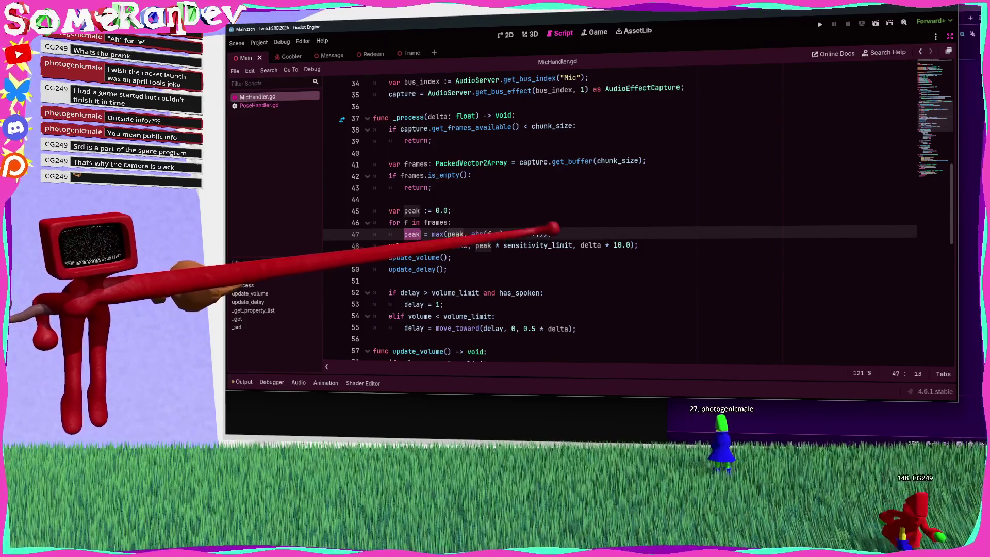
key("Return")
key("BackSpace")
type("print(peak)")
key("ctrl+s")
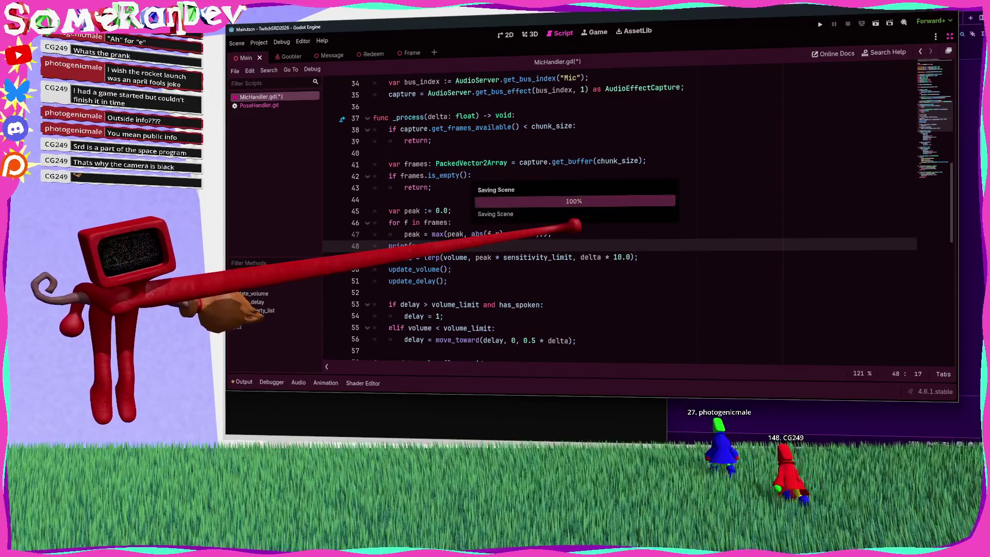
key("F5")
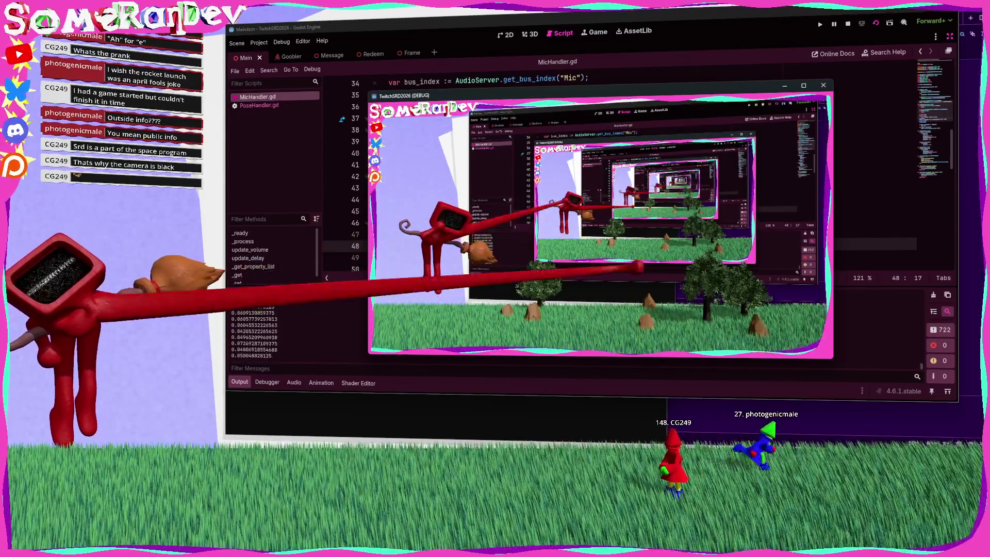
Step: Stop the running game
left_click(847, 24)
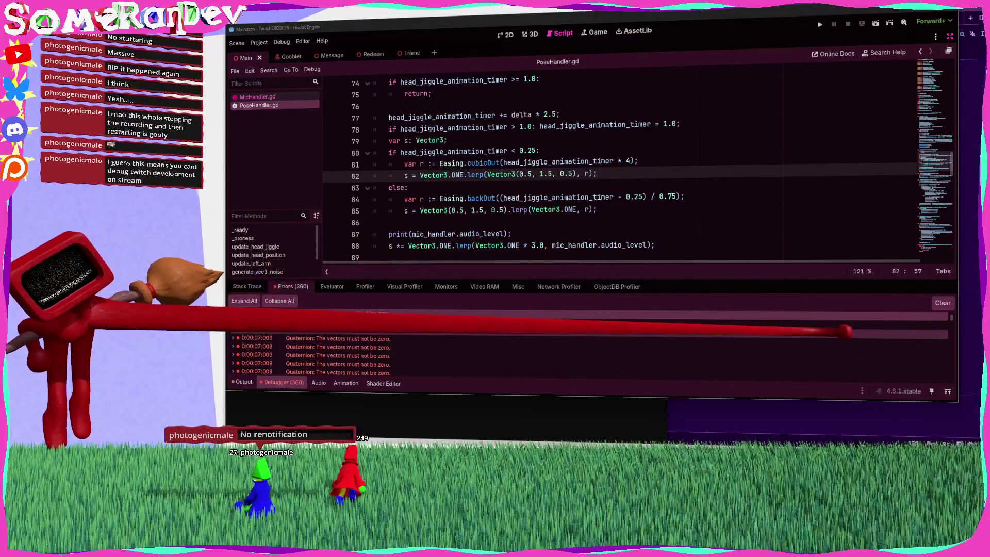
Step: Clear the 360 debugger errors, collapse the Debugger panel, and show the 3D view
left_click(943, 302)
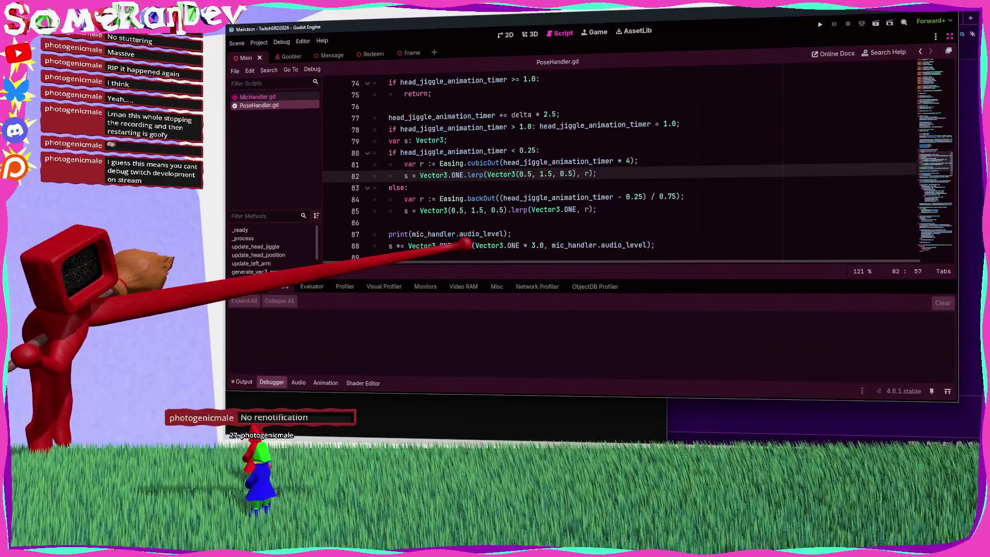
mouse_move(456, 246)
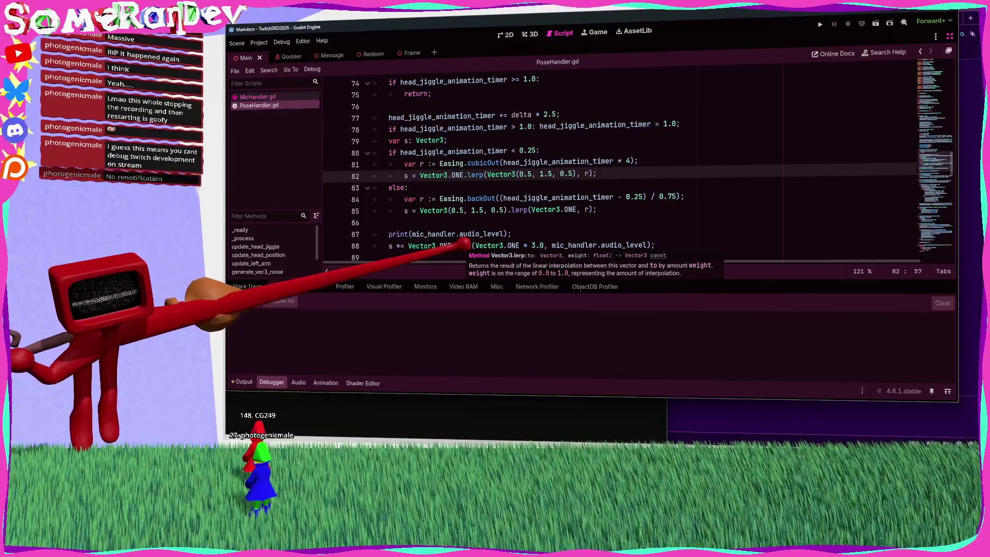
left_click(268, 382)
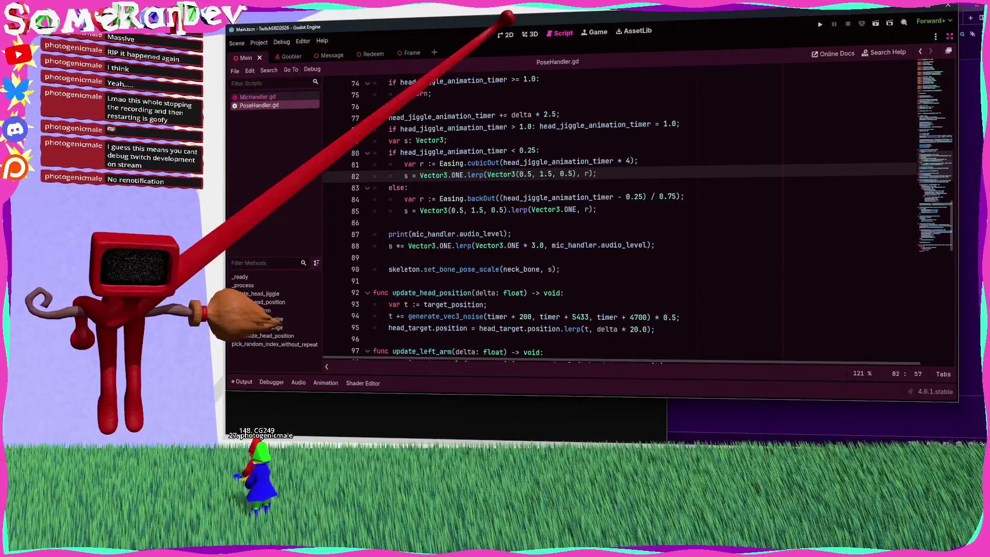
left_click(530, 34)
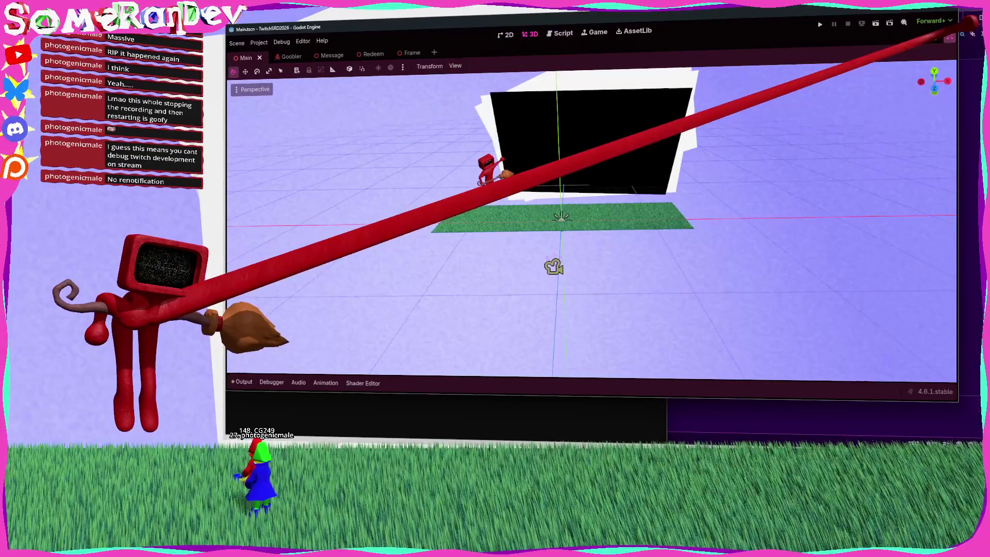
Step: Clear the Screen mesh's shader texture parameter and save the scene
left_click(950, 36)
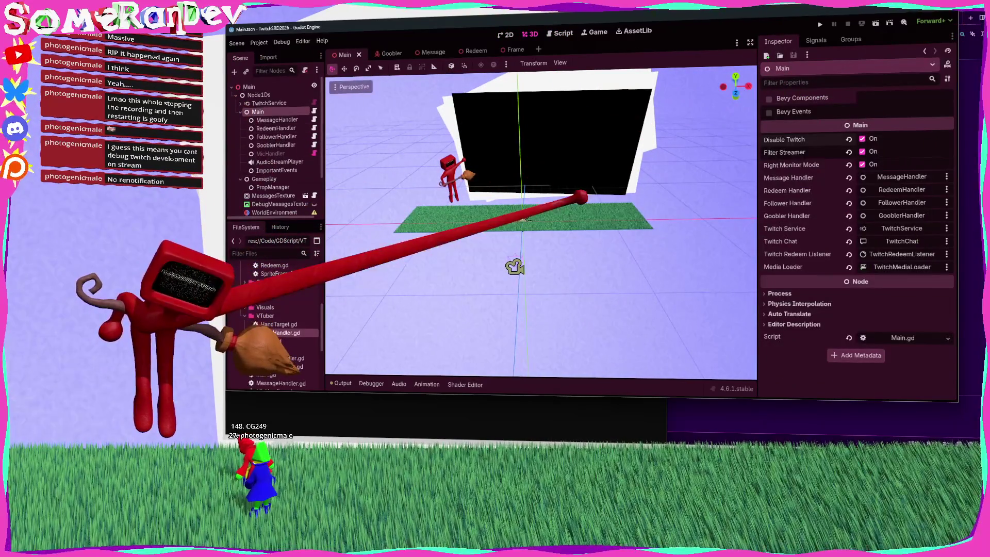
scroll(581, 177, "up", 3)
left_click(567, 185)
key("f")
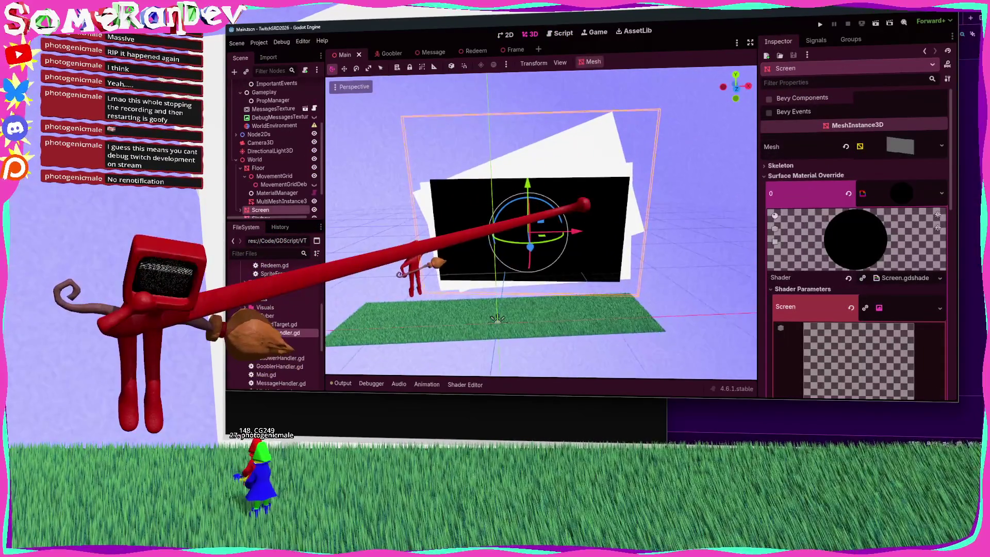
scroll(840, 214, "down", 5)
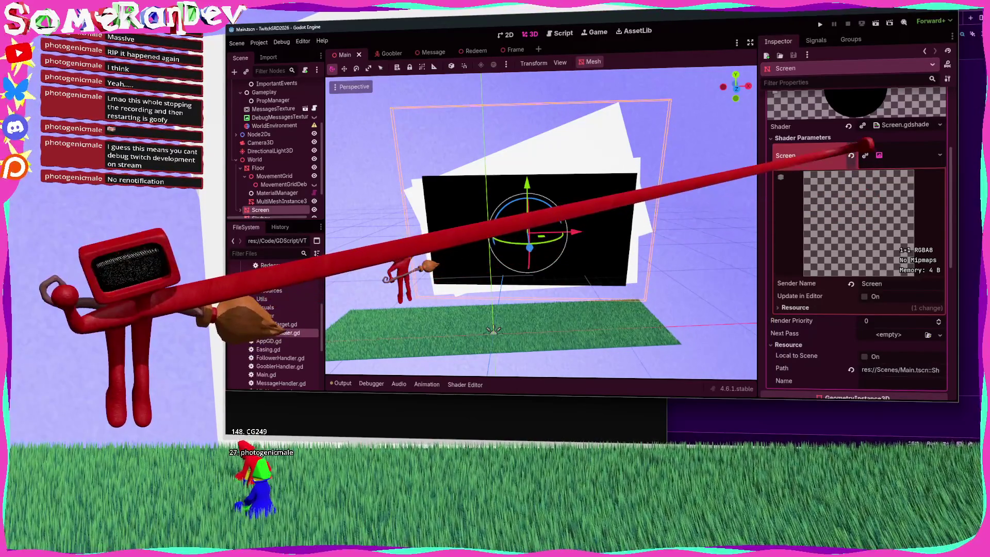
left_click(850, 155)
key("ctrl+s")
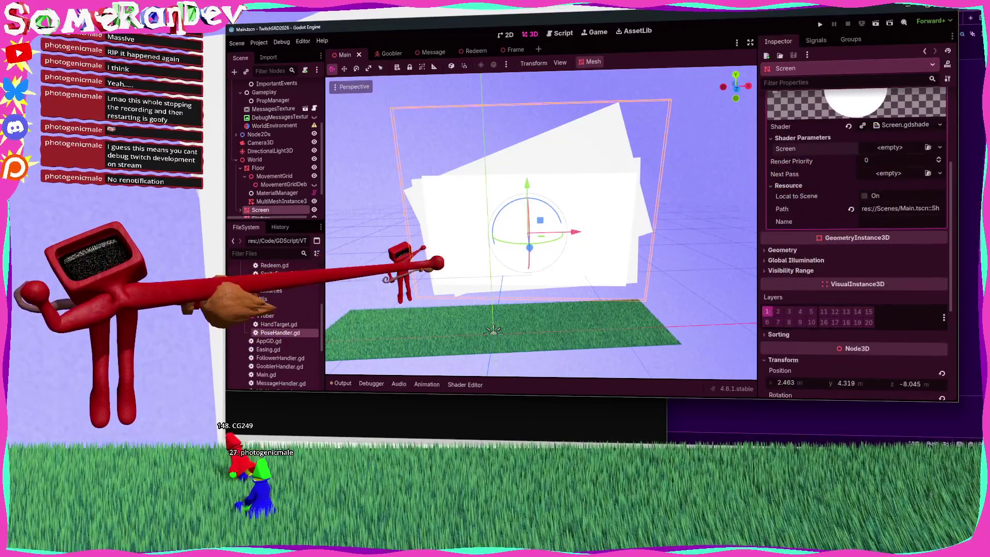
Step: Clear the Texture parameter of the Applied mesh's CRT shader in material slot 1
left_click(407, 268)
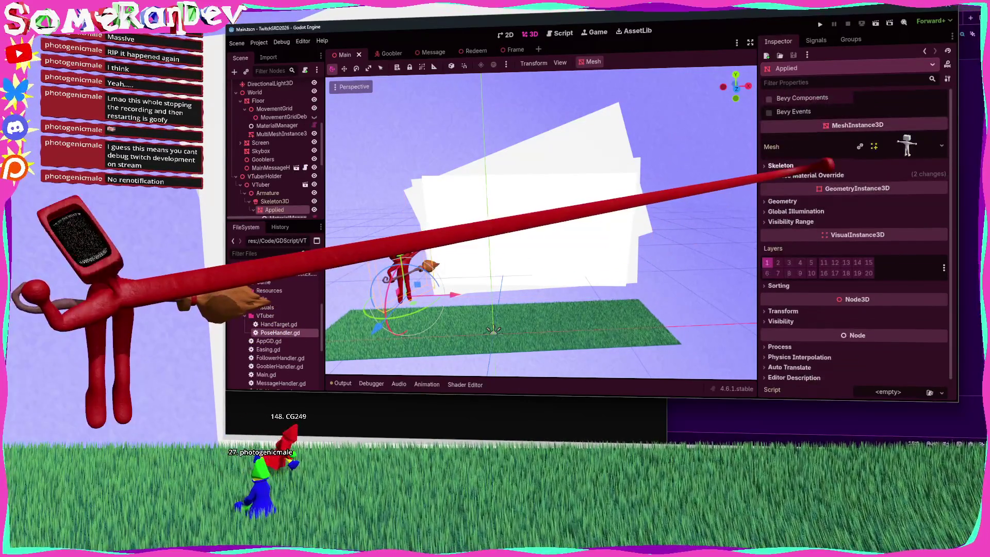
left_click(846, 175)
left_click(908, 219)
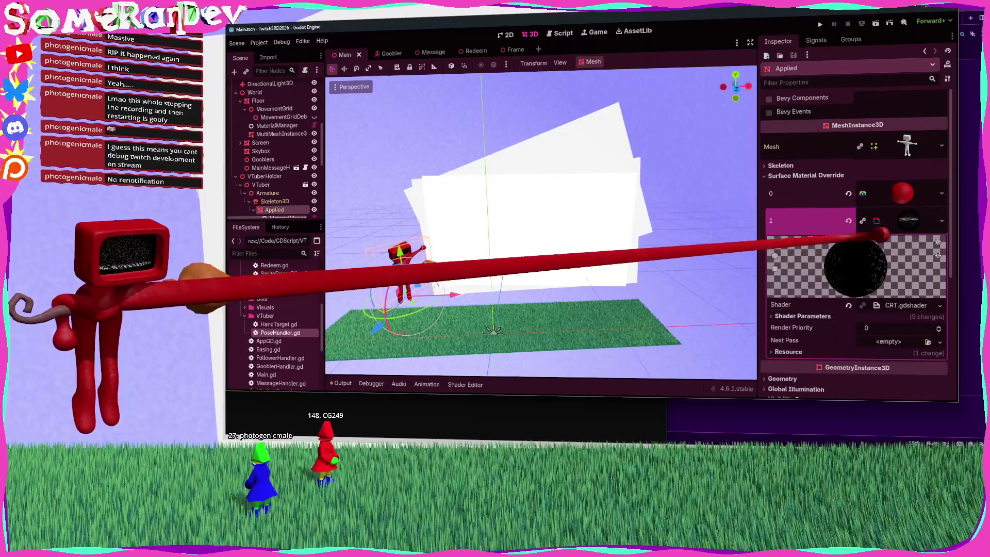
scroll(850, 222, "down", 2)
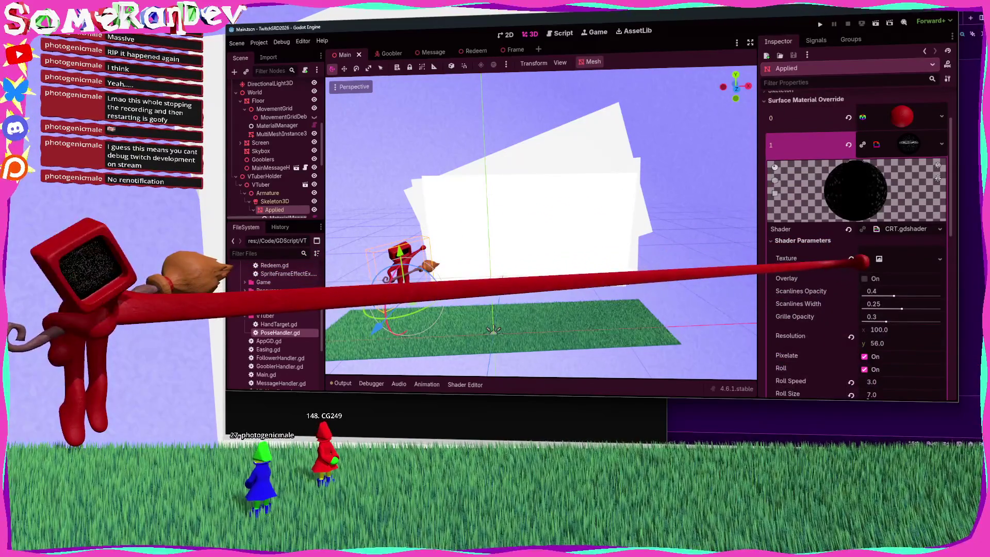
left_click(866, 257)
scroll(858, 252, "down", 2)
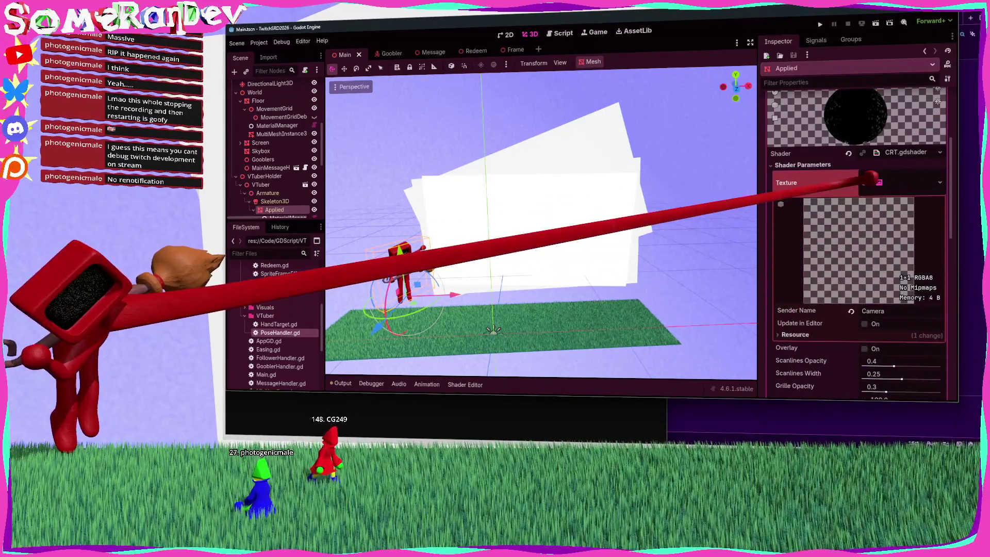
left_click(850, 183)
Step: Fly the 3D camera toward and away from the character with freelook
key("w")
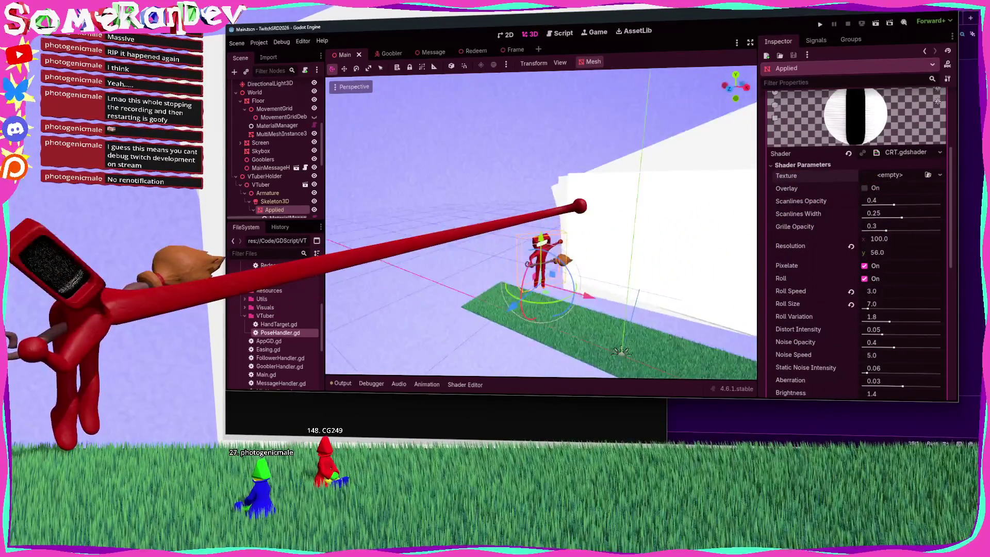
key("s")
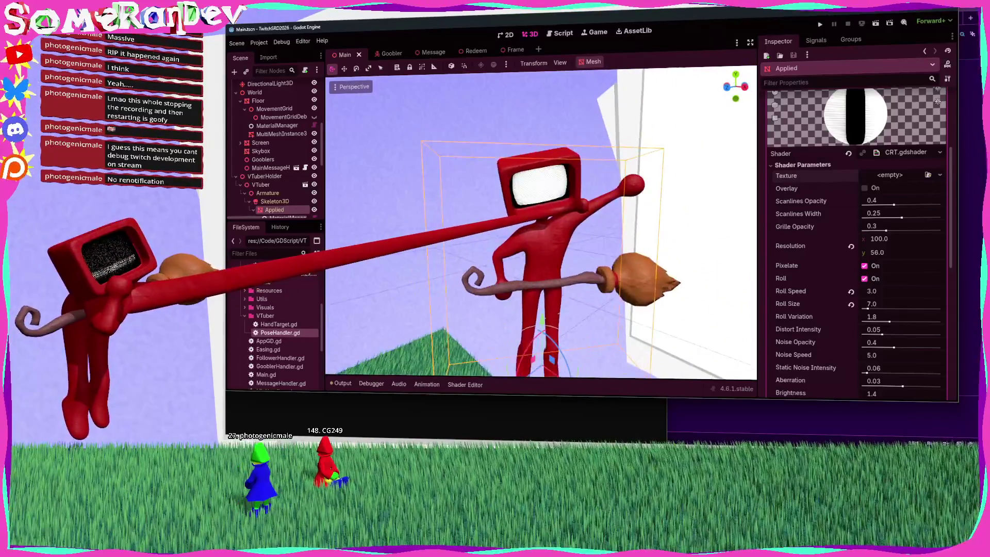
key("d")
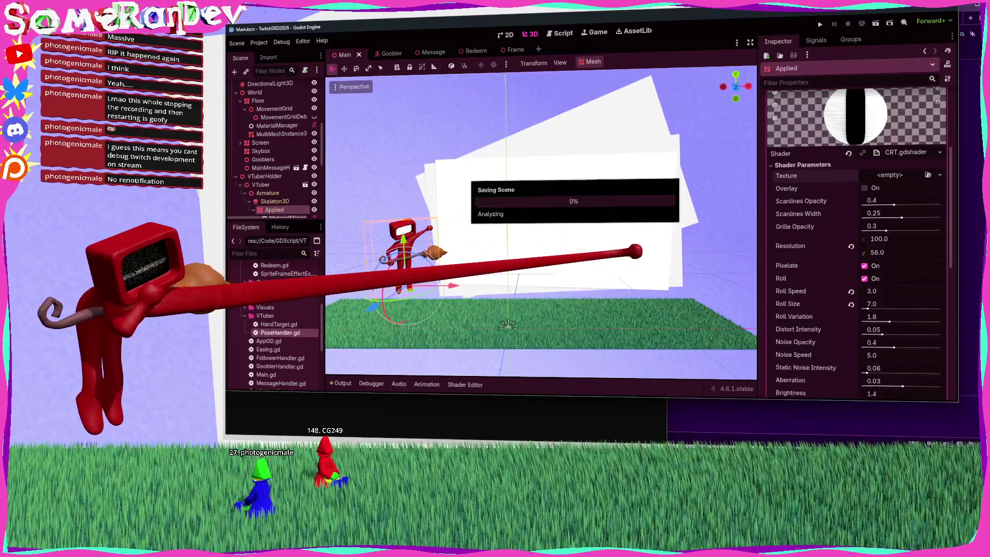
left_click(257, 43)
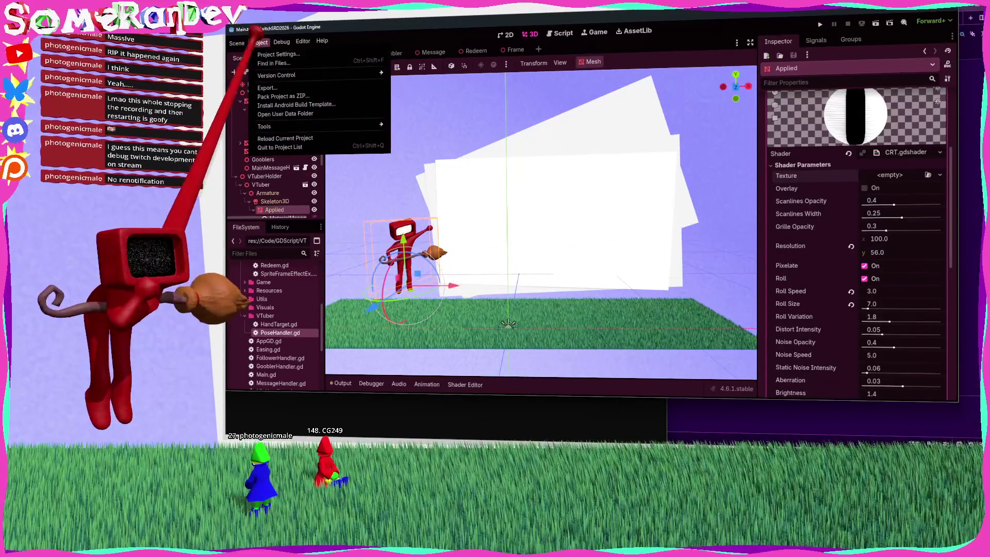
left_click(278, 54)
left_click(525, 98)
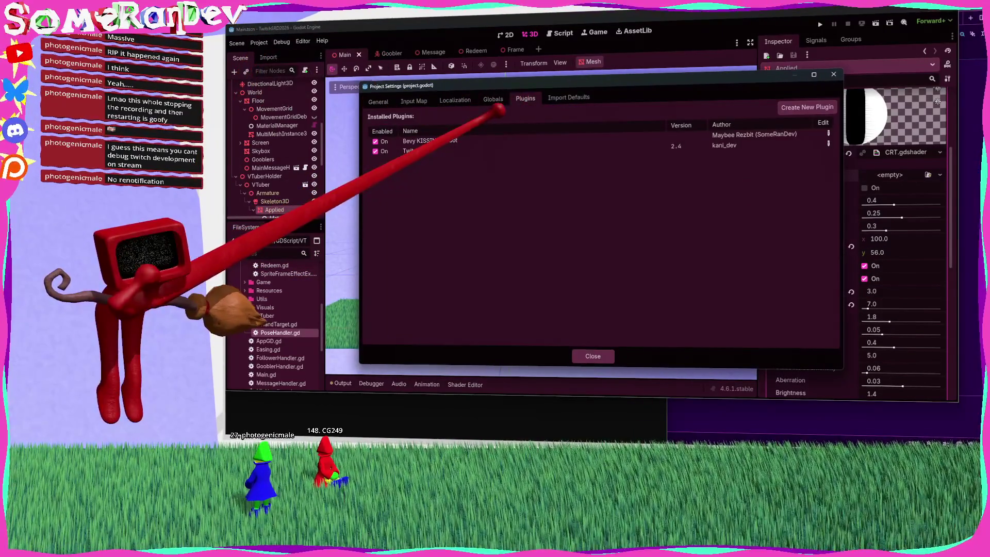
key("Escape")
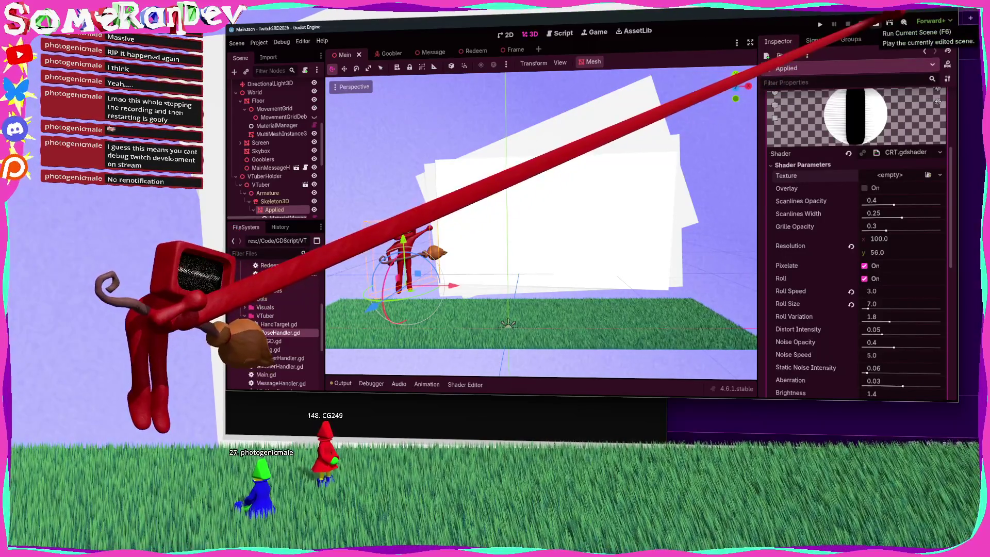
Step: Open the Main node's script and locate the disable_twitch check in _ready()
scroll(294, 113, "up", 4)
scroll(289, 129, "up", 5)
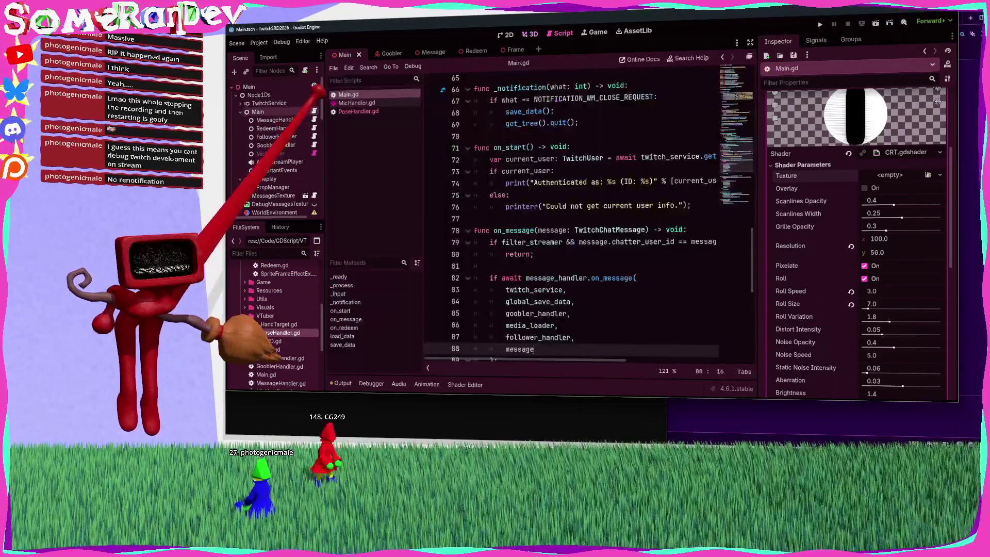
left_click(314, 111)
scroll(567, 216, "up", 20)
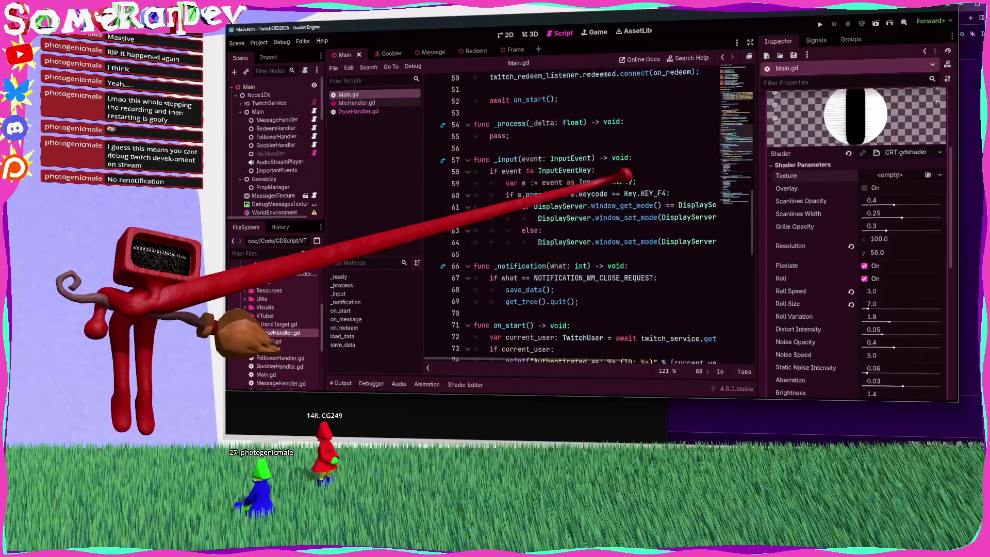
scroll(556, 234, "down", 5)
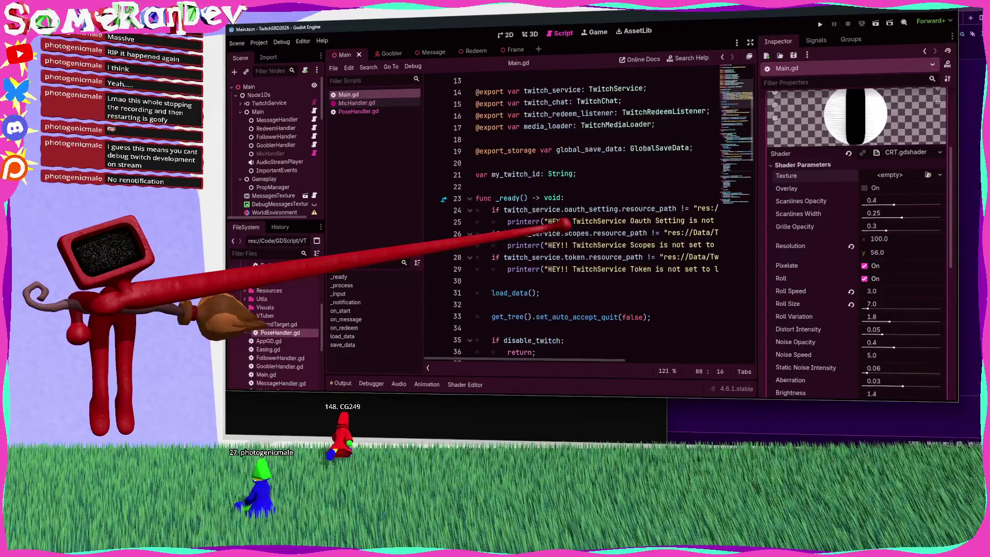
left_click(548, 268)
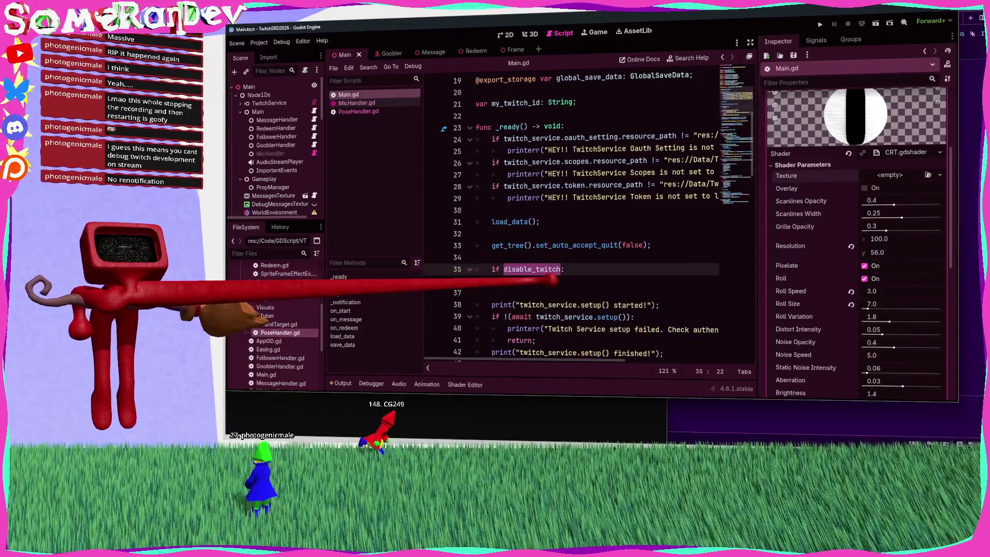
Step: Move the 'if disable_twitch: return' lines to the very top of _ready()
left_click_drag(537, 281, 496, 269)
key("BackSpace")
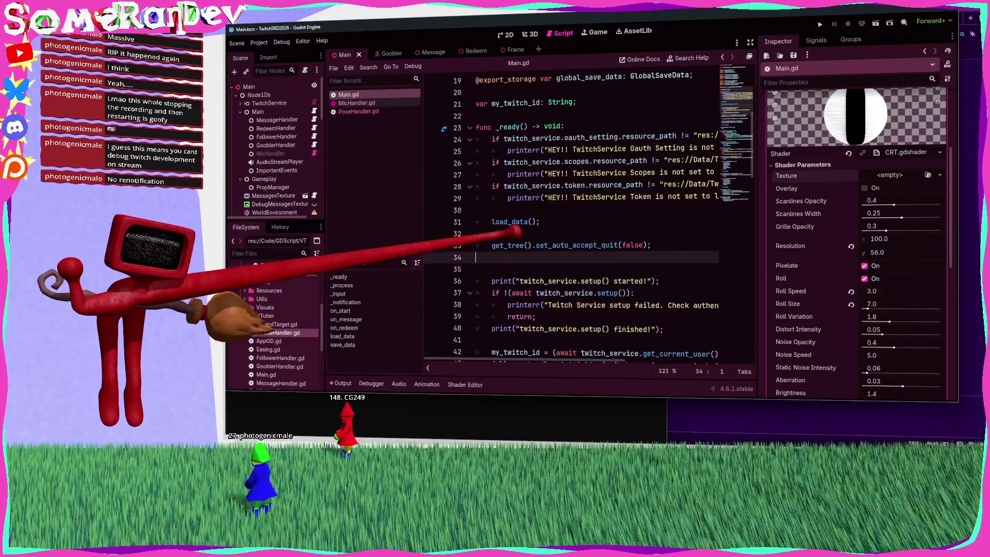
left_click(567, 127)
key("Return")
key("ctrl+v")
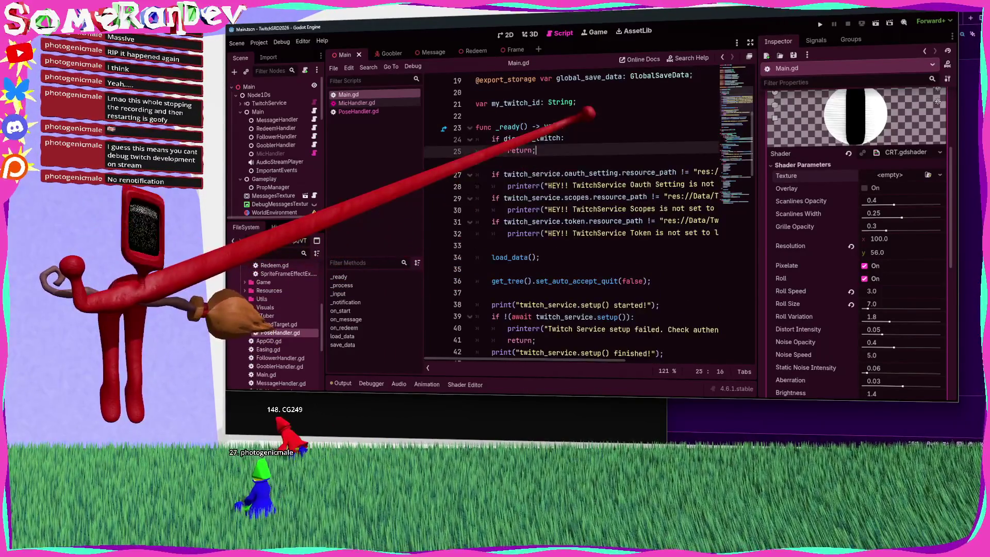
left_click(536, 150)
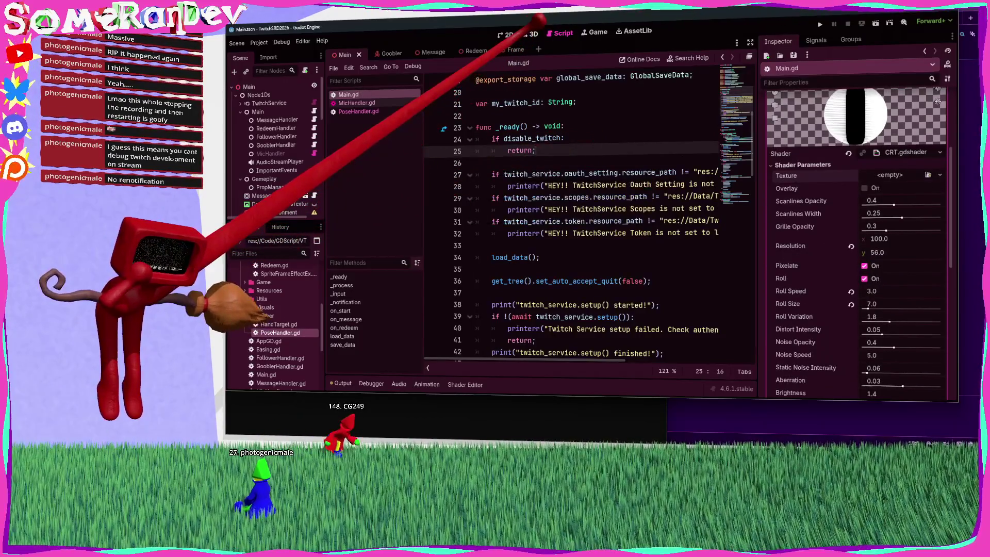
key("ctrl+F2")
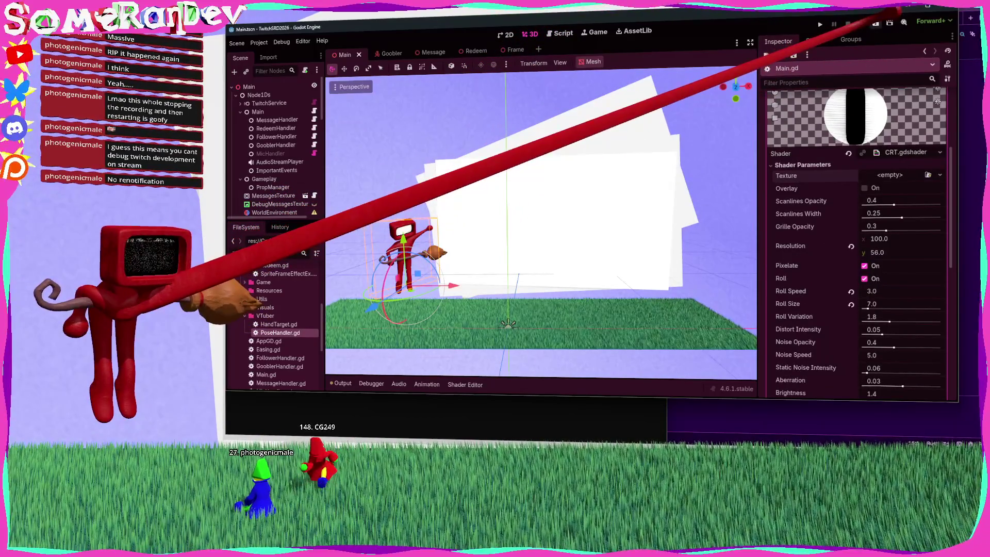
Step: Run the project twice with F5, stopping each run, then return to Main.gd
key("F5")
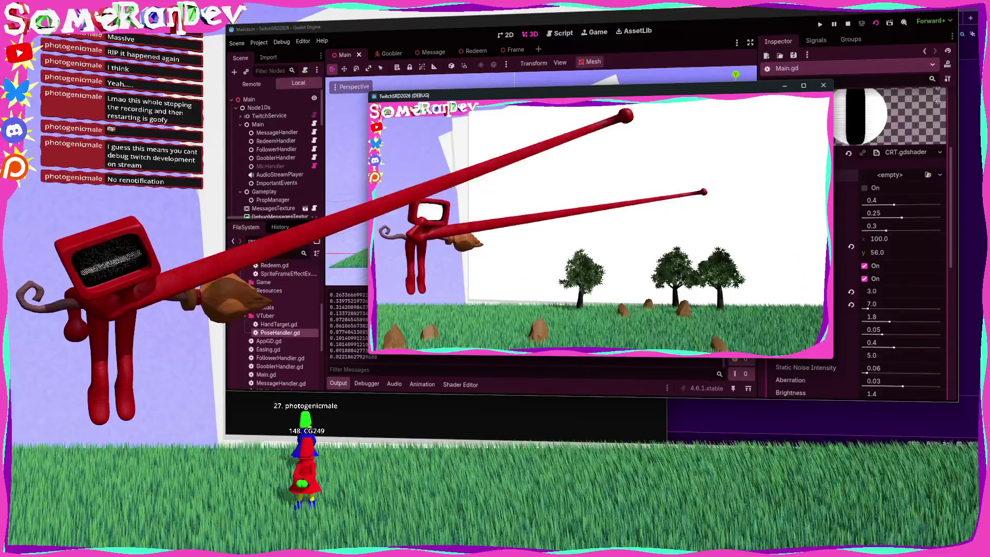
key("F8")
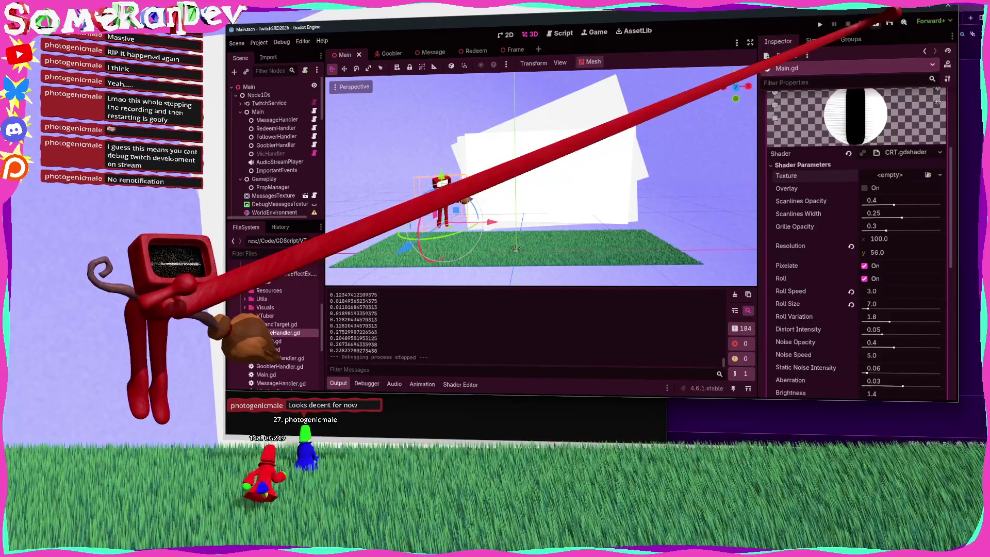
key("F5")
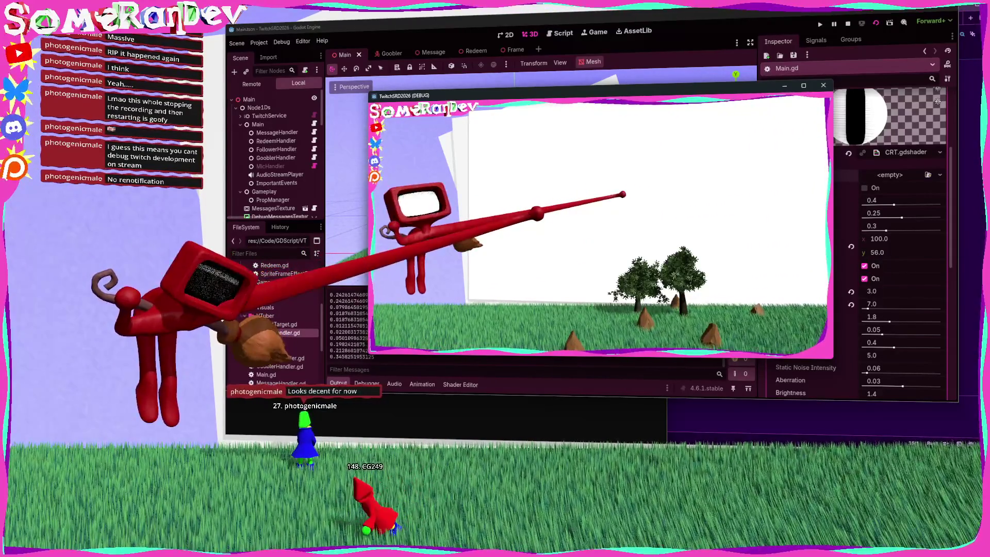
left_click(848, 23)
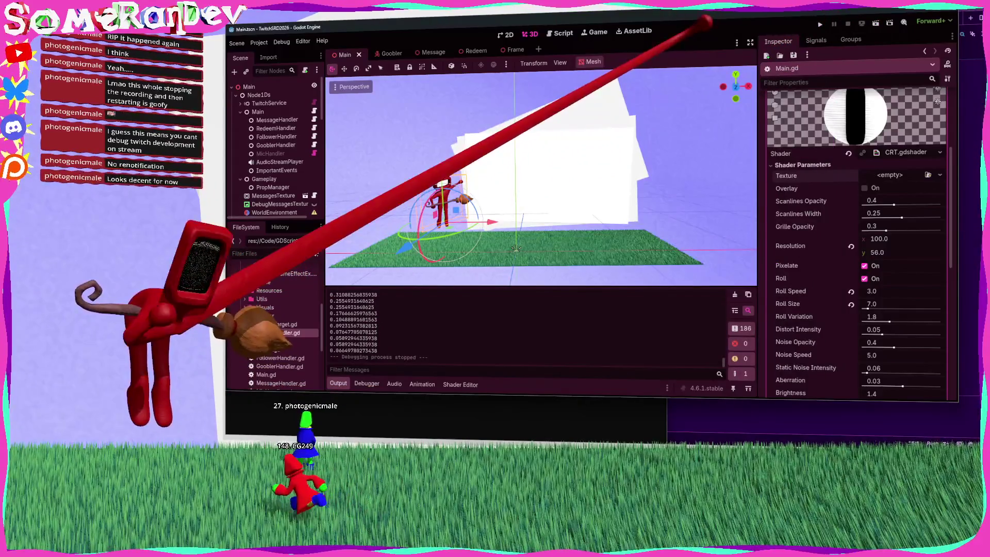
left_click(560, 33)
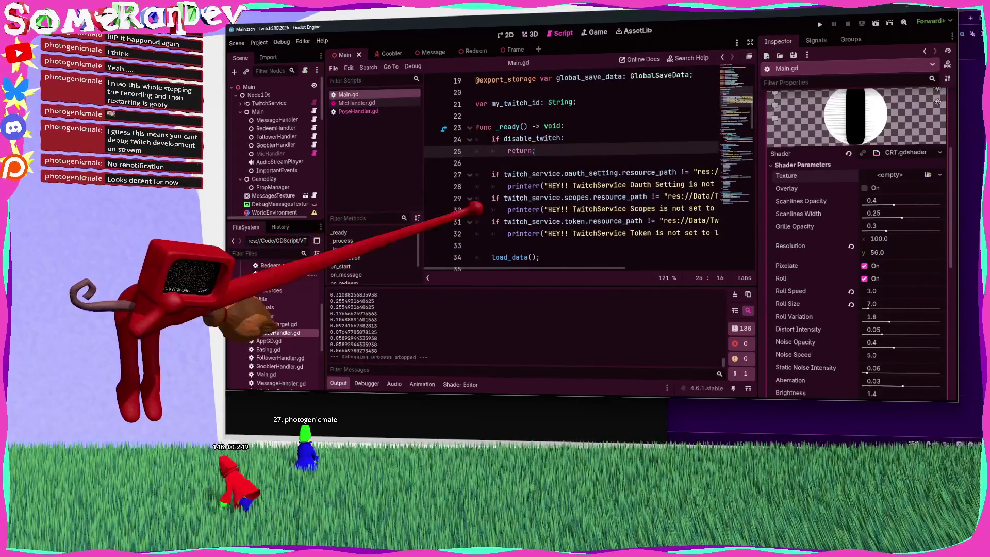
Step: Switch the script editor to PoseHandler.gd from the script list
left_click(361, 111)
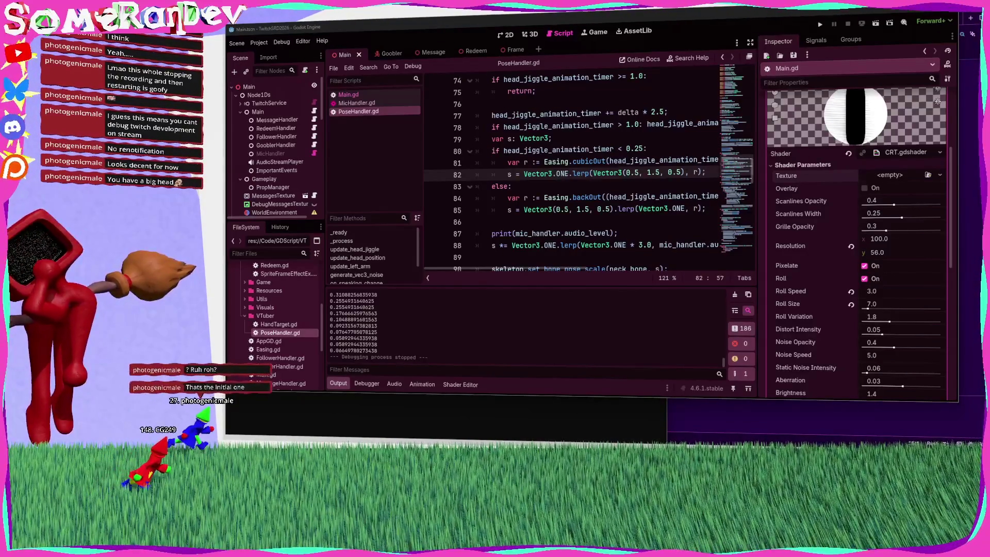
Step: Collapse the bottom Output panel so more of PoseHandler.gd's code is visible
left_click(337, 384)
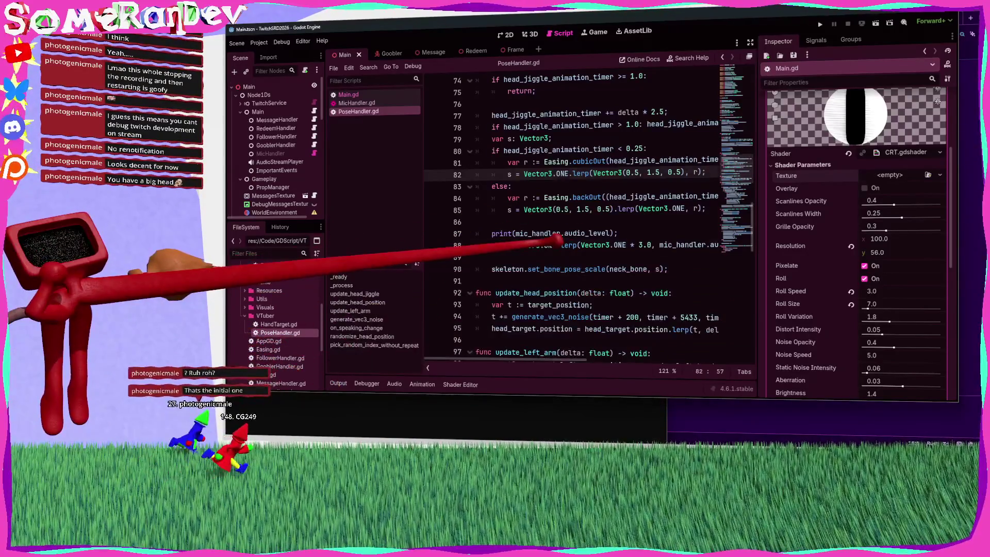
Step: Delete the print(mic_handler.audio_level) line in update_head_jiggle and switch to distraction-free mode
left_click(508, 256)
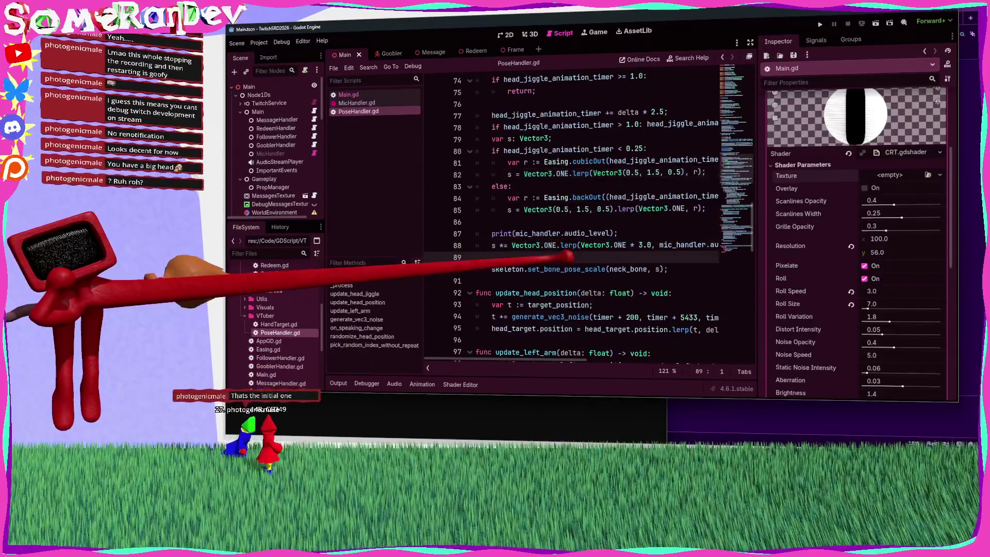
scroll(525, 153, "up", 3)
left_click(571, 173)
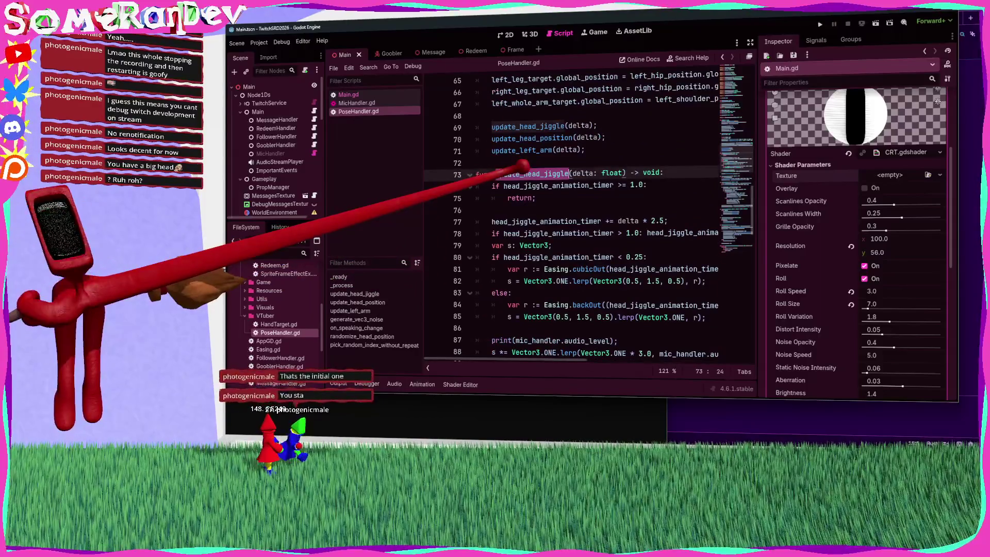
scroll(541, 155, "down", 3)
scroll(592, 232, "right", 2)
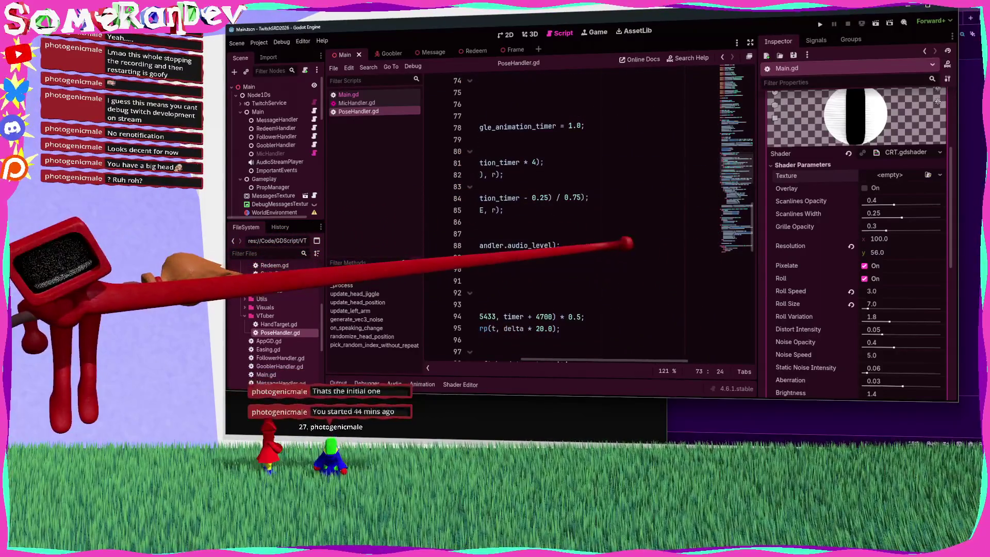
left_click(494, 244)
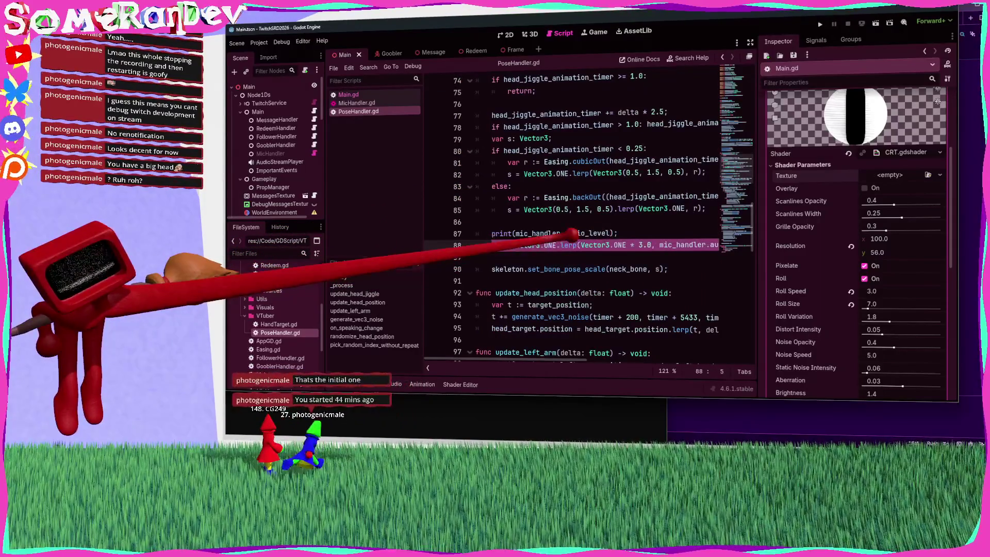
left_click_drag(617, 233, 517, 233)
key("shift+Home")
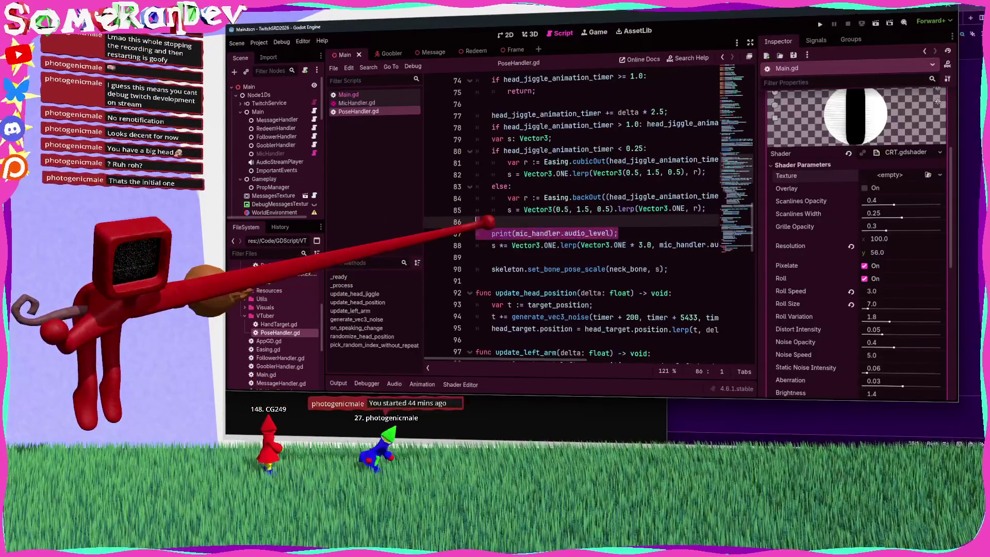
key("BackSpace")
key("BackSpace")
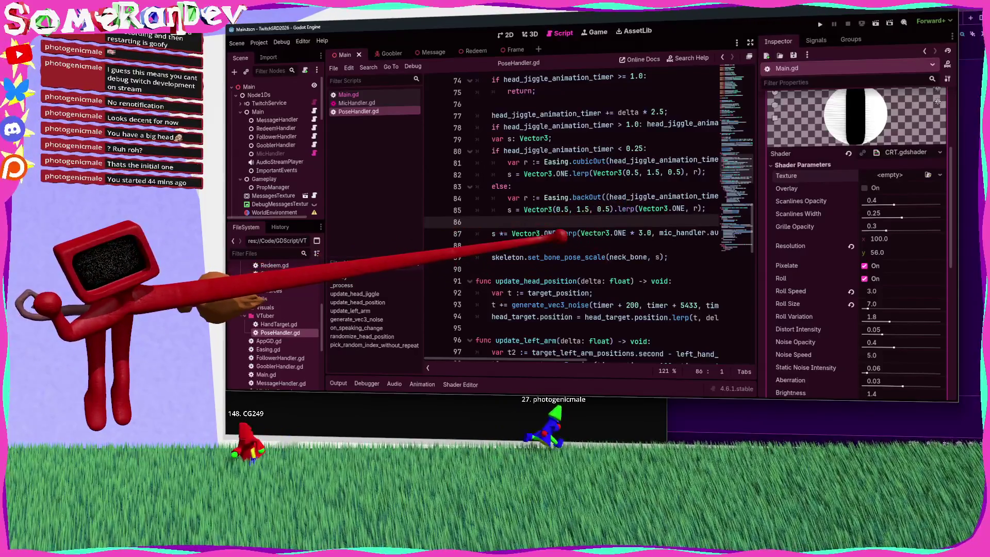
left_click(475, 245)
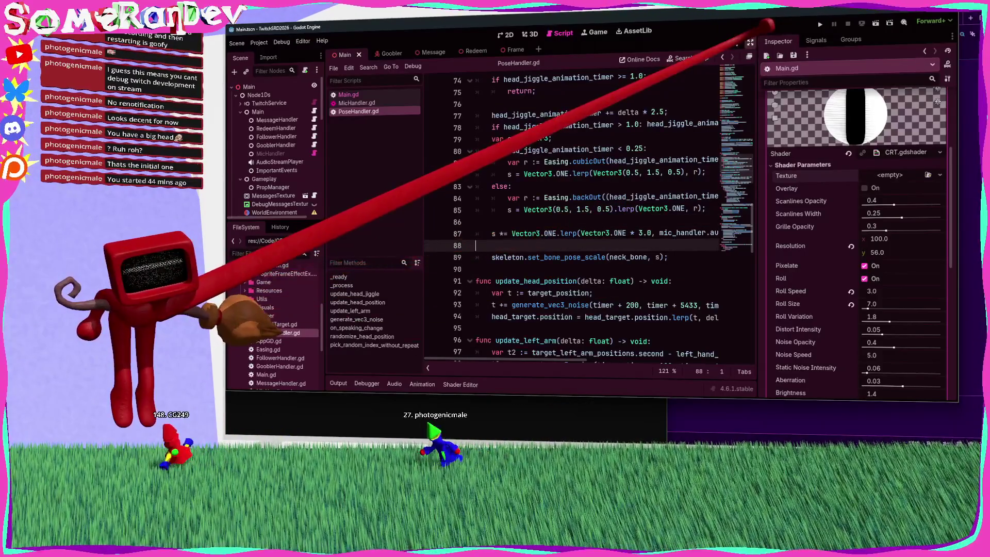
key("ctrl+shift+F11")
Step: Try moving the var s: Vector3 declaration to the top of update_head_jiggle, then undo it
scroll(619, 217, "up", 3)
scroll(618, 217, "down", 4)
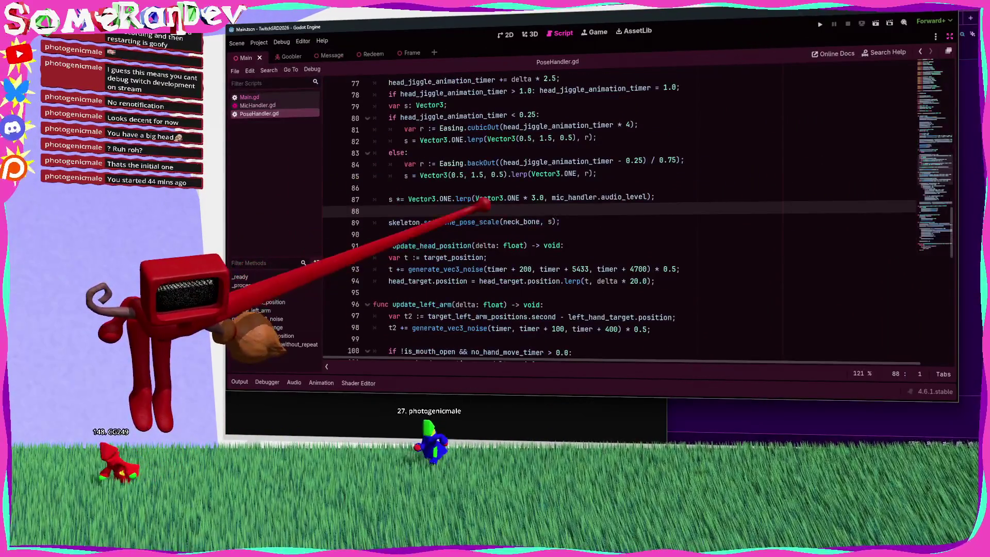
scroll(636, 213, "up", 3)
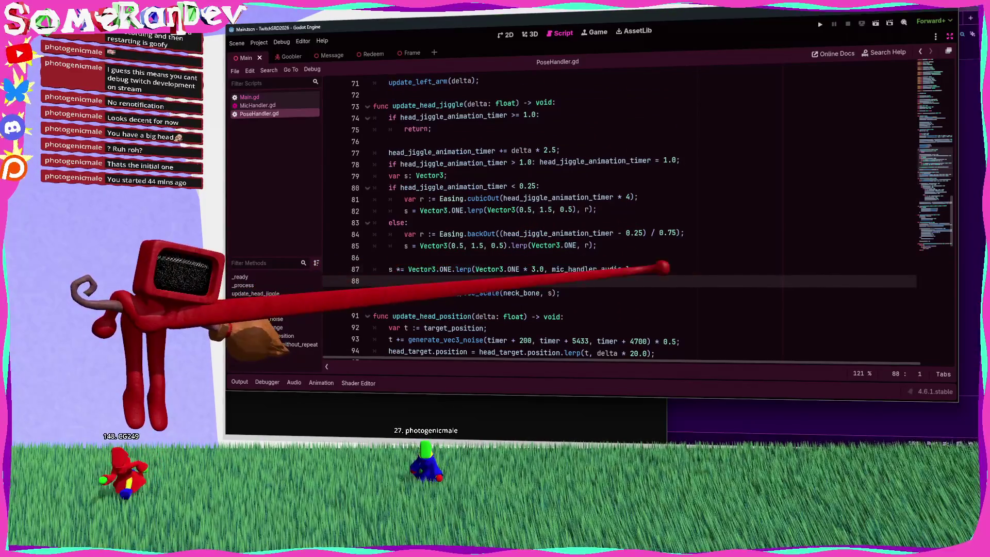
left_click_drag(655, 268, 403, 266)
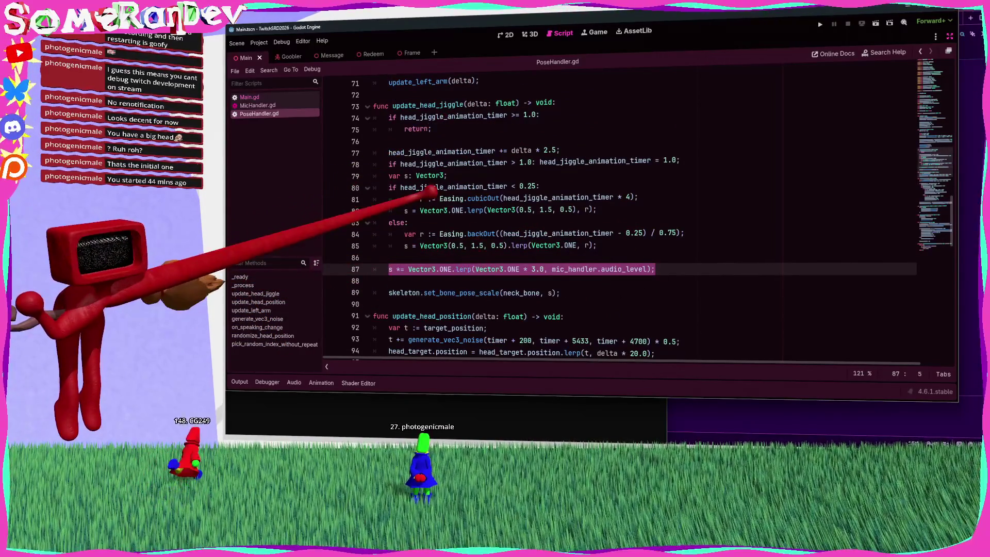
left_click_drag(447, 175, 388, 175)
key("ctrl+c")
left_click(556, 103)
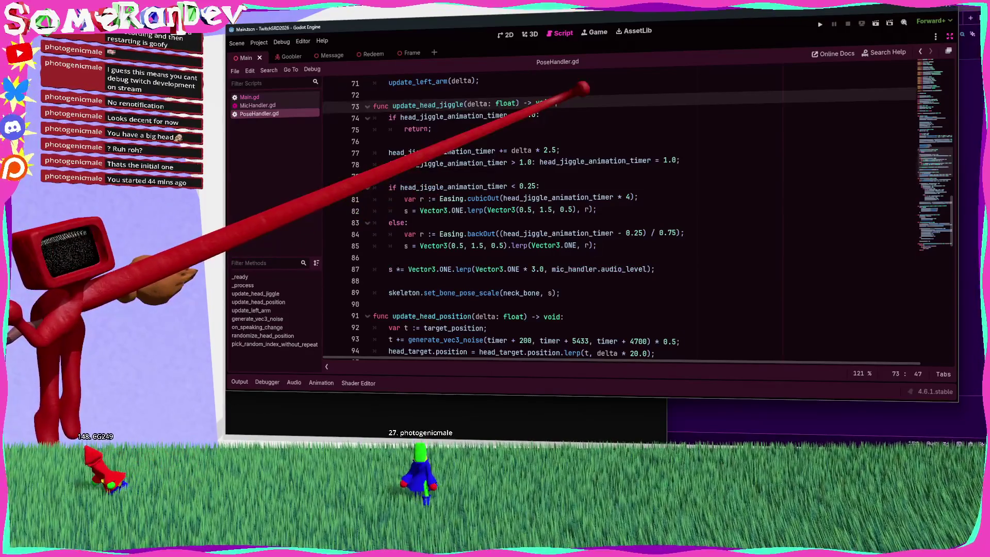
key("Return")
key("ctrl+v")
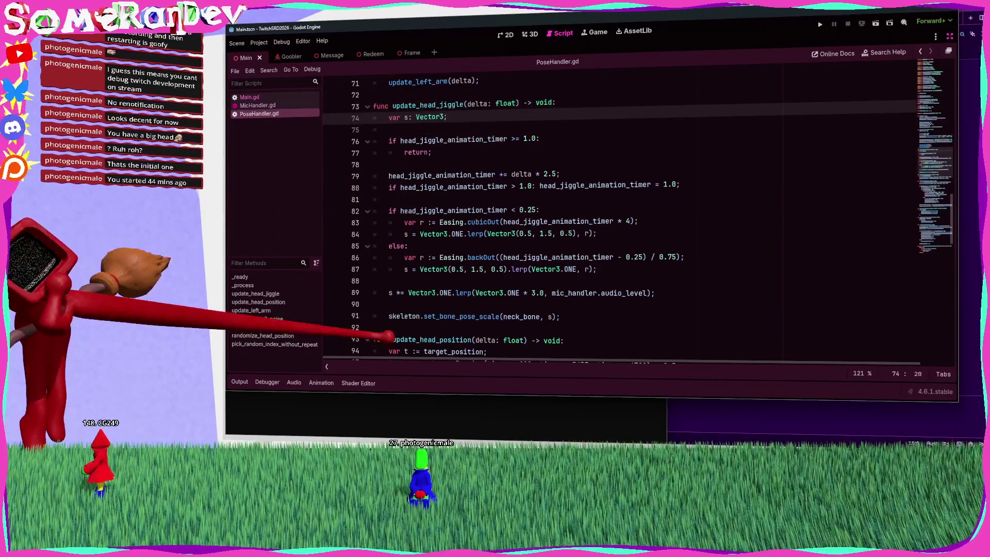
left_click_drag(655, 293, 430, 293)
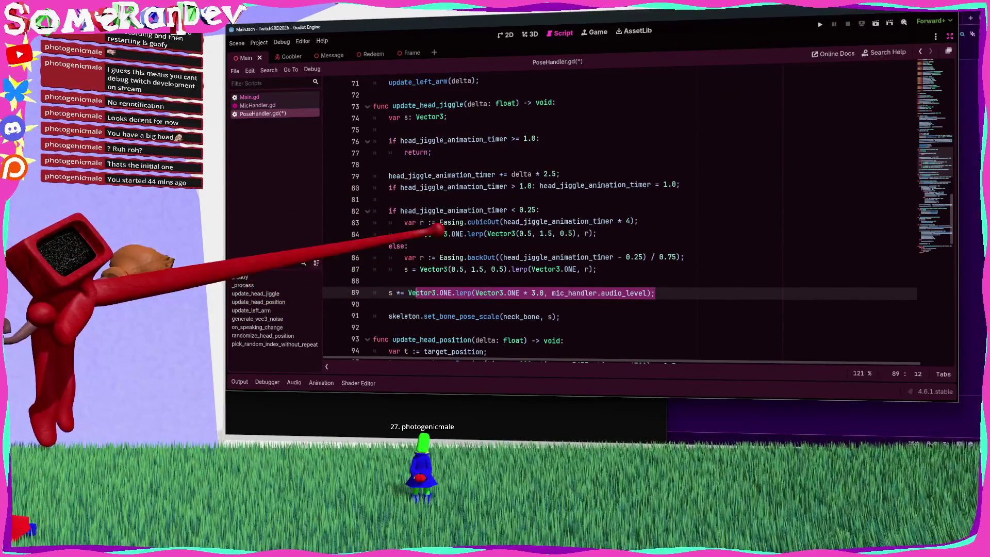
key("ctrl+z")
key("ctrl+z")
key("ctrl+z")
key("ctrl+z")
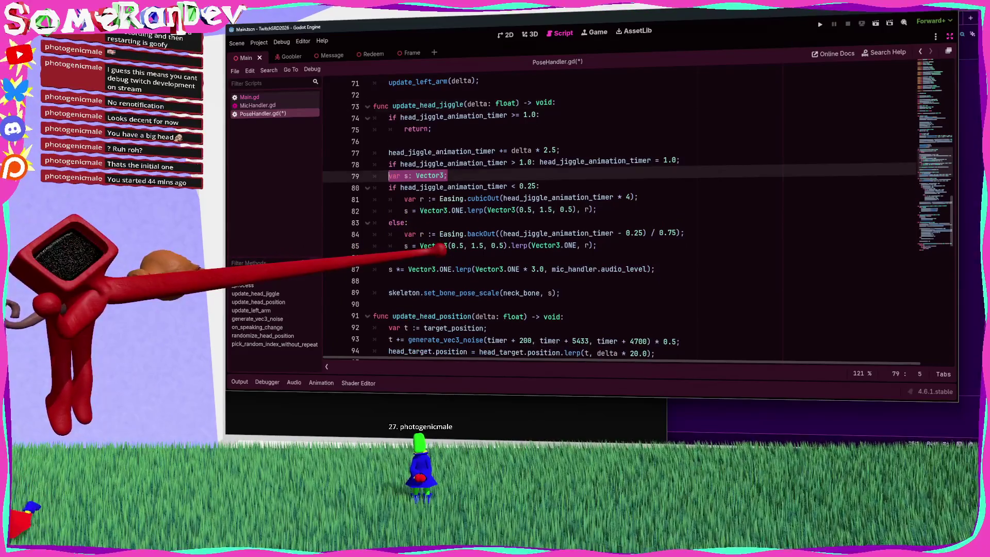
Step: Remove the audio-level debug print line and open blank lines below set_bone_pose_scale
key("ctrl+shift+z")
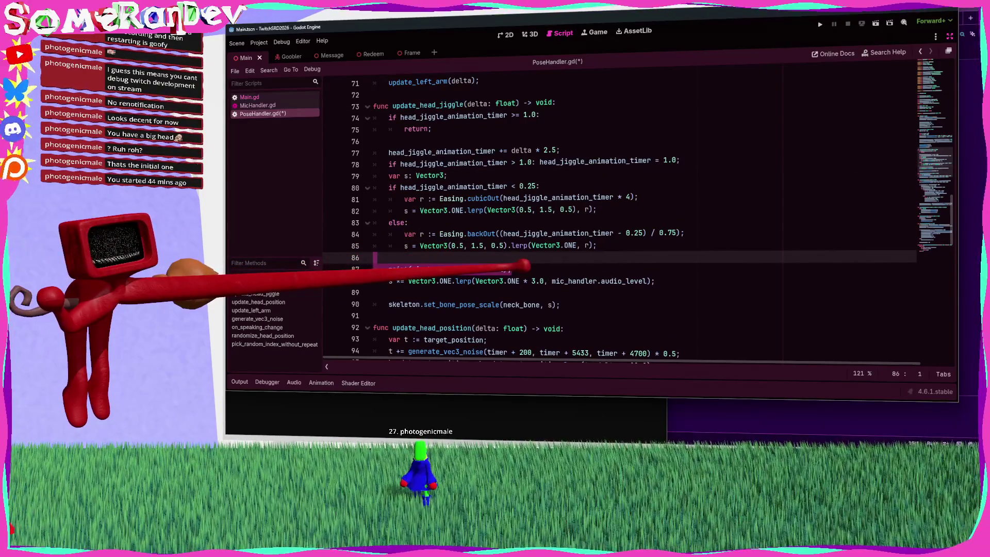
key("ctrl+z")
key("ctrl+shift+z")
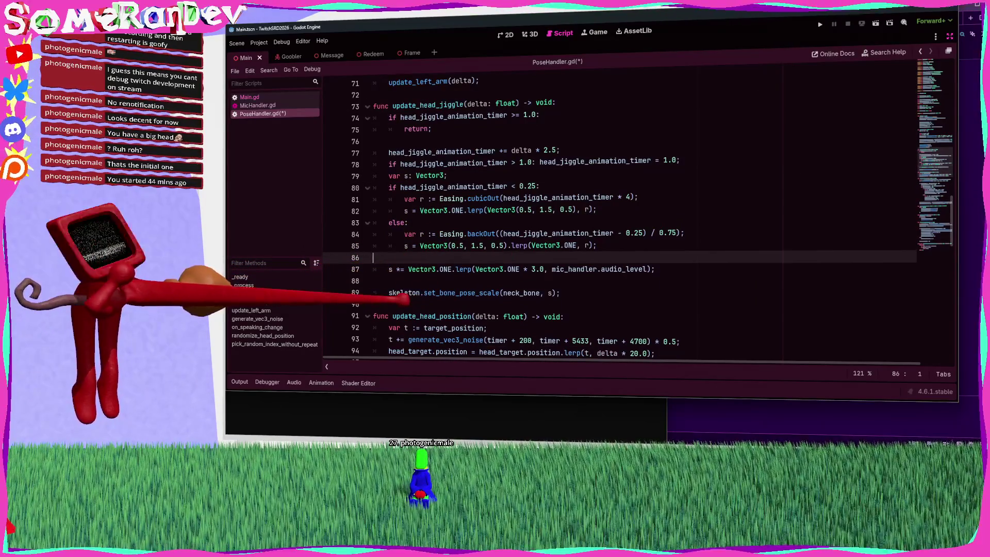
left_click(402, 304)
key("Return")
key("Return")
Step: Add the signature func get_audio_level_scale() -> Vector3: below update_head_jiggle
key("Up")
type("func ")
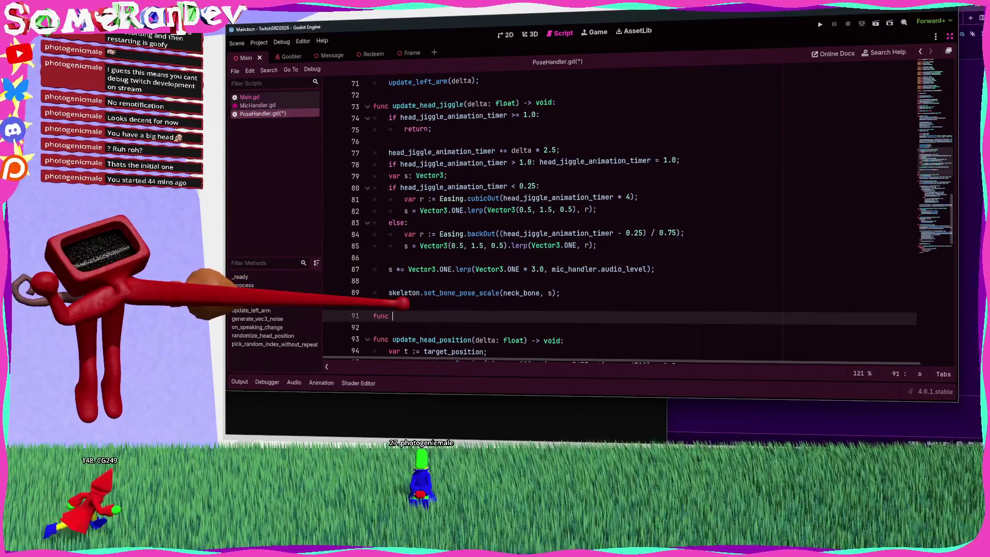
type("get_auti")
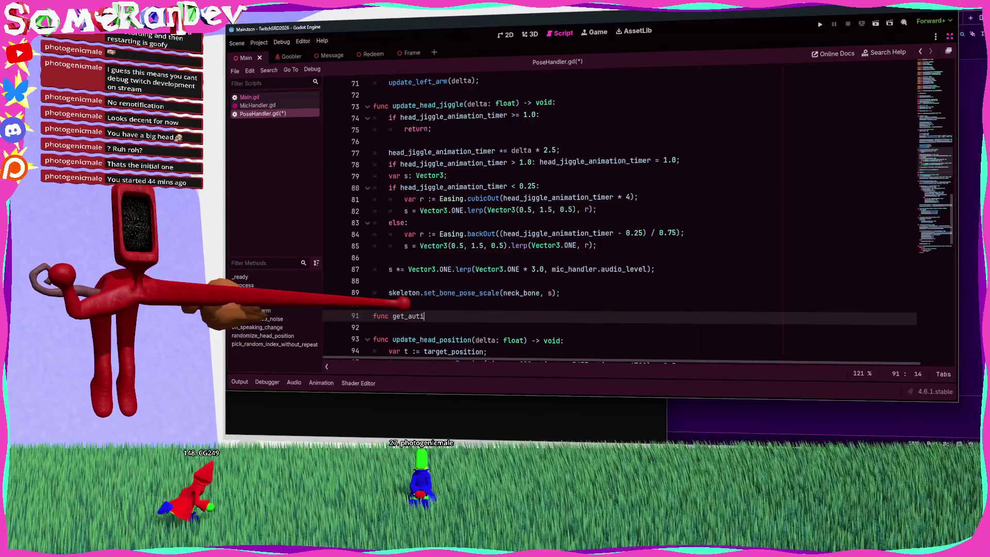
key("BackSpace")
key("BackSpace")
type("du")
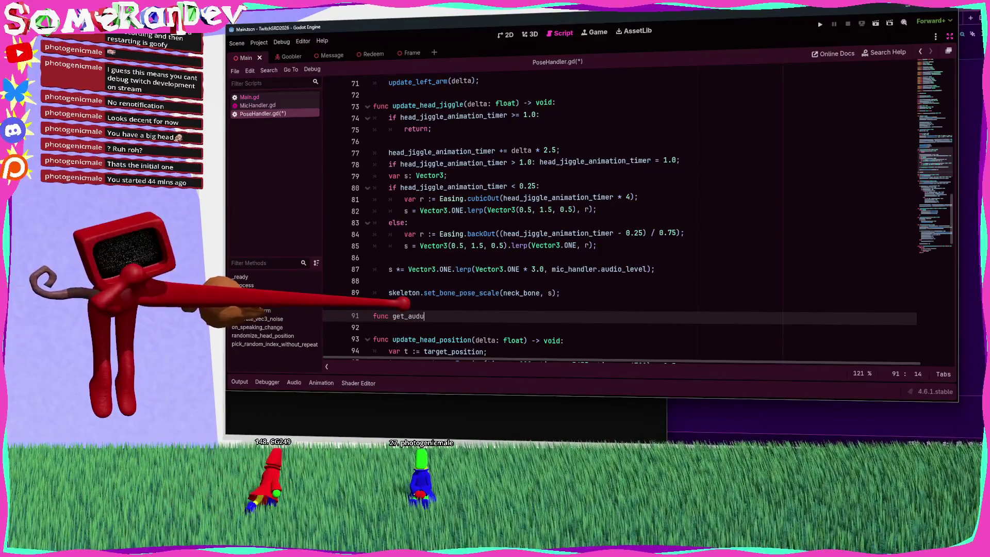
key("BackSpace")
type("io_level_sca")
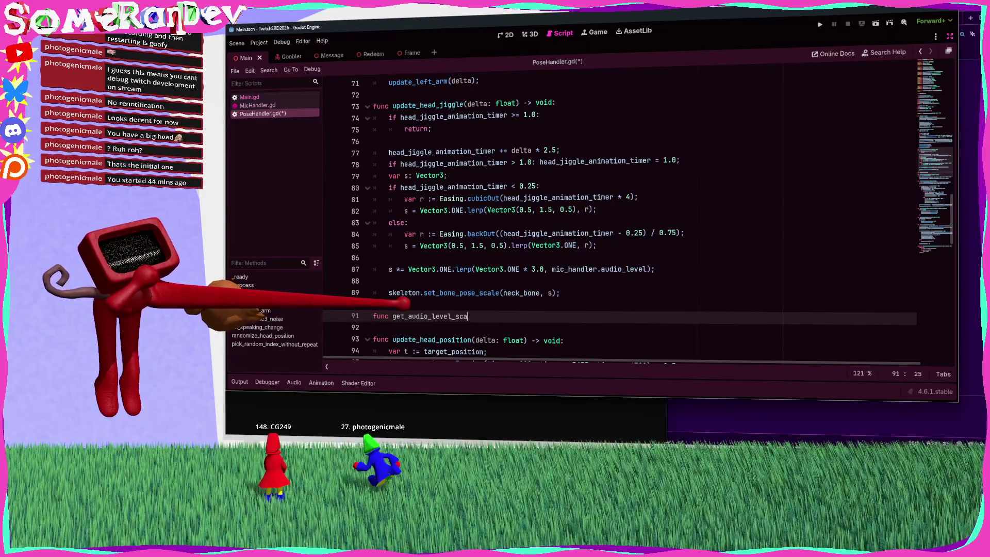
type("le() -> Vector3")
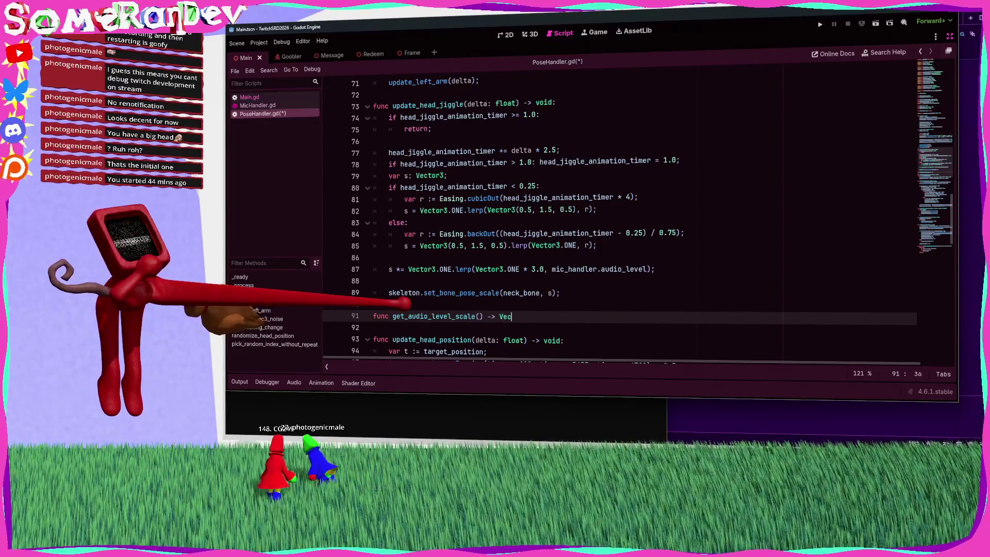
scroll(619, 216, "down", 3)
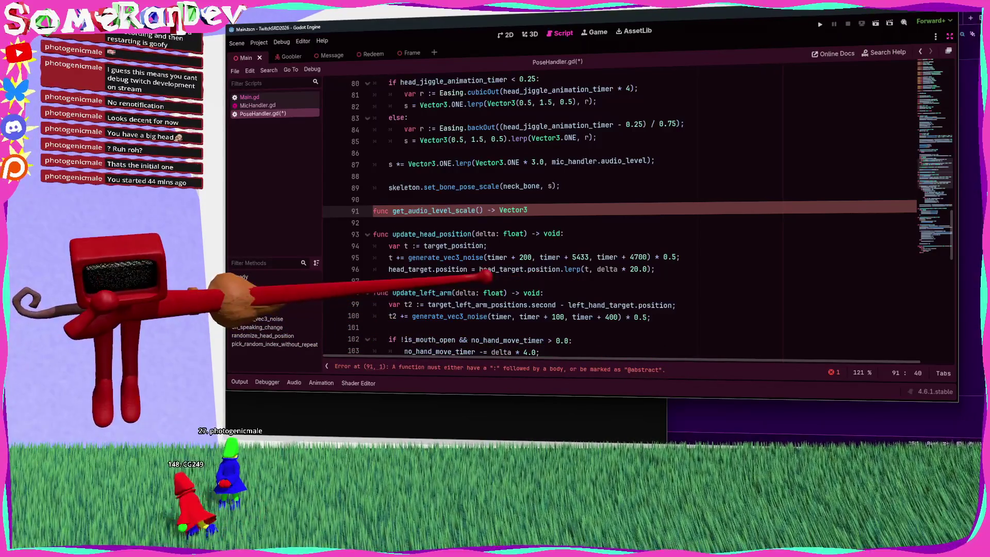
type(":")
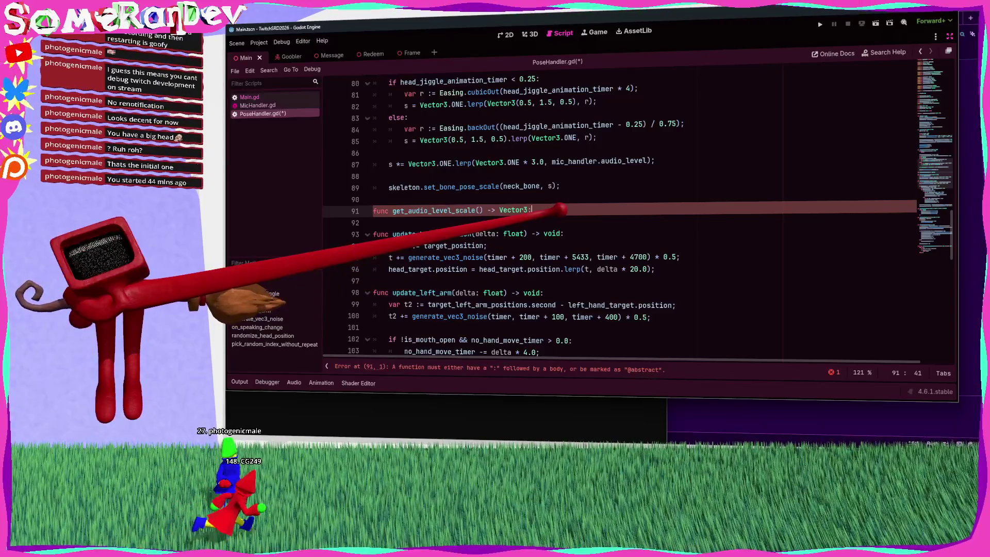
Step: Move the lerp expression from line 87 into the new function's return statement and save
left_click_drag(652, 162, 425, 156)
key("ctrl+x")
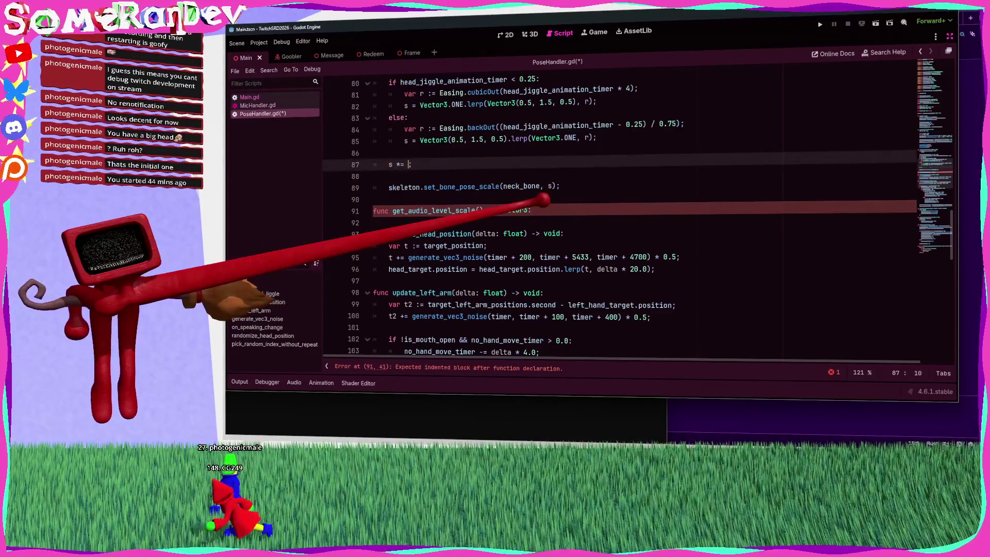
left_click(541, 209)
key("Return")
type("return")
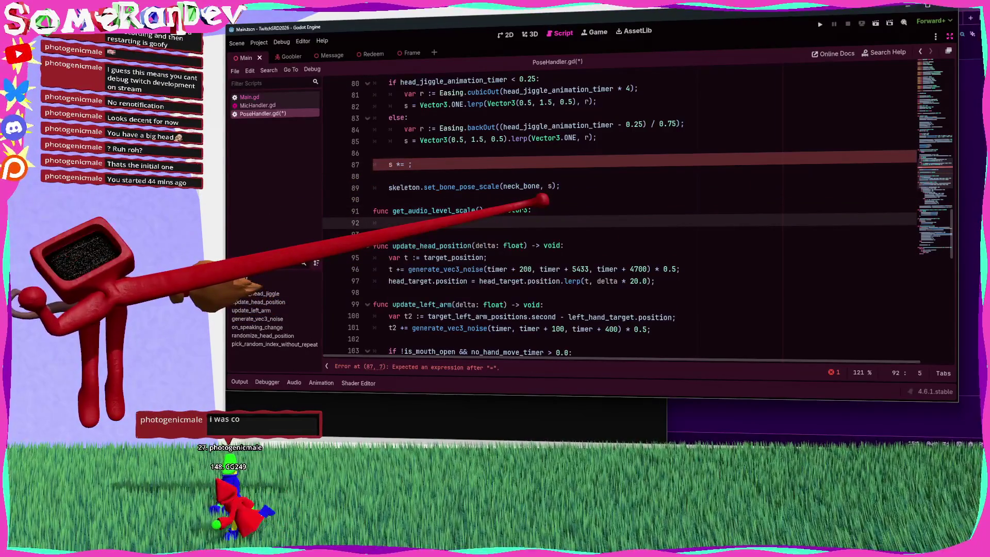
key("ctrl+v")
type(";")
key("ctrl+s")
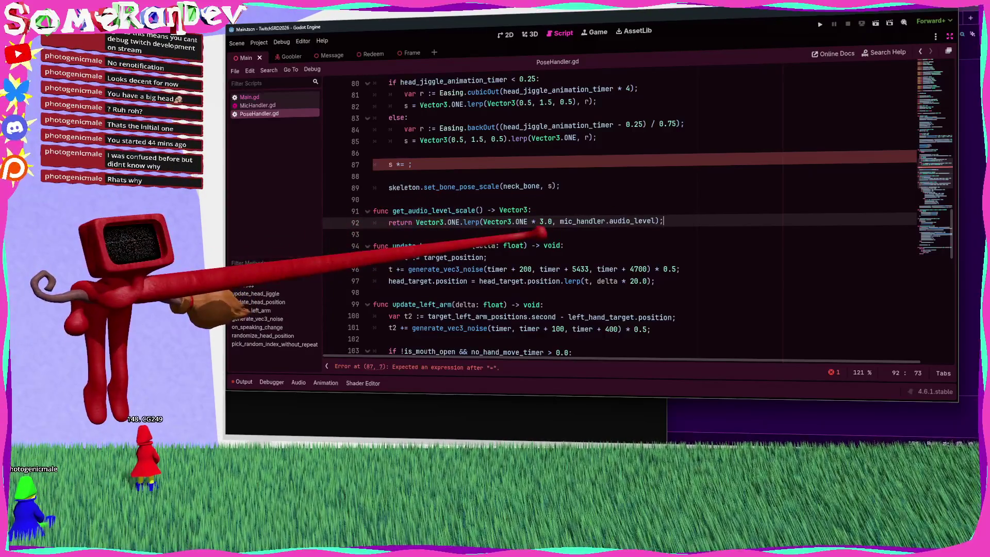
left_click(412, 165)
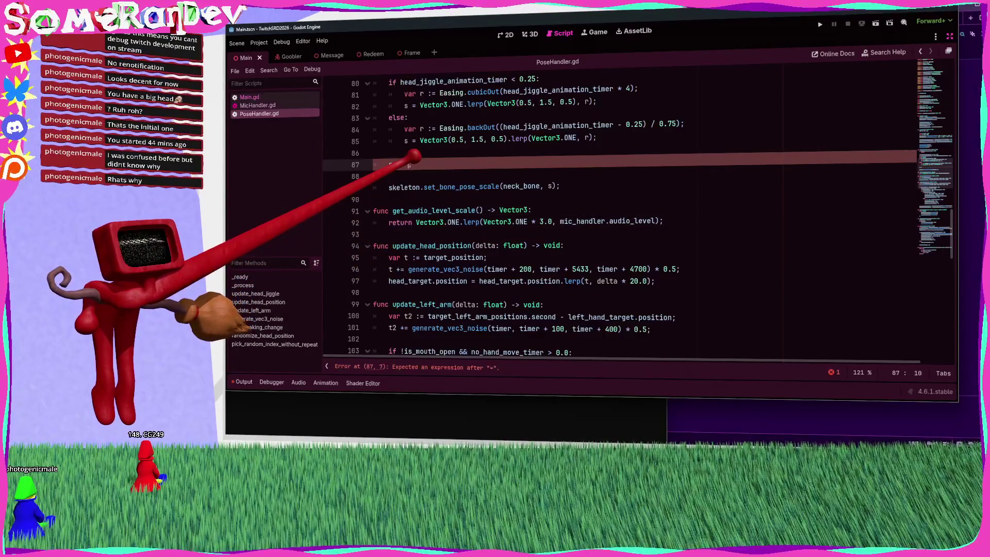
Step: Complete line 87 as s *= get_audio_level_scale and paste set_bone_pose_scale into the early-return branch
type("get_audio_level_scale();")
key("Return")
left_click(590, 183)
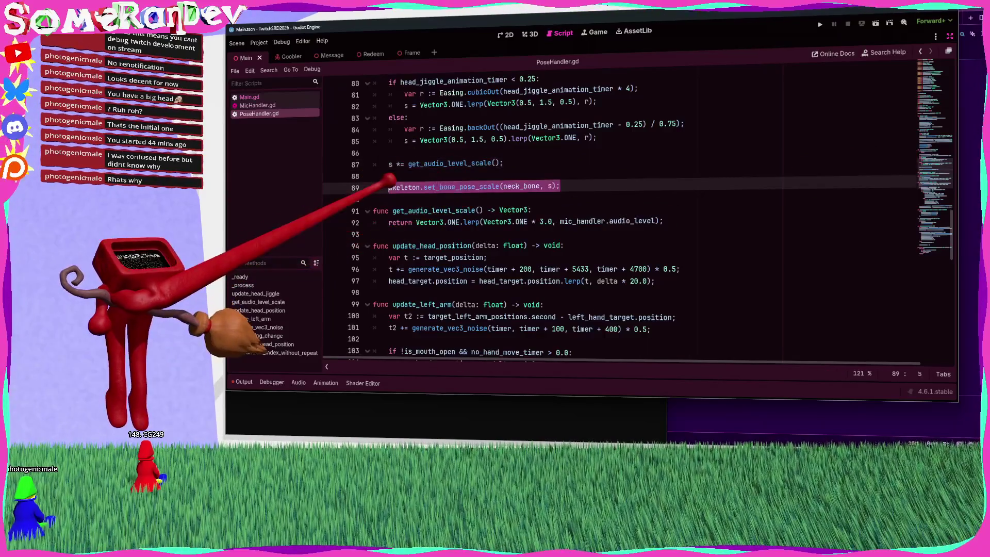
scroll(592, 183, "up", 5)
left_click(596, 184)
key("Return")
key("ctrl+v")
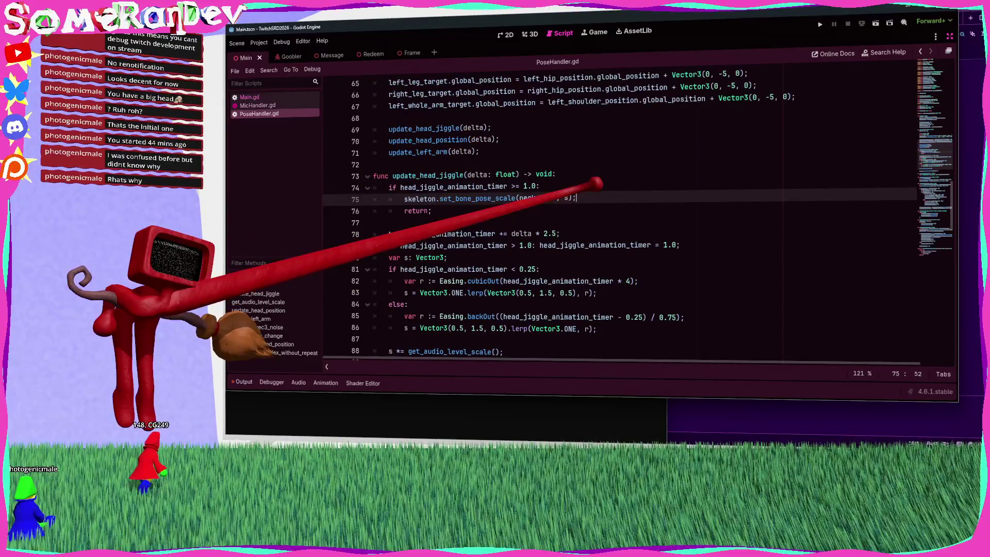
Step: Pass get_audio_level_scale() to the set_bone_pose_scale call on line 75, save, and run the game
scroll(500, 186, "down", 5)
left_click(421, 175)
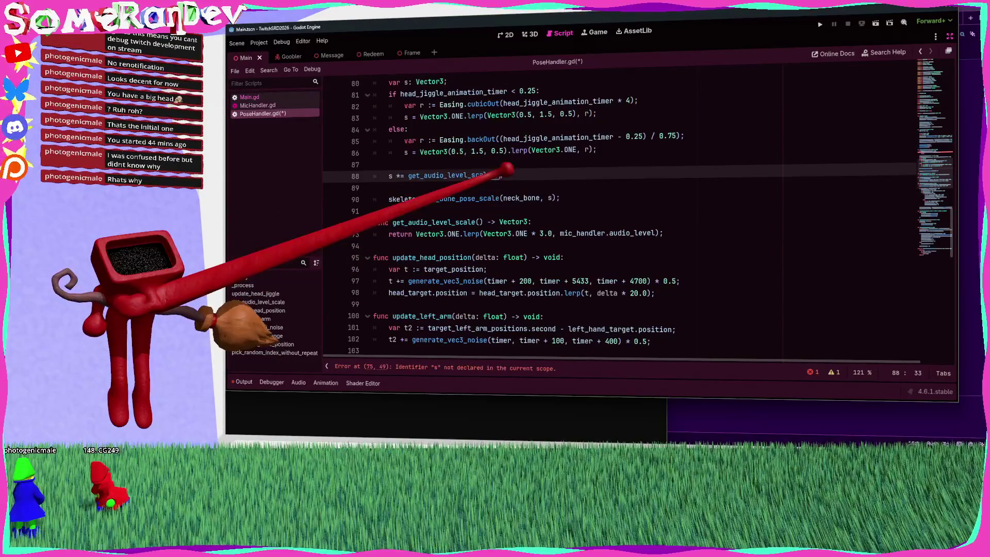
scroll(544, 235, "up", 6)
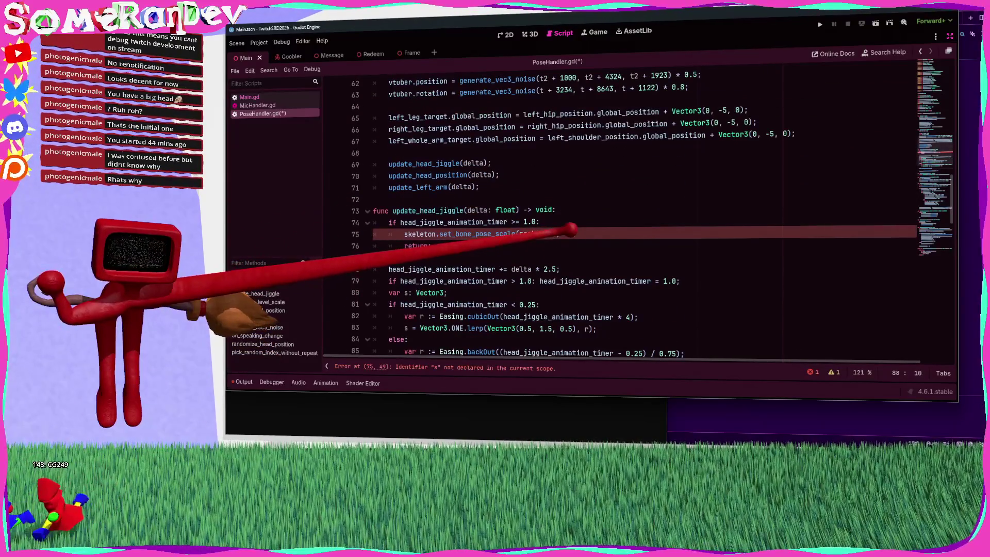
left_click(570, 233)
type("get_audio_level_scale()")
key("ctrl+s")
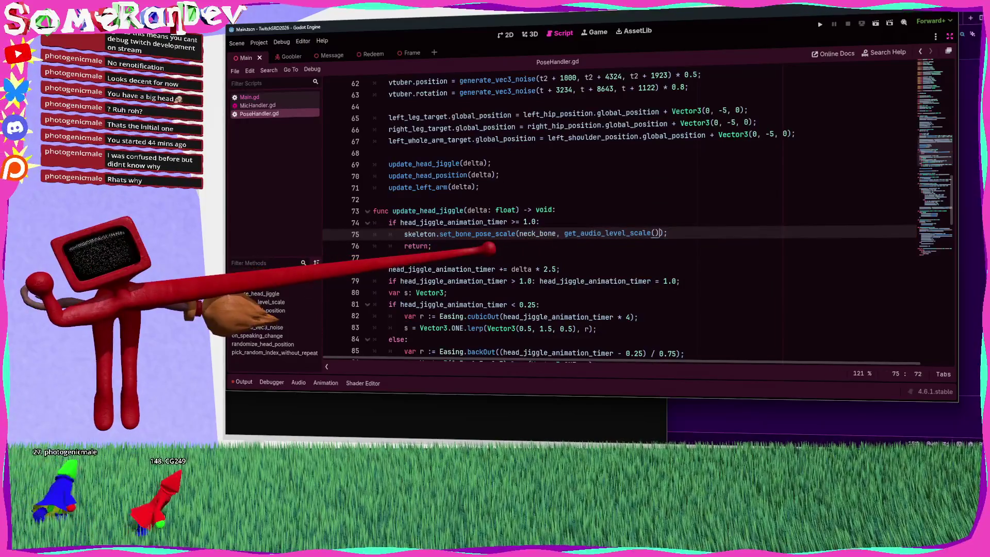
left_click(644, 257)
left_click(876, 23)
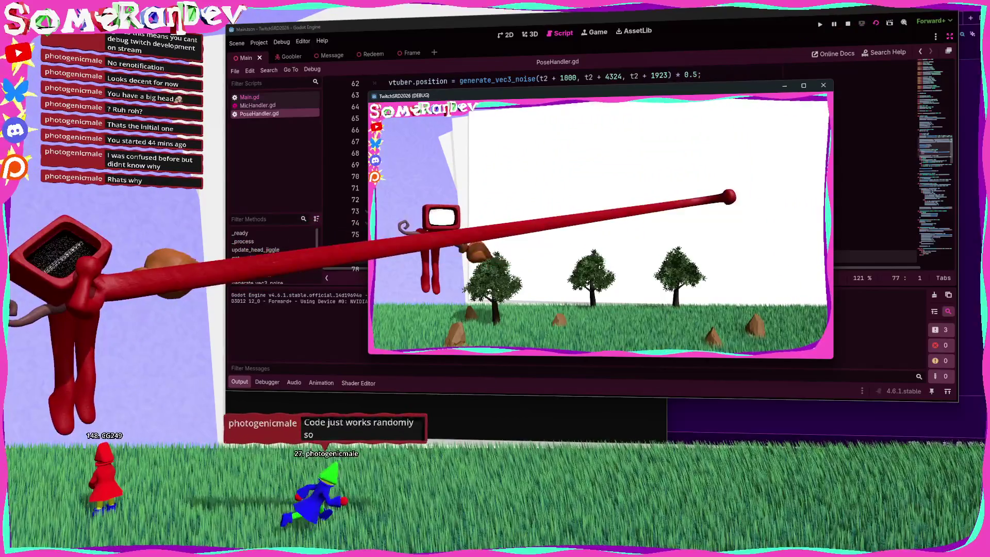
Step: Stop the game with F8 and scroll back to update_head_jiggle in PoseHandler.gd
key("F8")
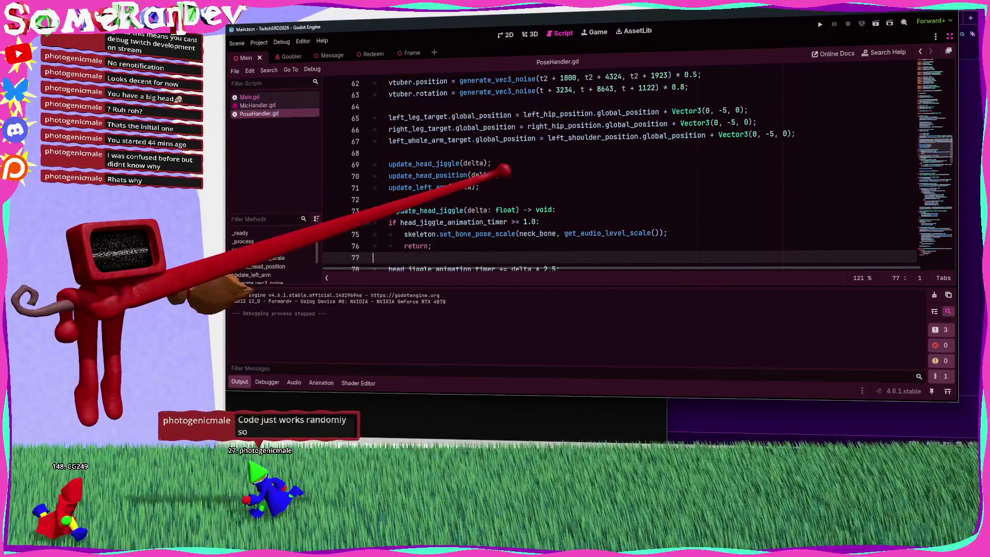
scroll(618, 170, "down", 4)
scroll(619, 170, "up", 1)
scroll(500, 176, "down", 4)
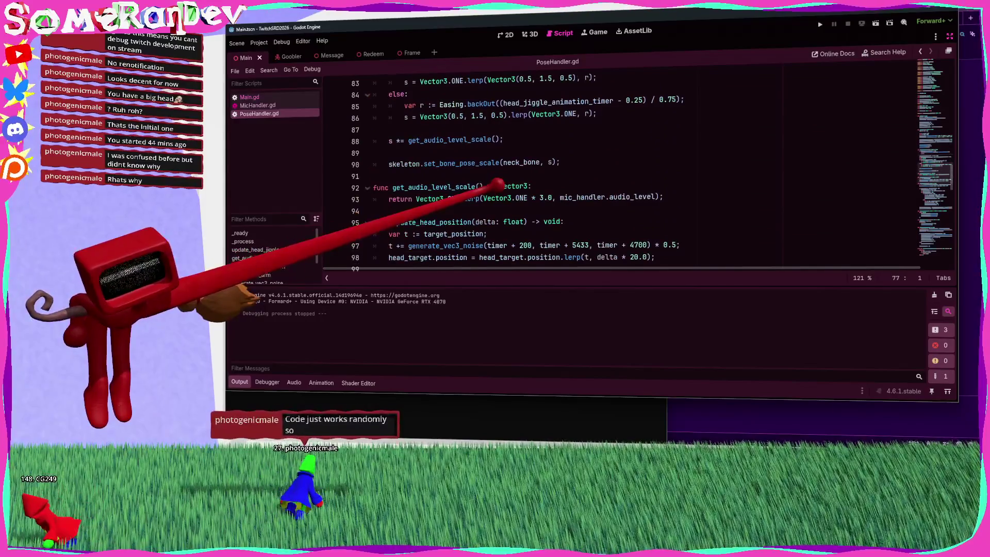
Step: Change Vector3.ONE * 3.0 to 1.5 in get_audio_level_scale(), save, hide the output panel, and rerun
double_click(546, 197)
type("2.0")
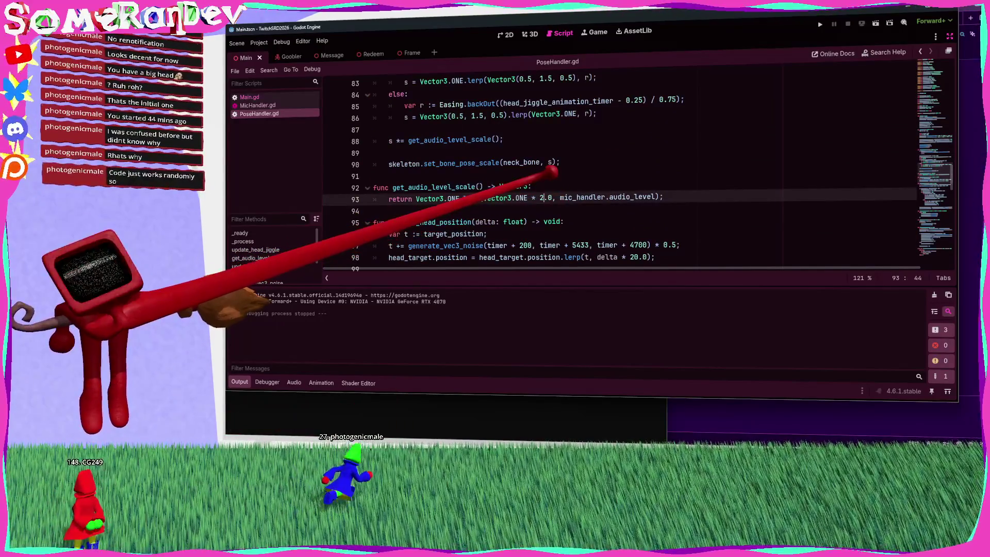
key("BackSpace")
type("1")
key("Right")
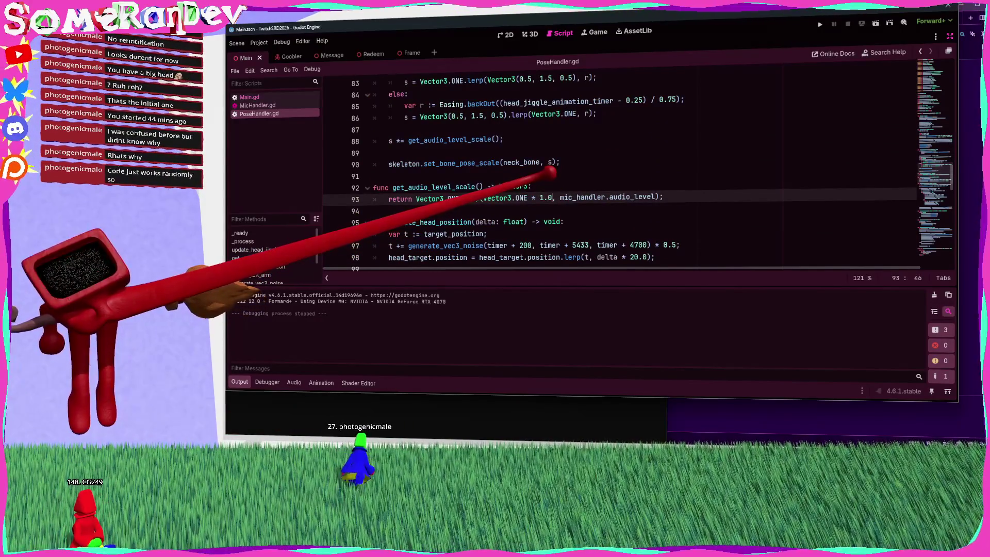
type("5")
key("ctrl+s")
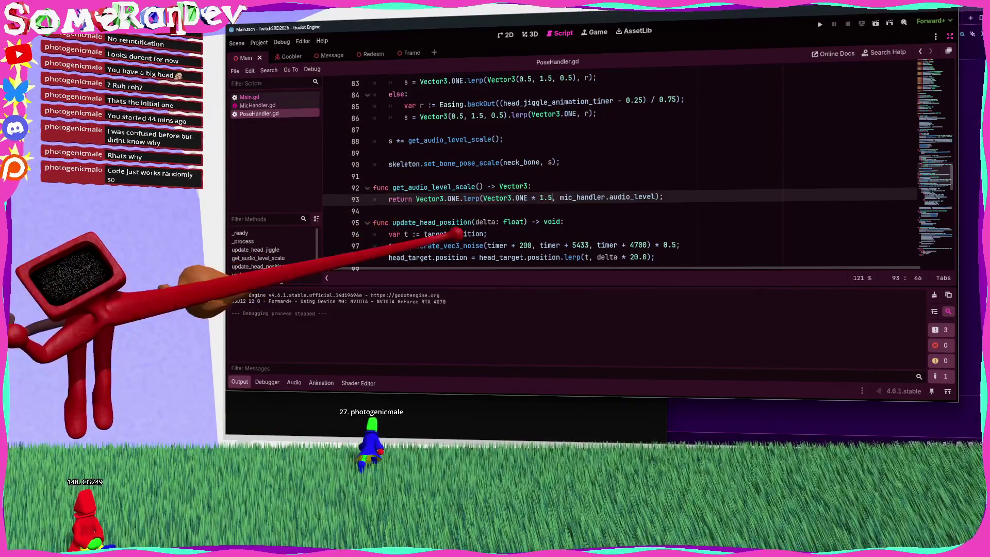
key("ctrl+j")
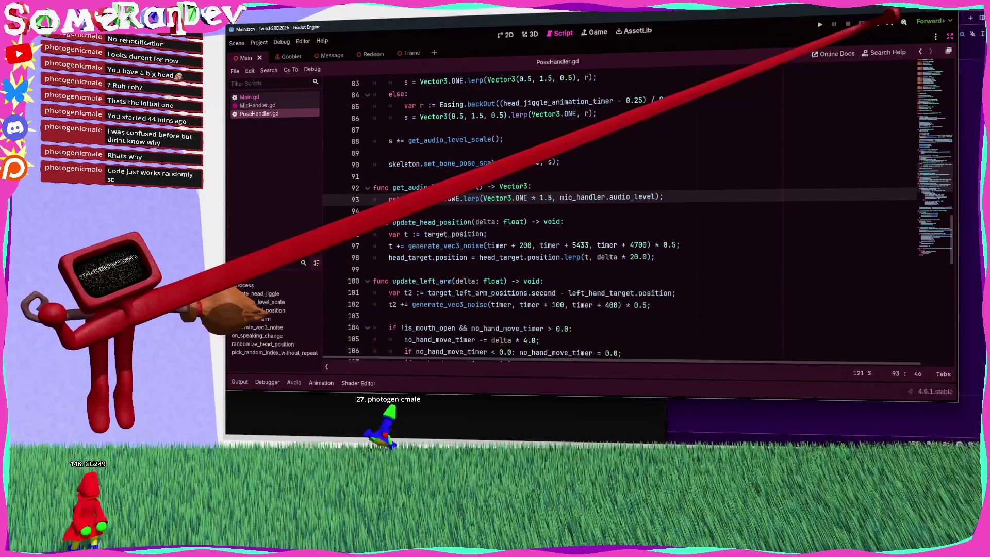
key("F5")
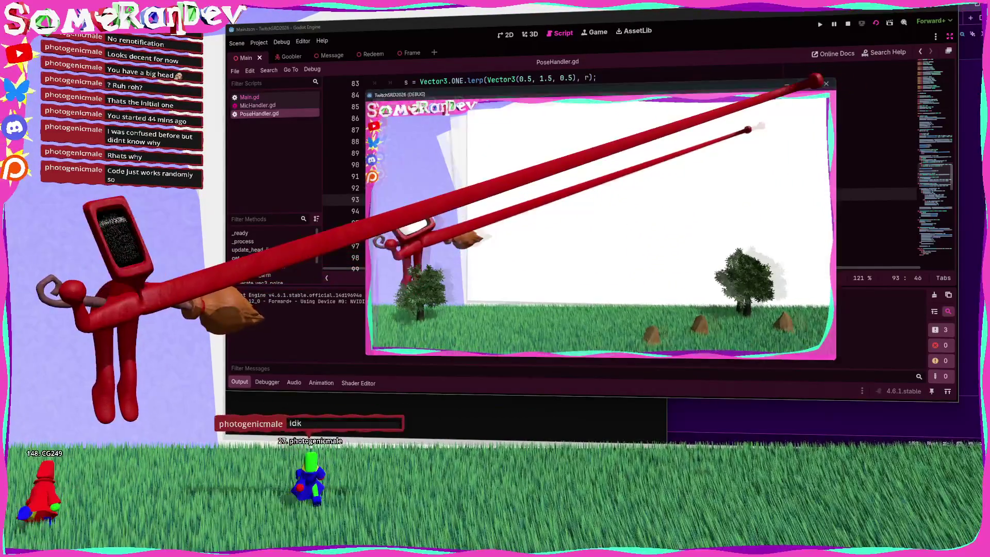
Step: Maximize and restore the game window, close it with Alt+F4, rerun with F5, then shrink it
key("super+Up")
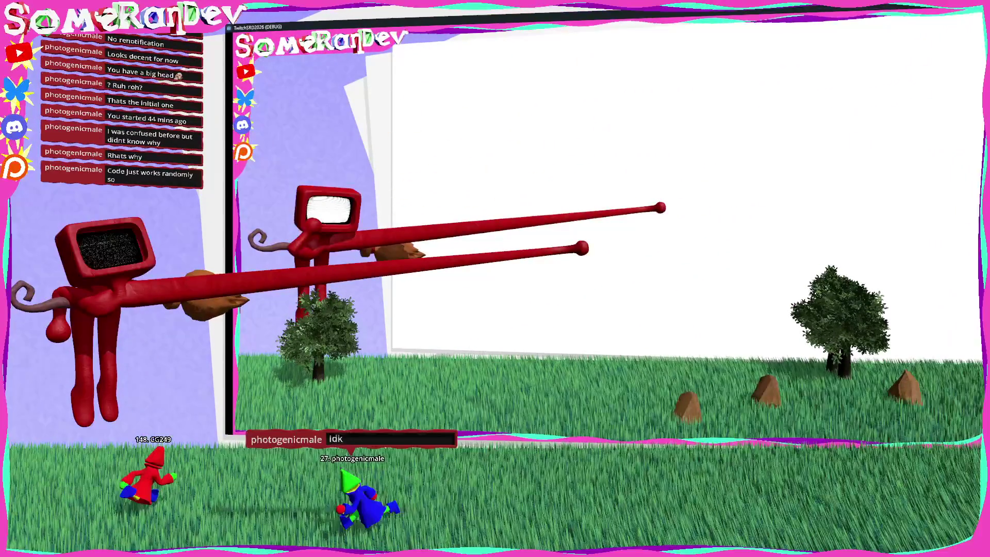
left_click_drag(444, 25, 444, 89)
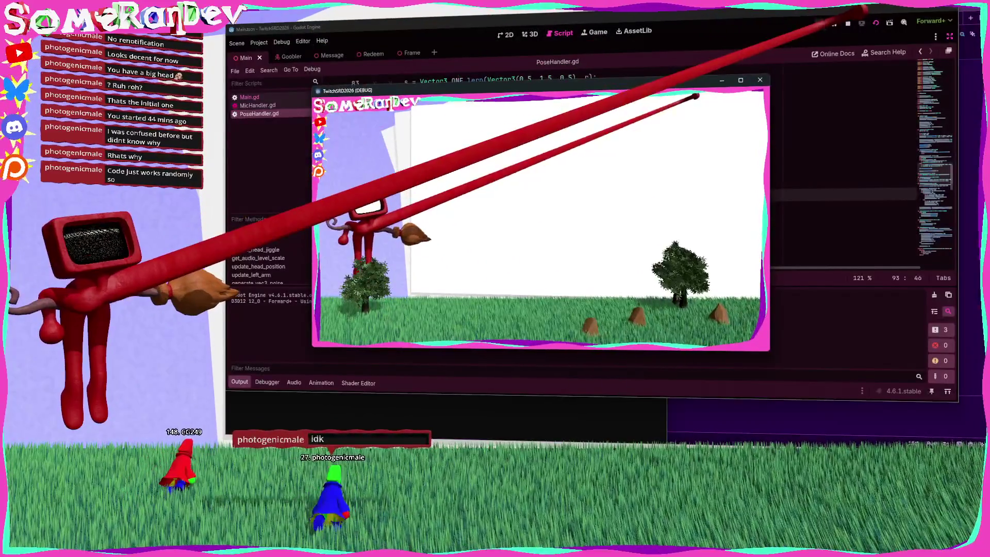
key("alt+F4")
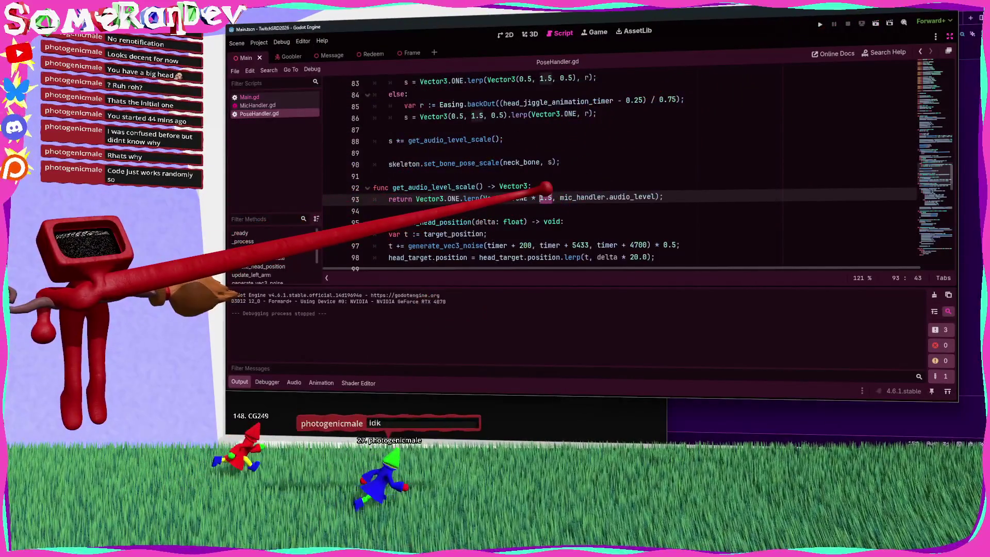
key("F5")
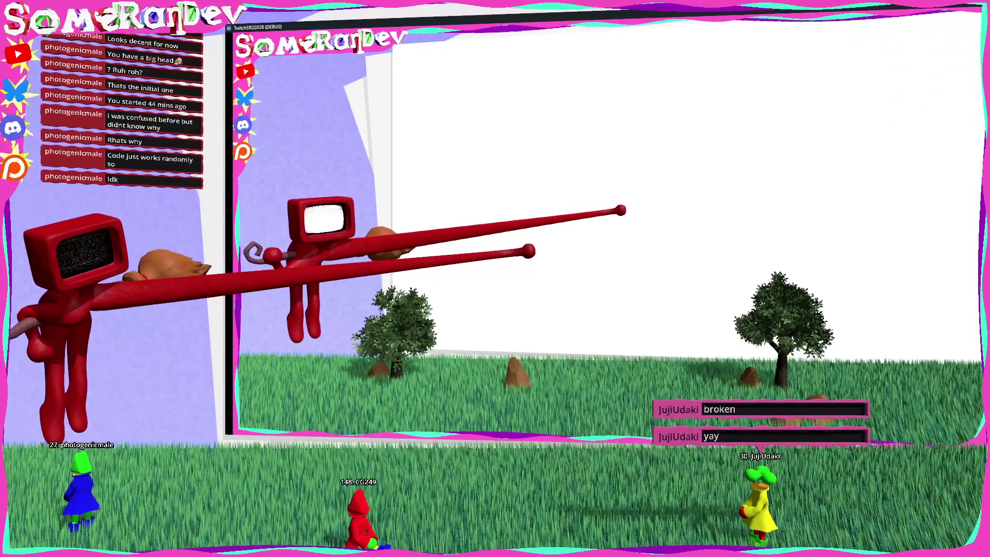
key("super+Down")
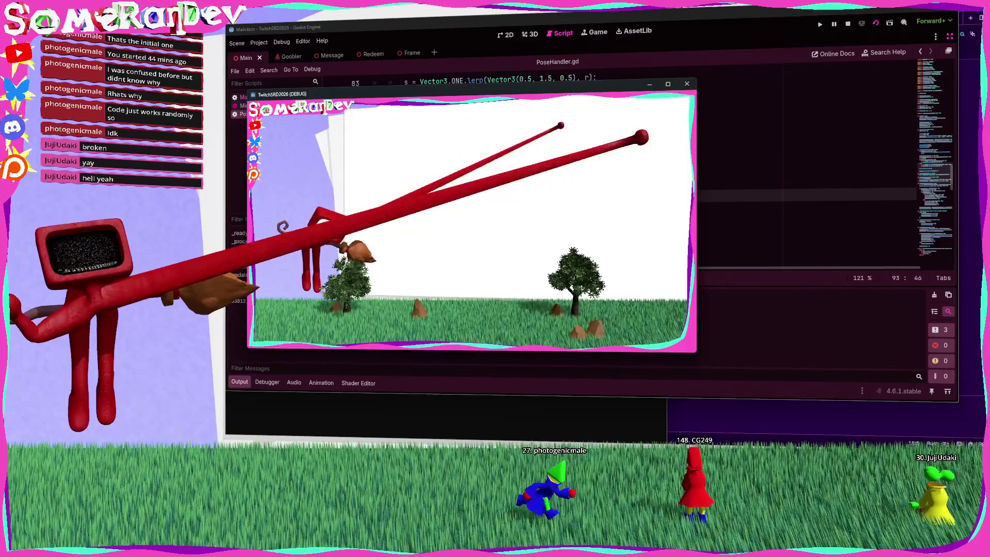
Step: Stop the game with F8, hide the Output panel, and exit distraction-free mode to restore the docks
key("F8")
left_click(552, 176)
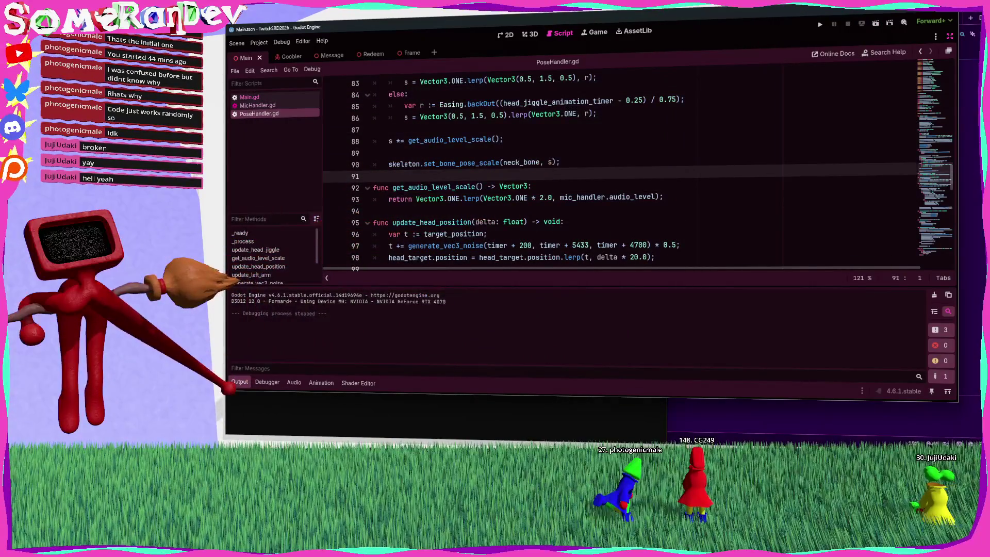
left_click(240, 381)
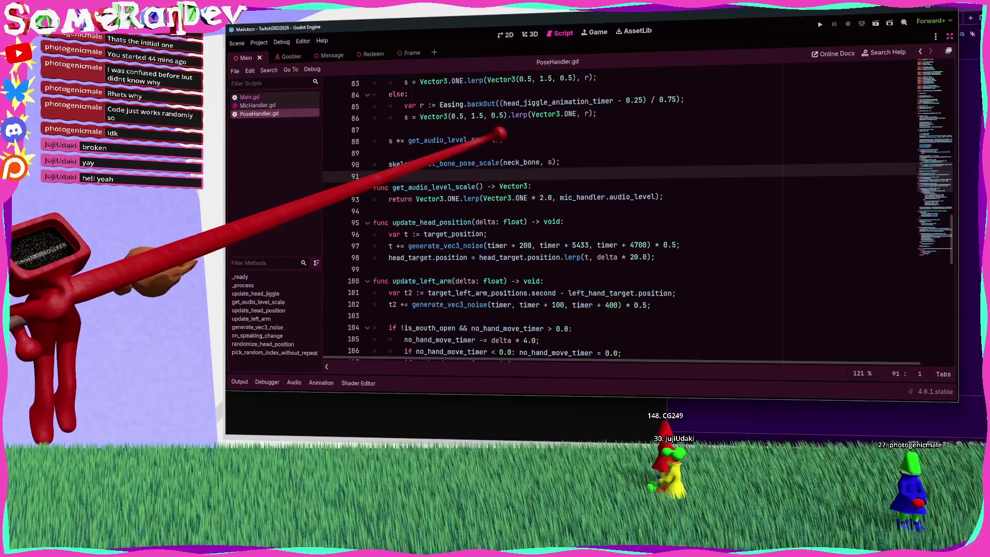
mouse_move(490, 138)
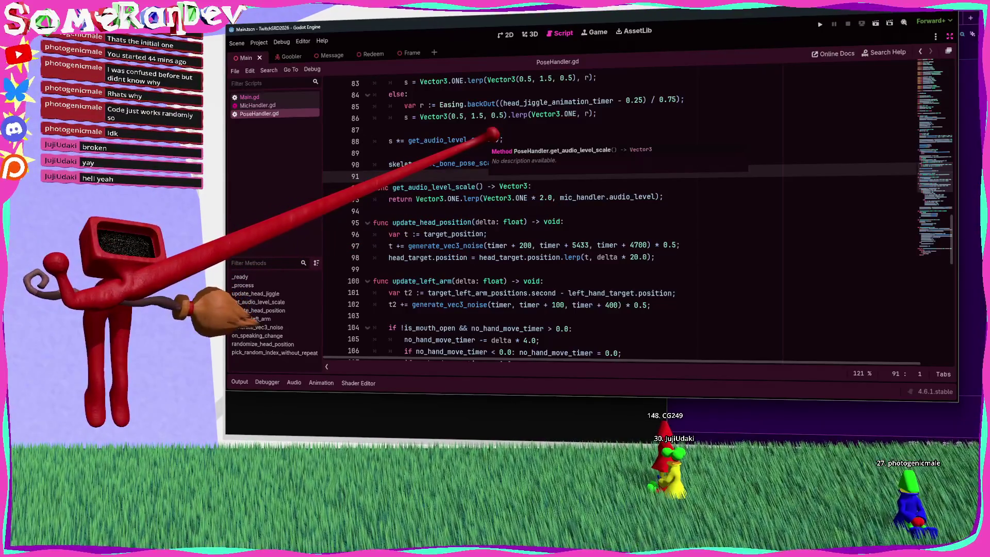
left_click(950, 36)
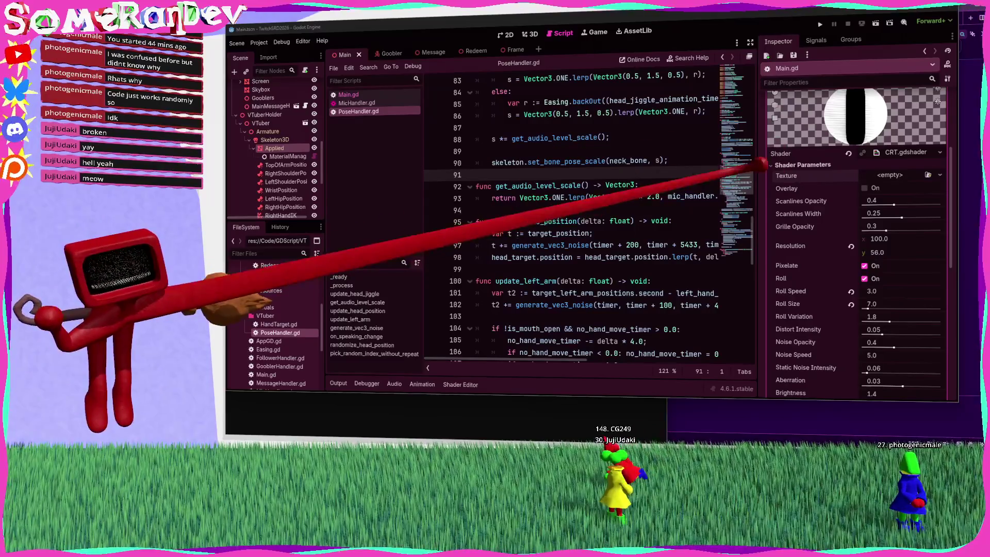
Step: Uncheck Disable Twitch on the Main node, save the scene, and launch the game
scroll(273, 150, "down", 5)
scroll(273, 144, "up", 5)
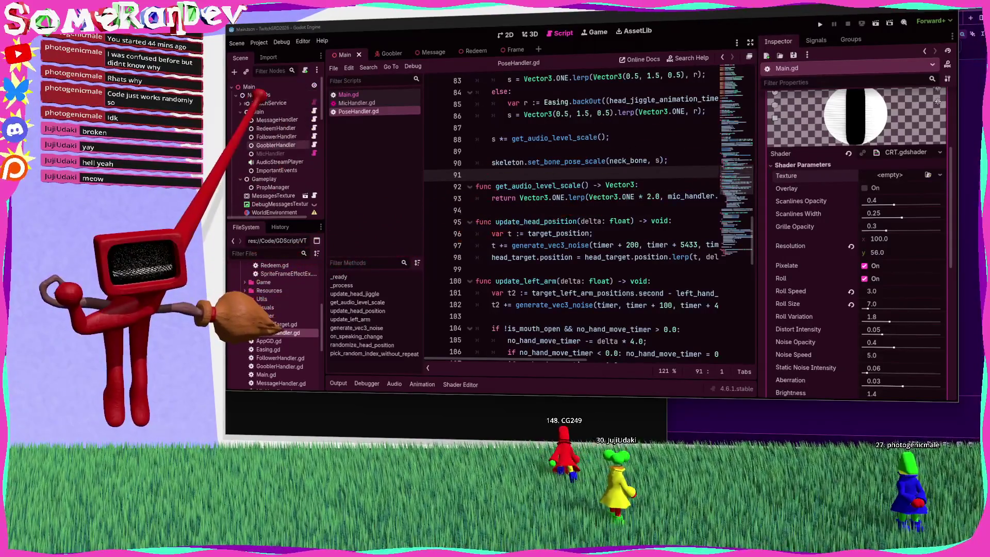
left_click(258, 111)
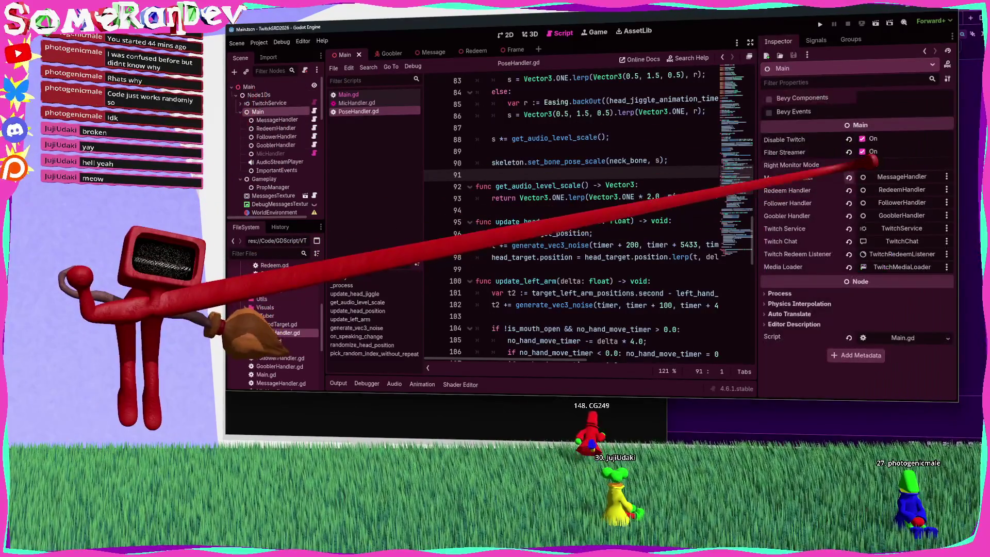
left_click(862, 139)
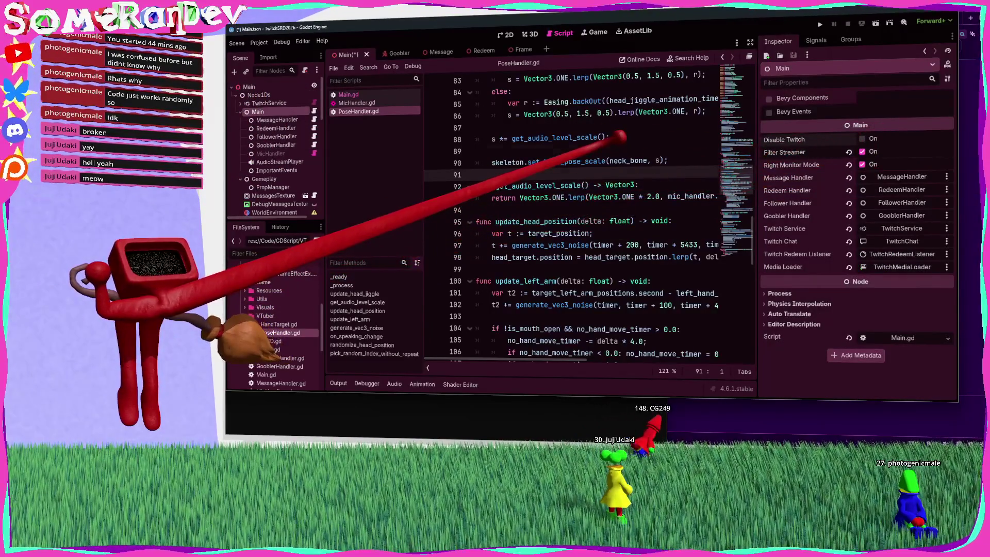
key("Up")
key("Up")
key("ctrl+s")
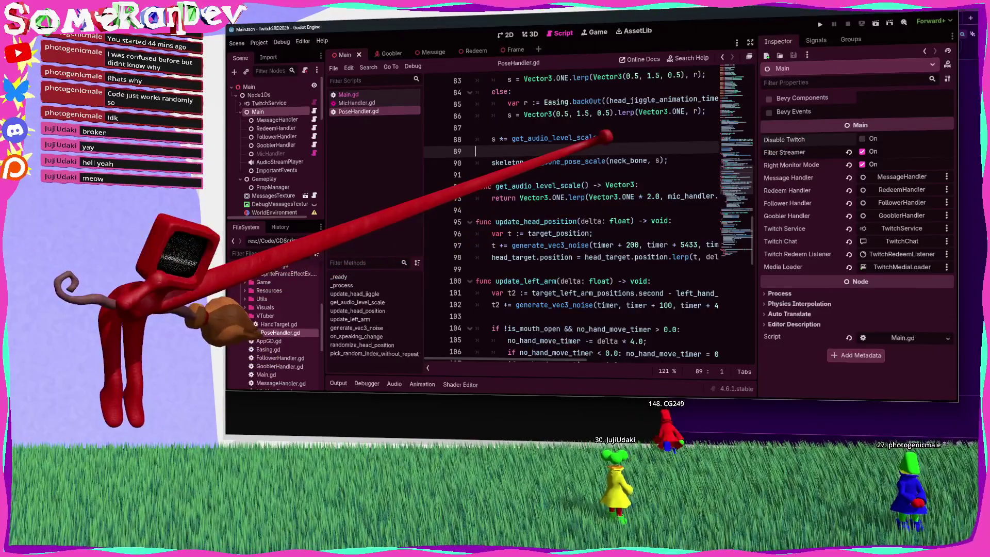
left_click(875, 24)
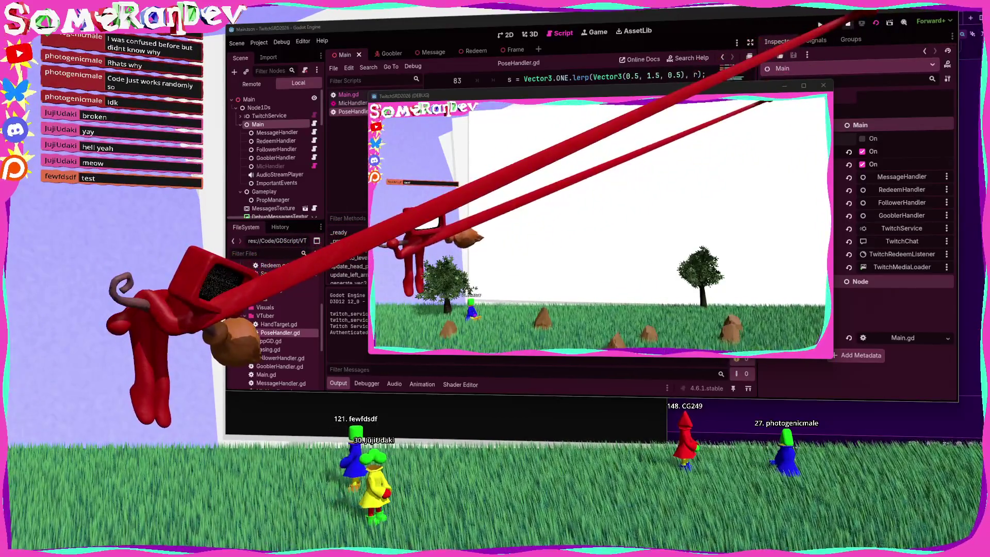
Step: Stop the running game and bring up actions for the file below PoseHandler.gd
left_click(848, 24)
right_click(272, 282)
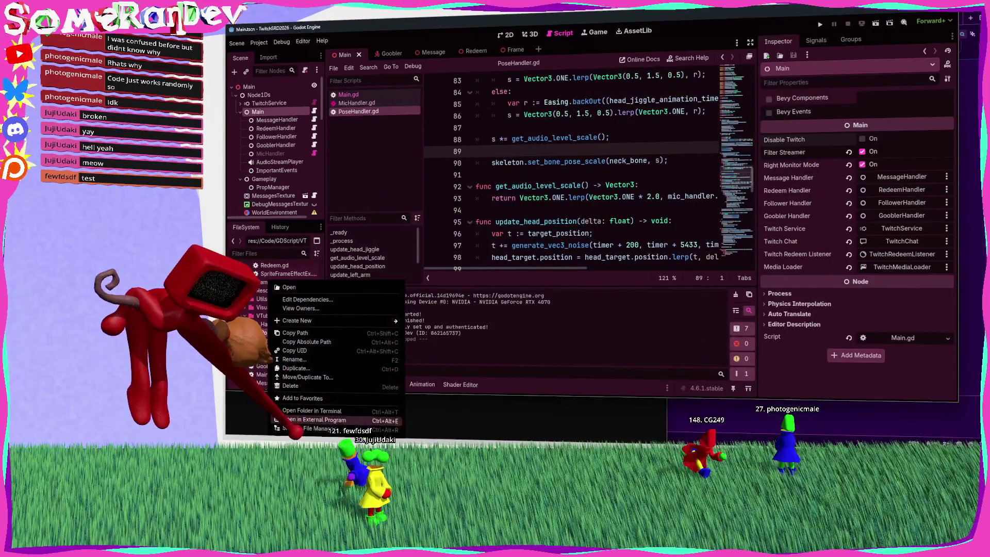
Step: Delete the stray file below PoseHandler.gd, then switch to the TODOs.txt notes window
key("Escape")
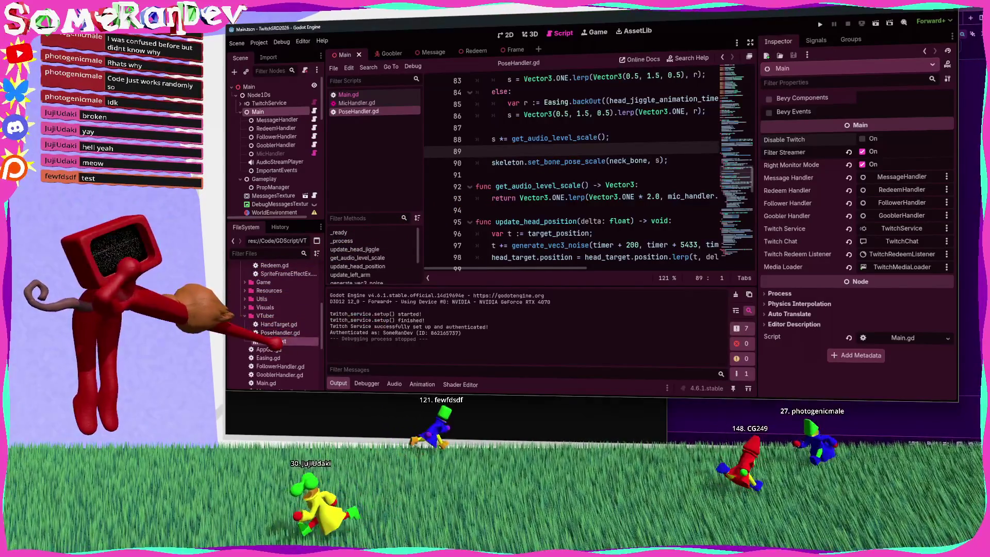
key("Delete")
key("Return")
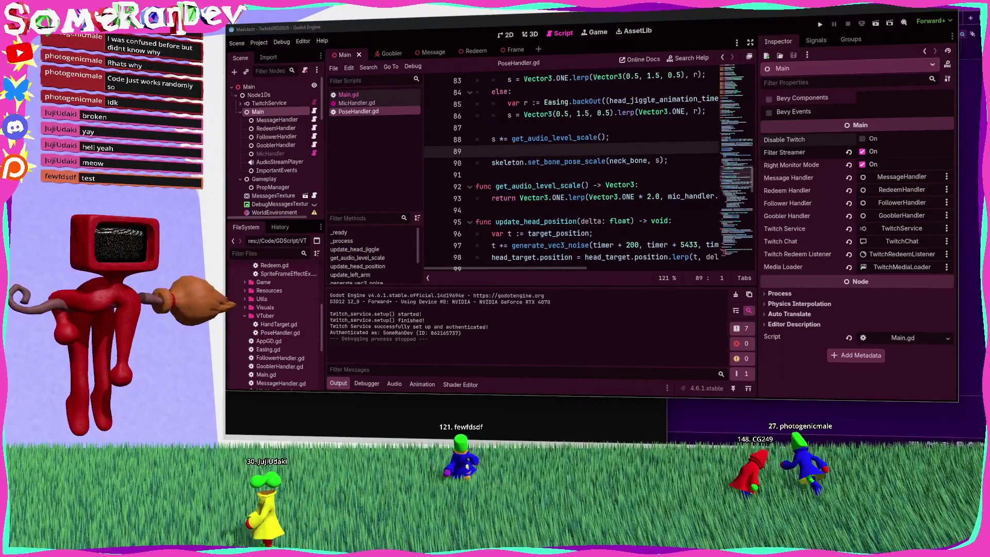
key("alt+Tab")
left_click_drag(491, 79, 495, 79)
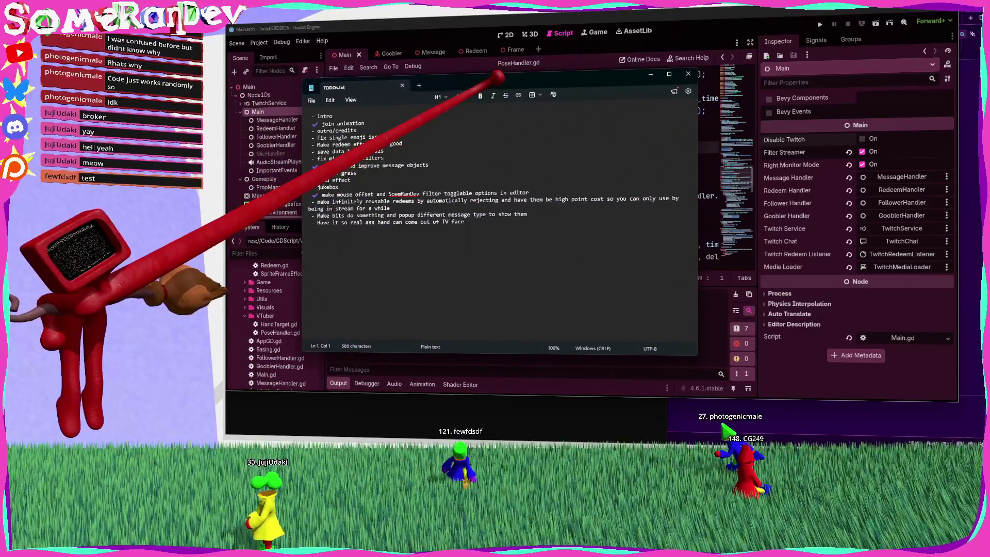
Step: Check off 'save data in intervals' with a ✔ and start an emoji for 'fix microphone filters'
left_click(320, 137)
left_click_drag(318, 137, 391, 137)
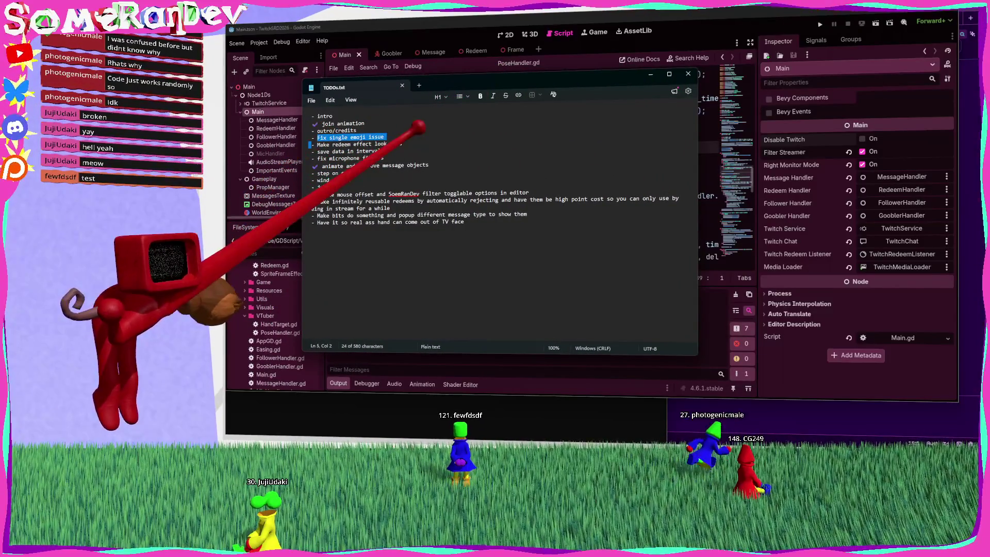
double_click(323, 151)
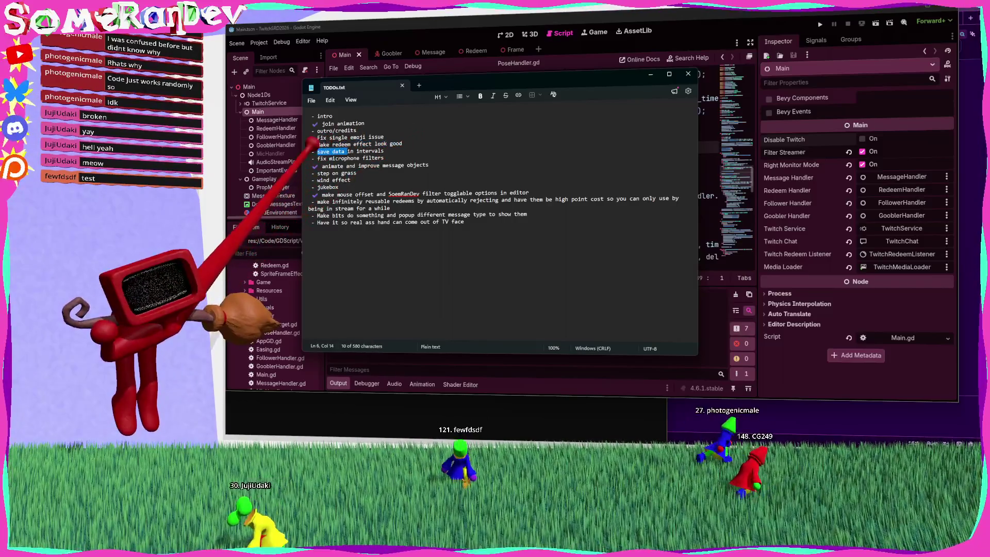
left_click_drag(312, 165, 319, 166)
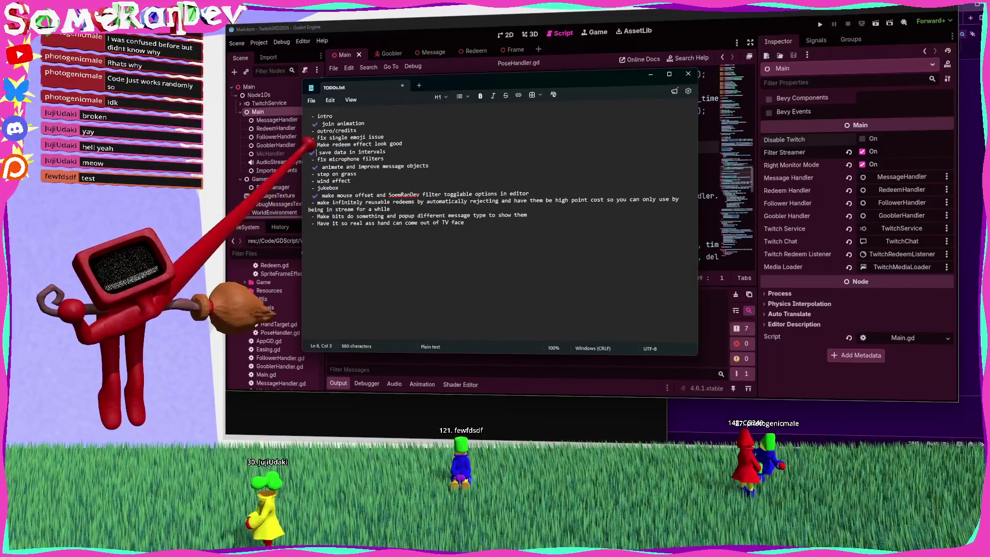
left_click(319, 151)
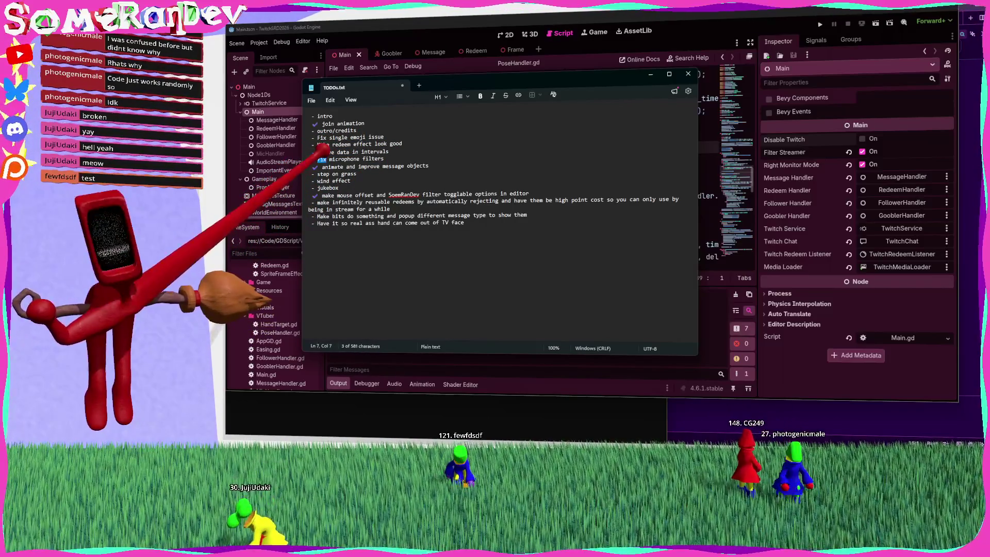
left_click_drag(317, 159, 312, 166)
left_click(349, 173)
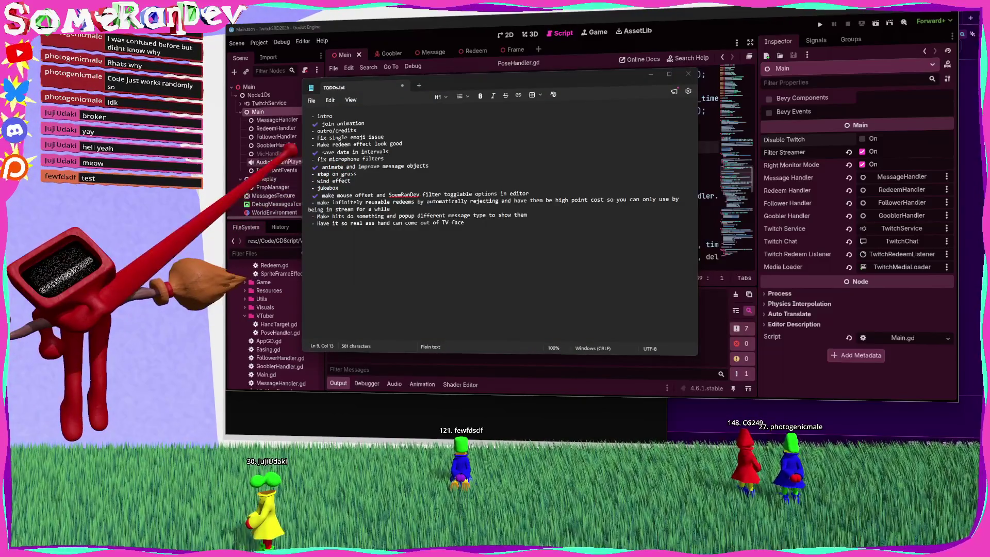
left_click_drag(311, 158, 317, 159)
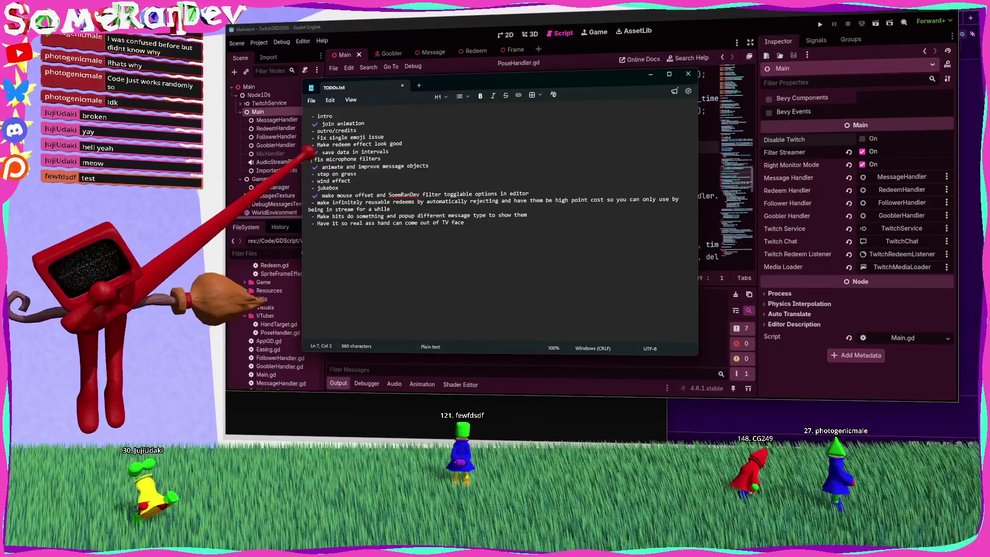
key("super+period")
Step: Insert a ❓ emoji before 'fix microphone filters', then look over the step on grass, jukebox and redeems items
type("?")
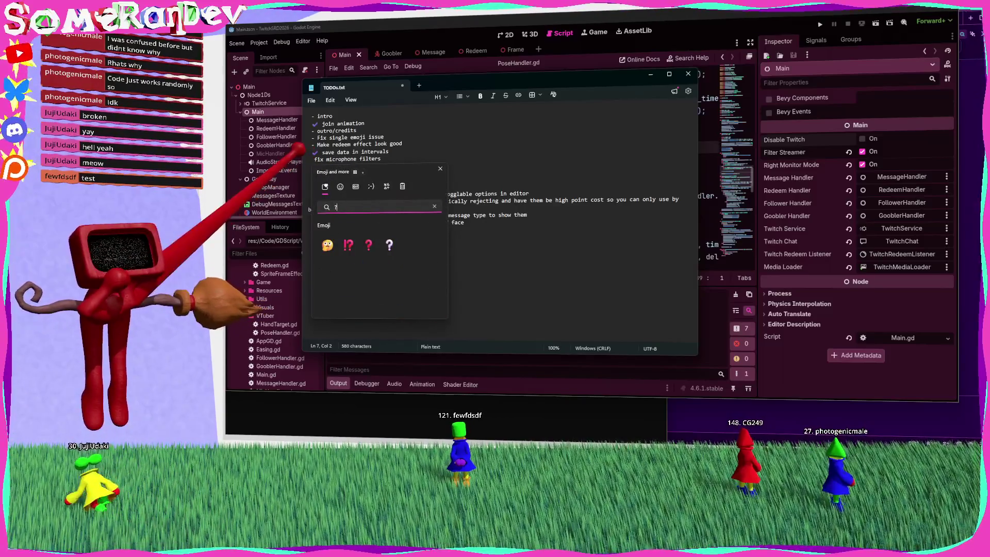
left_click(368, 243)
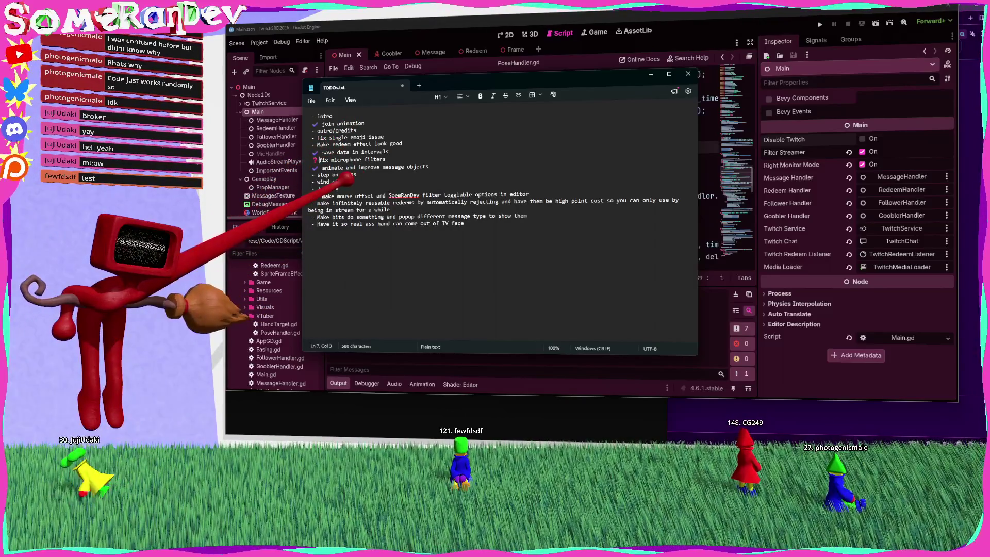
double_click(323, 174)
mouse_move(323, 174)
left_mouse_down()
mouse_move(355, 175)
mouse_move(312, 188)
left_mouse_up()
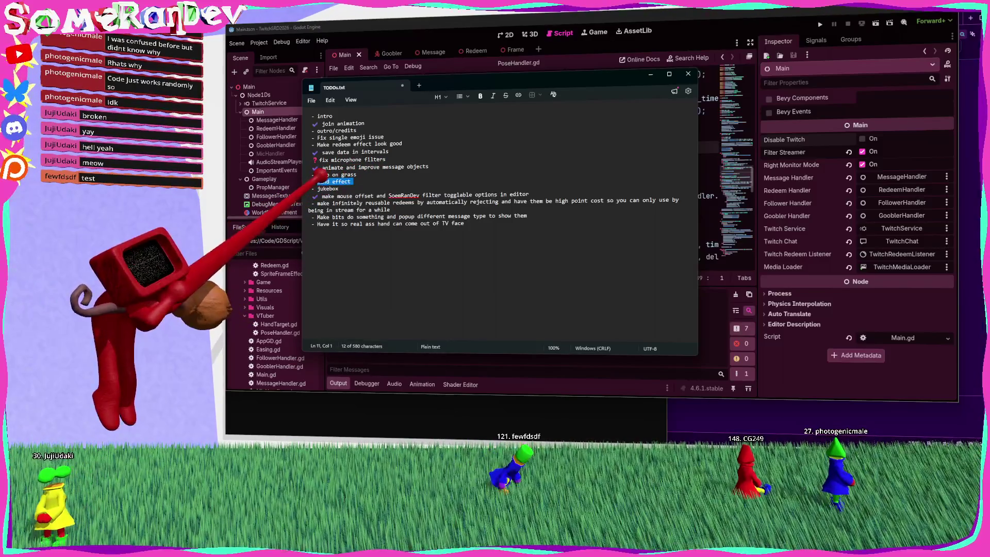
double_click(328, 188)
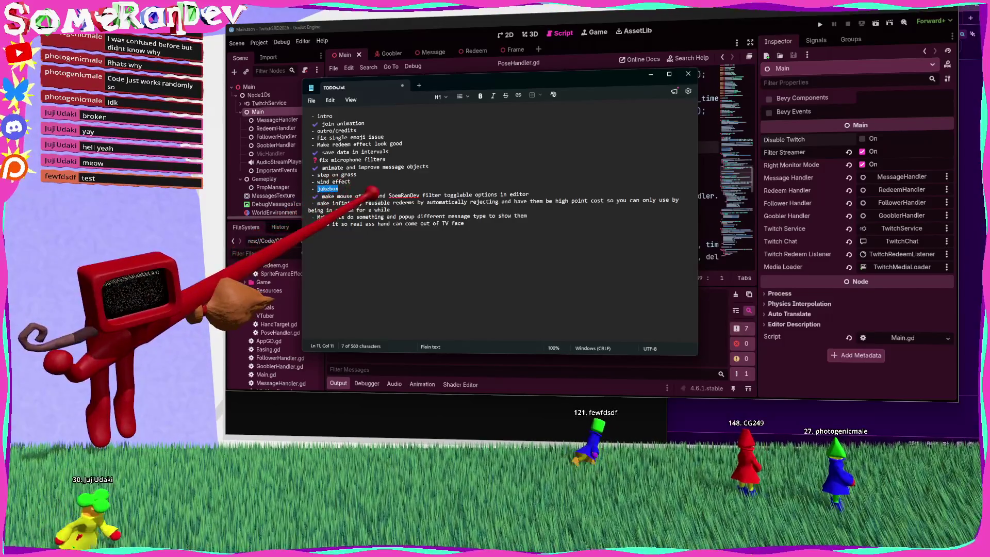
mouse_move(531, 194)
left_mouse_down()
mouse_move(317, 203)
mouse_move(356, 210)
left_mouse_up()
left_click(352, 210)
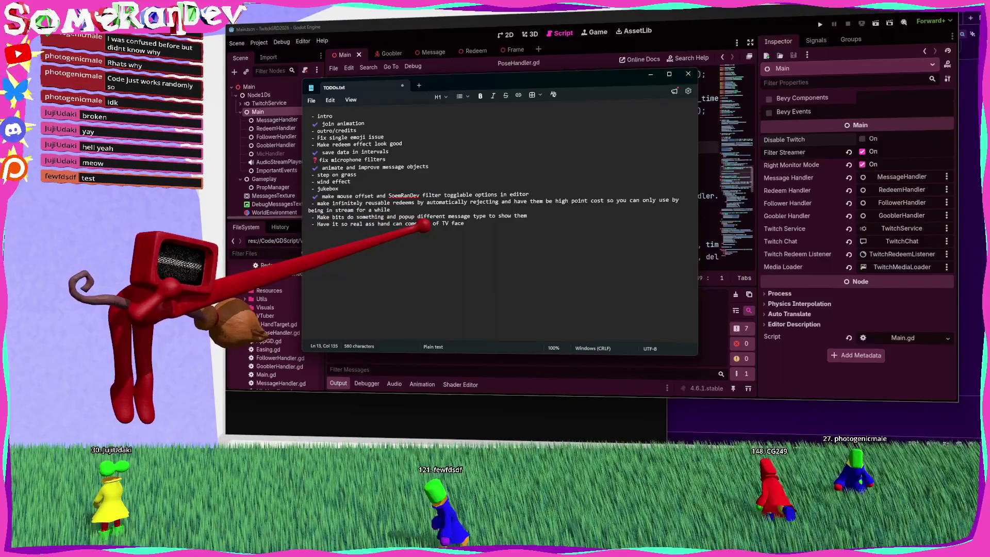
Step: Review the last TODO items, highlight the 'Fix single emoji issue' line, and return to Godot
mouse_move(362, 216)
left_mouse_down()
mouse_move(495, 223)
mouse_move(464, 224)
left_mouse_up()
left_click(362, 216)
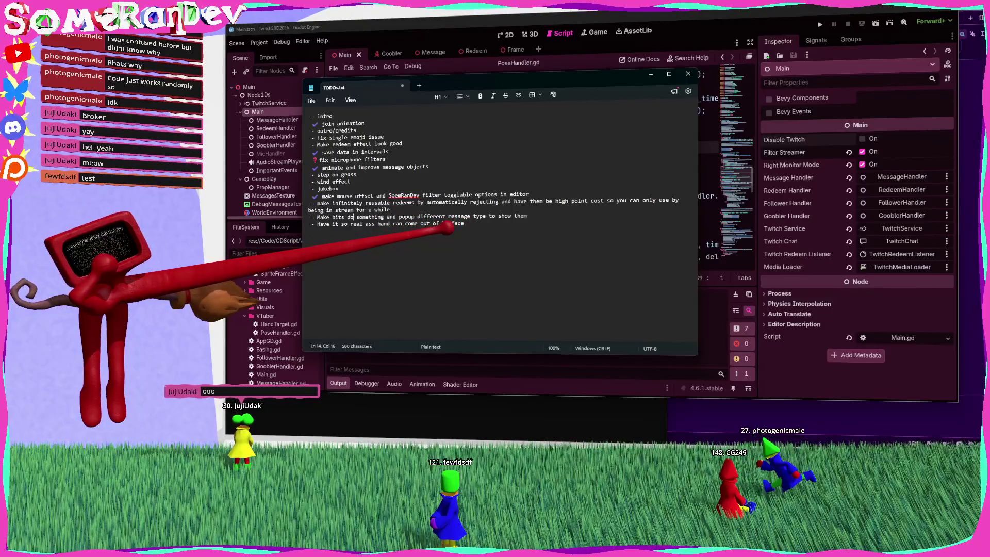
left_click_drag(464, 223, 311, 223)
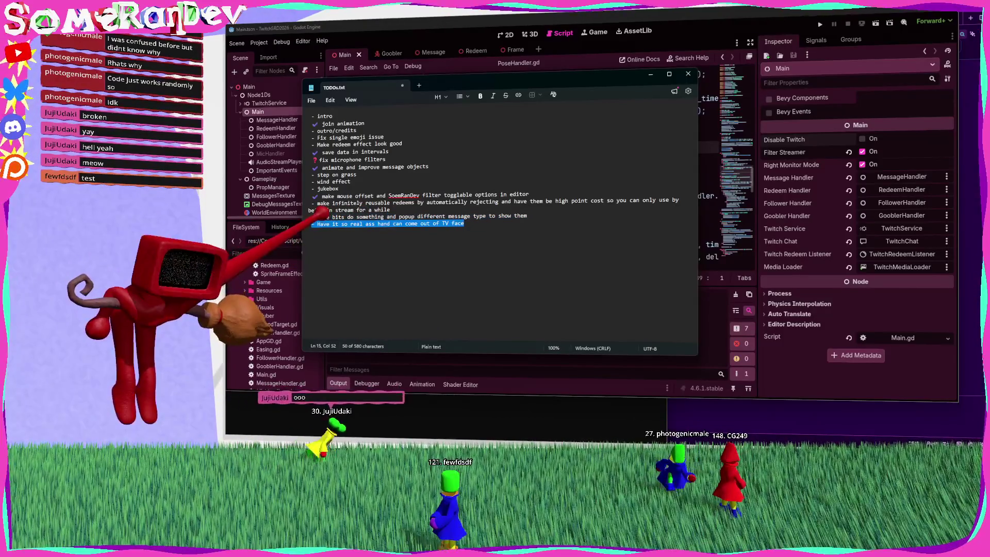
left_click(366, 223)
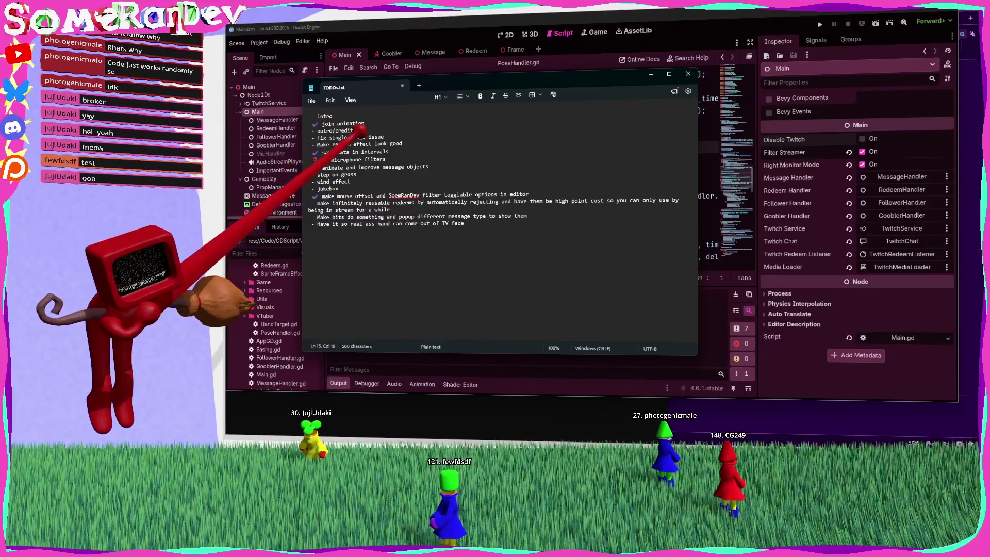
triple_click(350, 137)
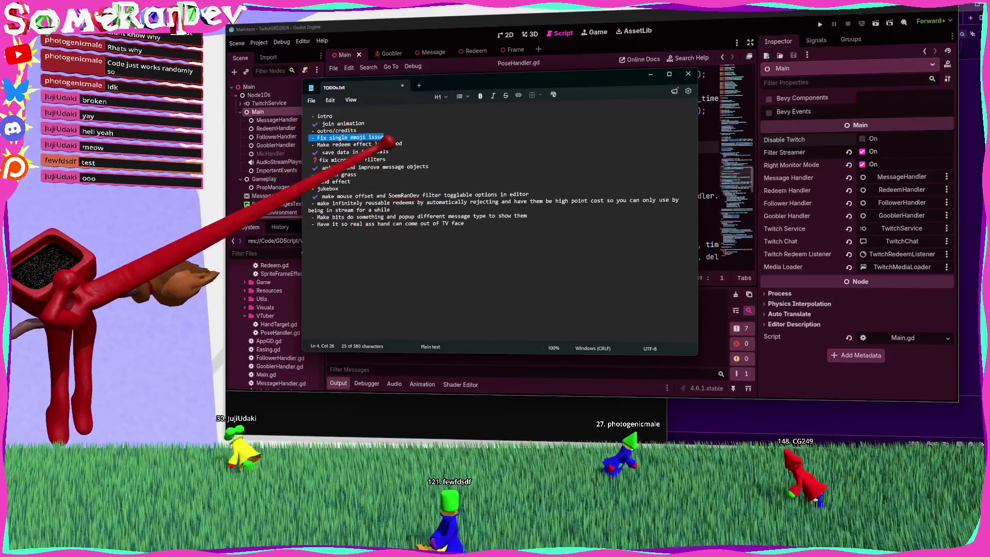
left_click(560, 68)
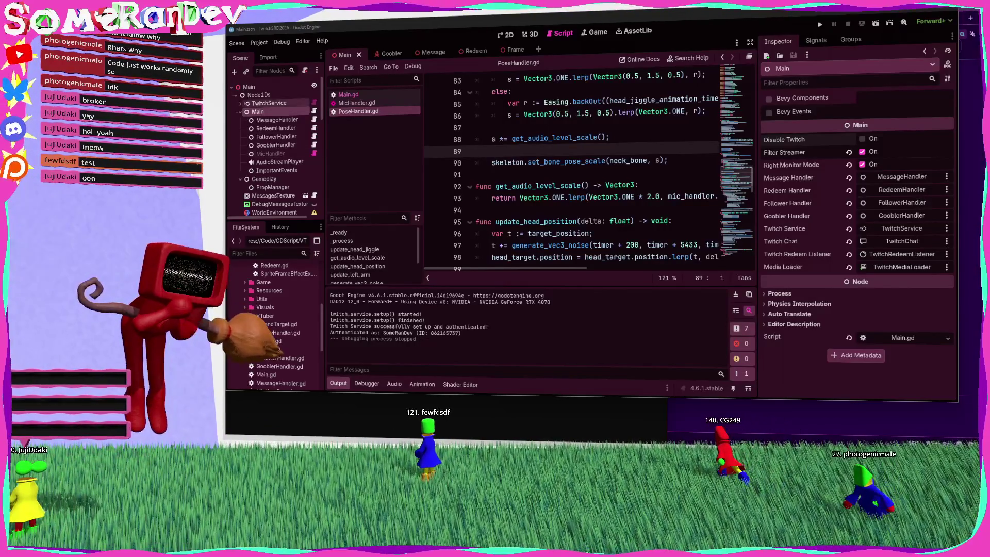
Step: Collapse the Output panel and toggle distraction-free mode to review PoseHandler.gd's update_head_jiggle
left_click(578, 209)
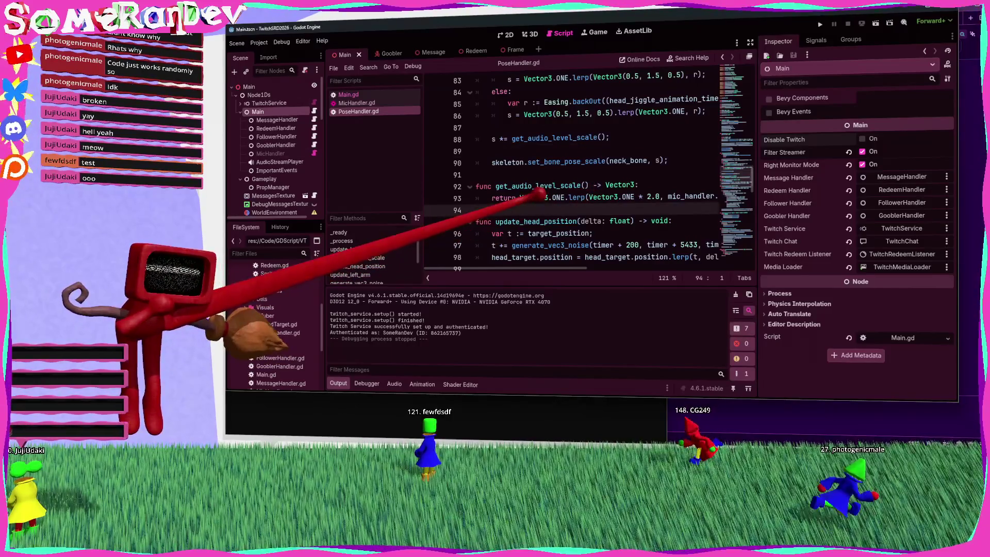
scroll(536, 183, "up", 4)
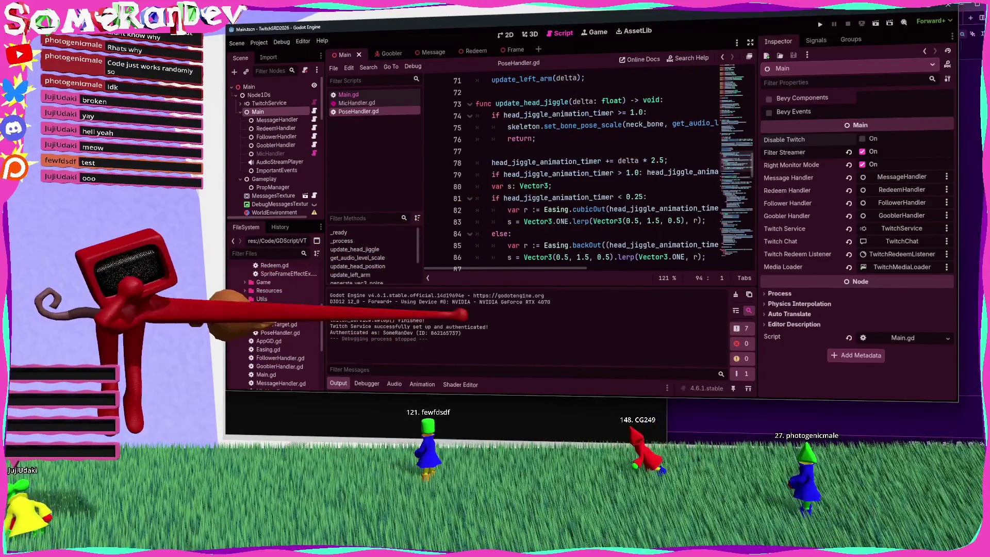
left_click(338, 383)
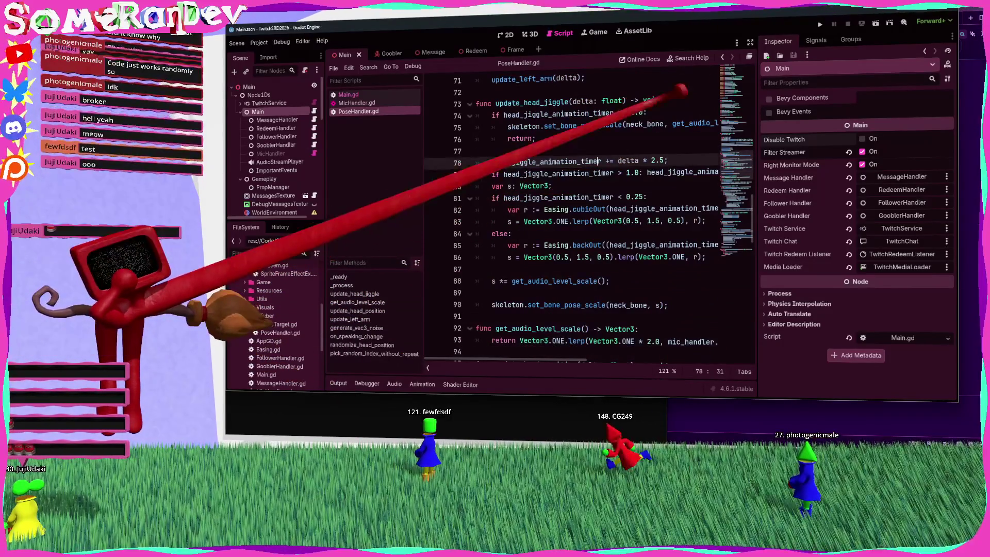
left_click(750, 42)
left_click(635, 171)
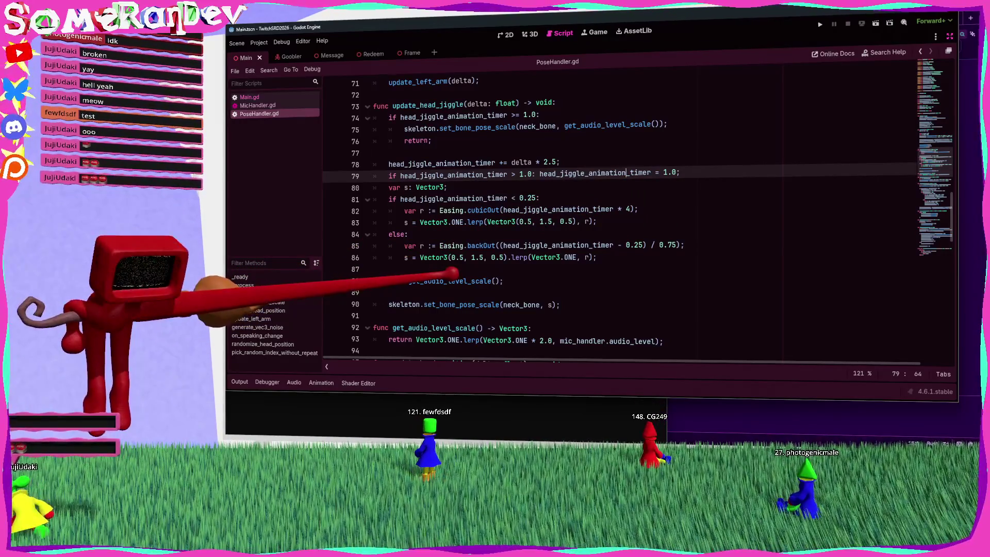
mouse_move(452, 279)
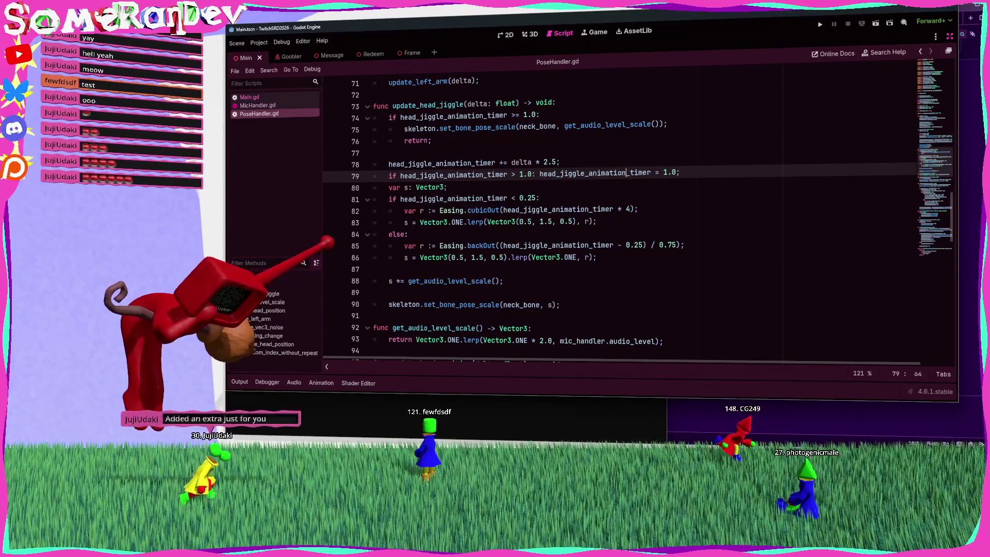
key("ctrl+shift+F11")
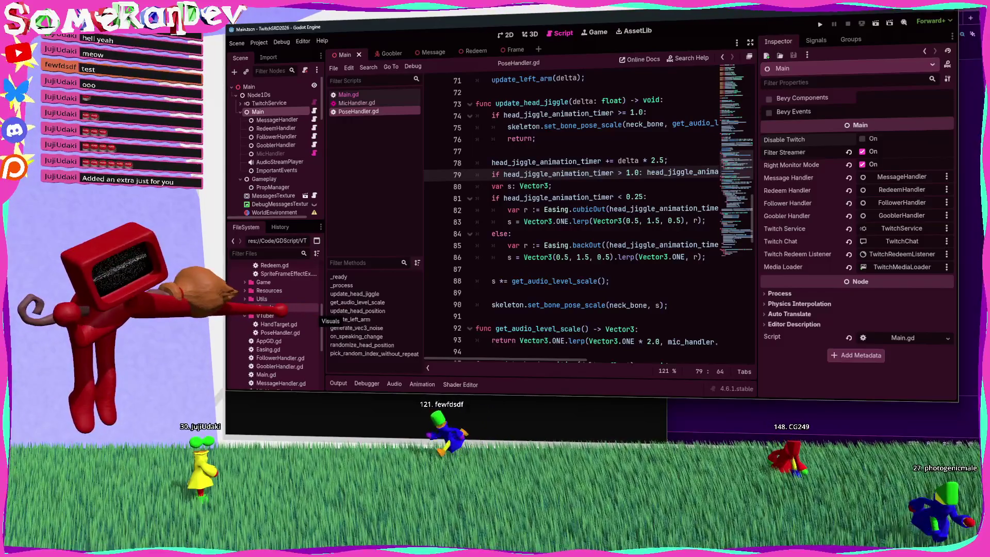
scroll(278, 310, "up", 4)
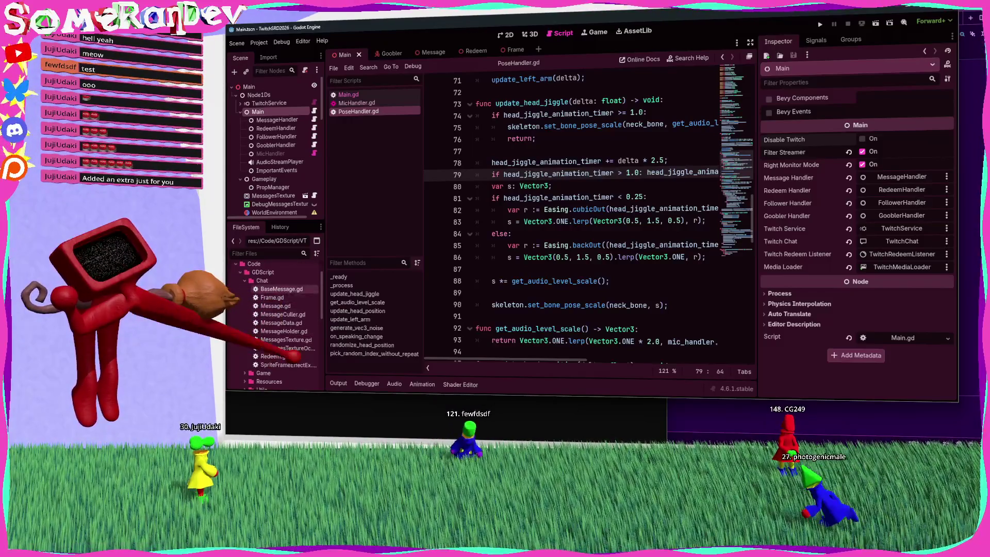
Step: Open MessageHandler.gd from the Chat folder with the side docks hidden
double_click(302, 331)
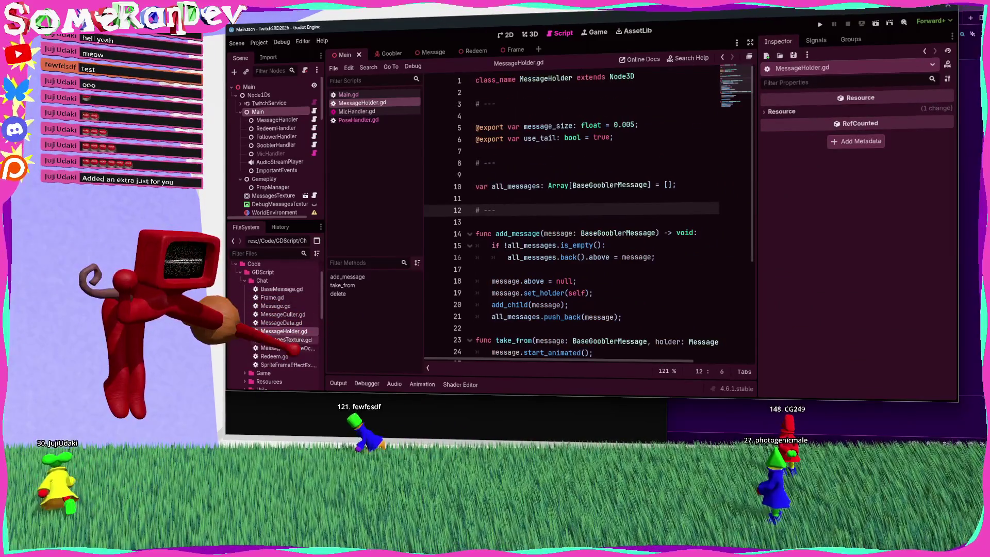
scroll(278, 320, "down", 3)
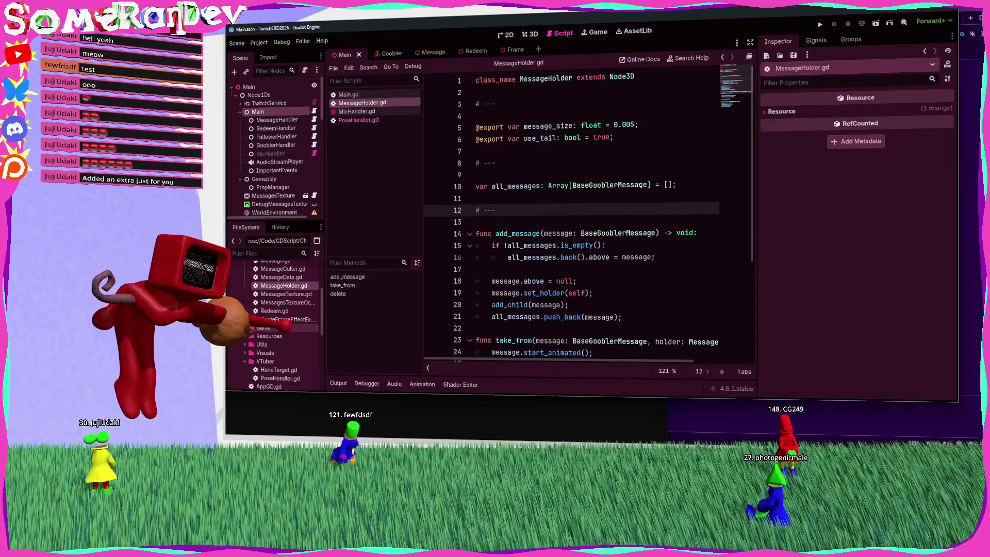
scroll(278, 319, "down", 5)
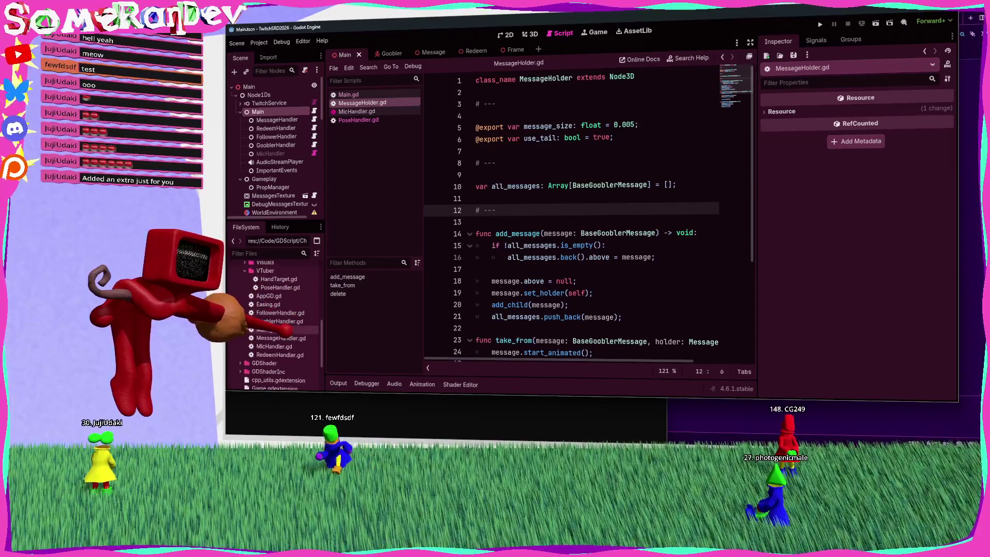
double_click(289, 338)
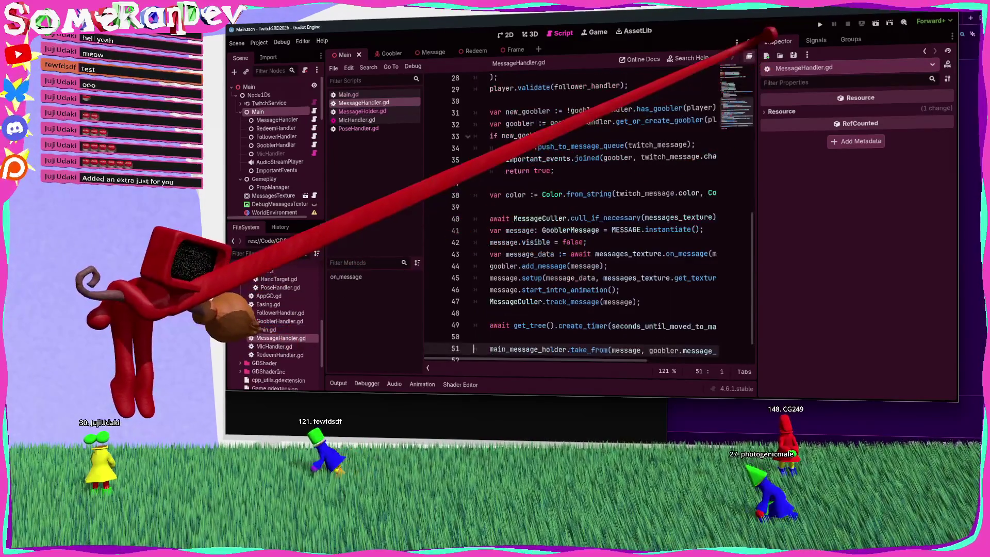
left_click(750, 43)
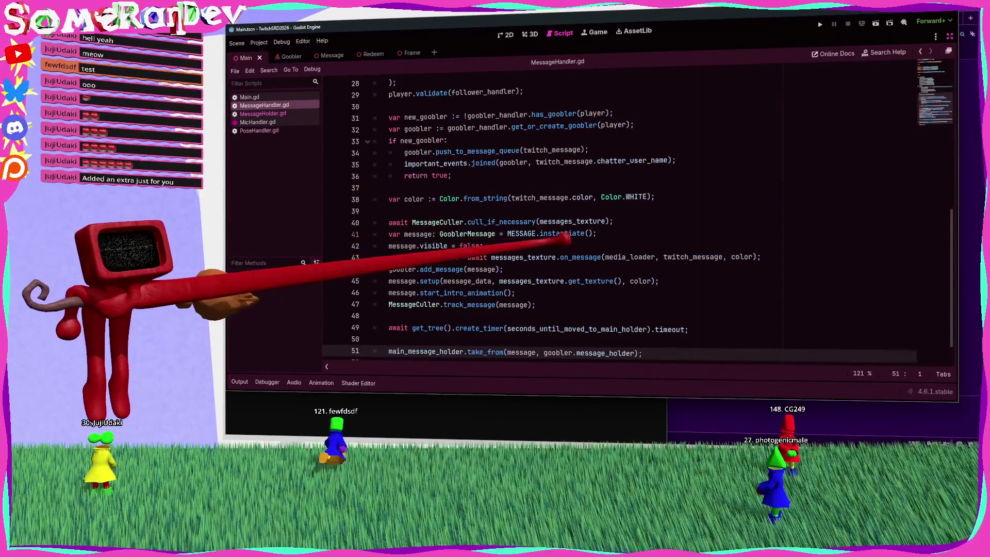
scroll(567, 242, "up", 3)
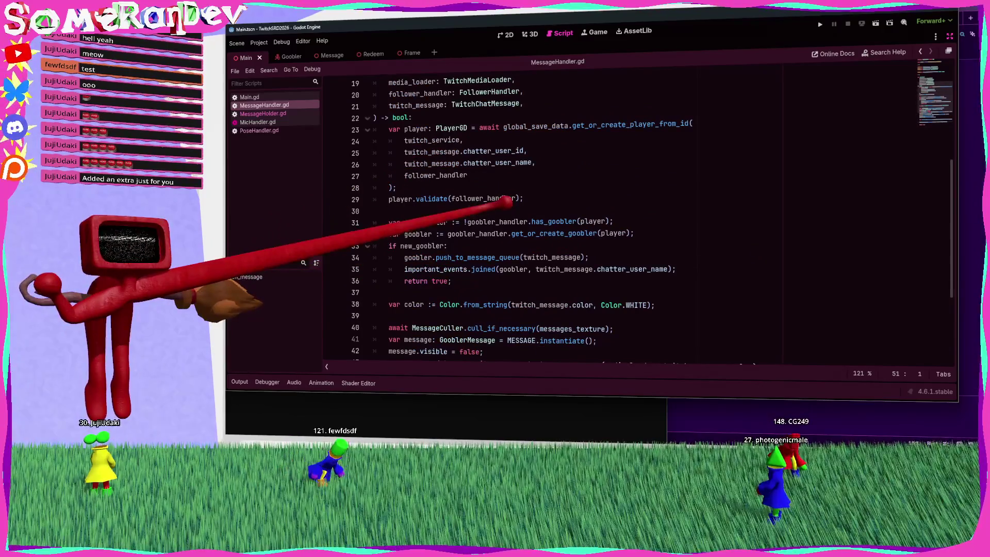
scroll(567, 216, "down", 4)
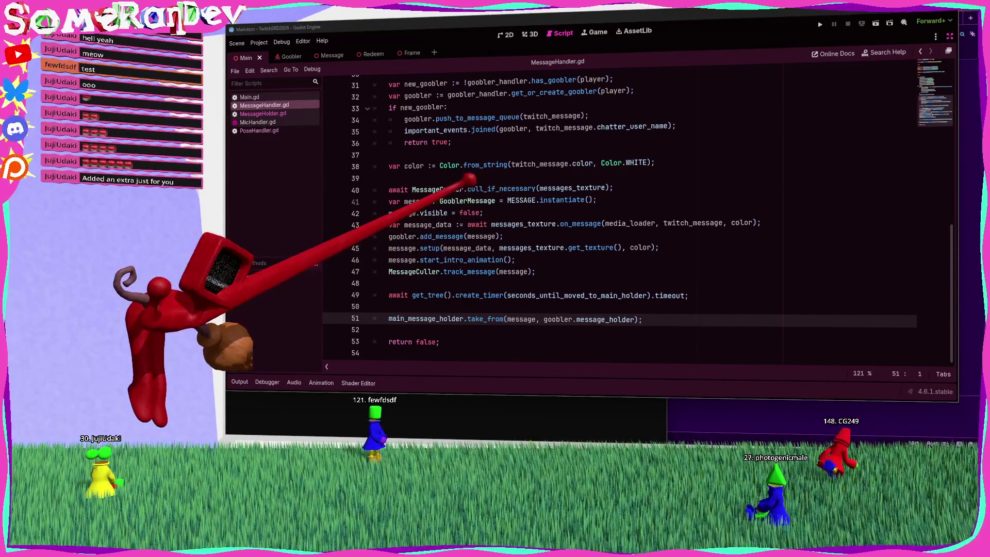
Step: Add a new indented line 40 below the color line and type 'message.'
double_click(418, 200)
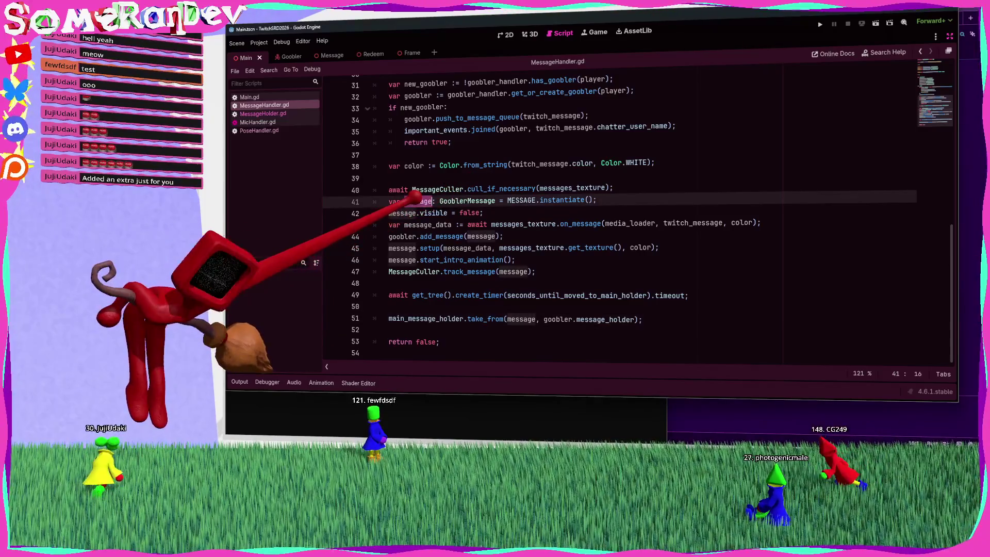
left_click(480, 165)
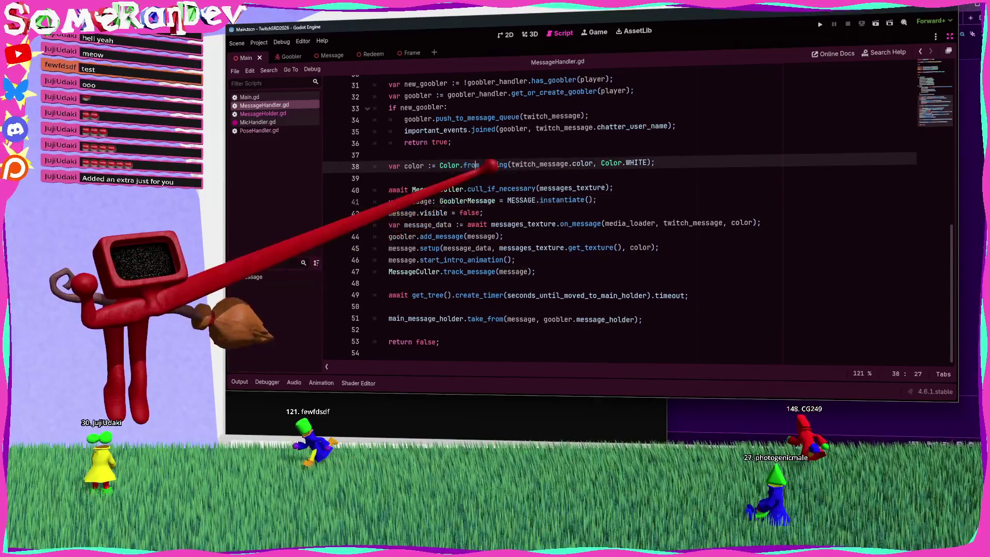
key("End")
key("Return")
key("Return")
key("Tab")
type("message.")
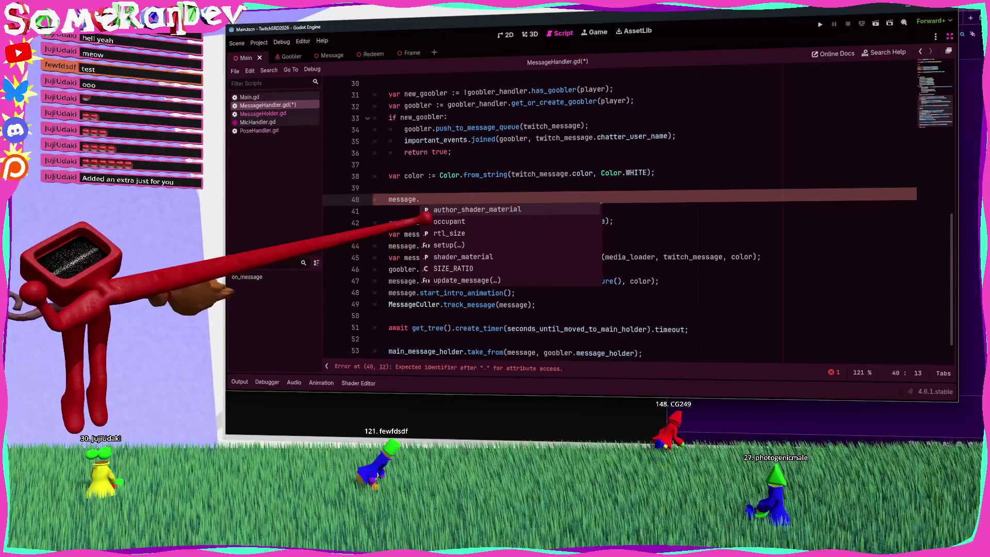
scroll(510, 245, "down", 6)
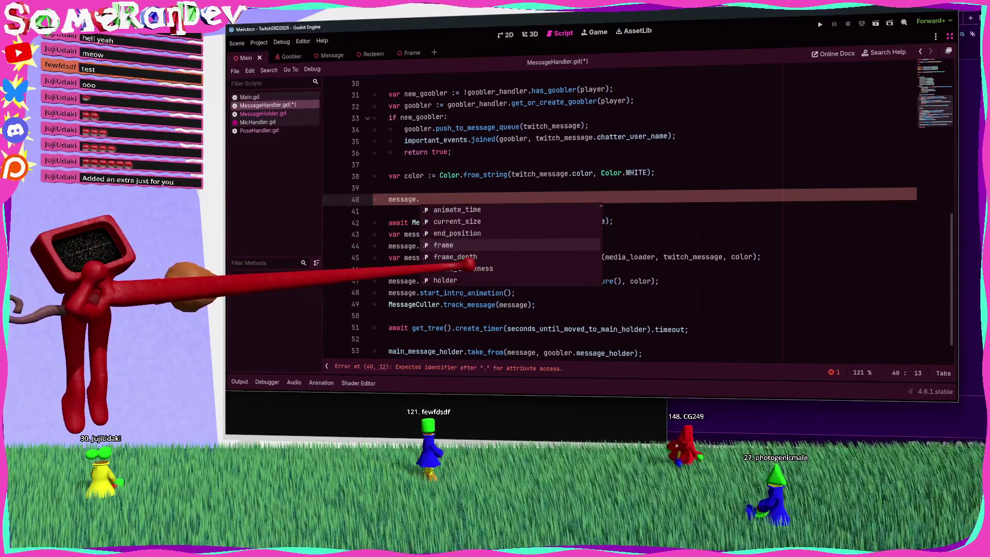
scroll(567, 217, "up", 4)
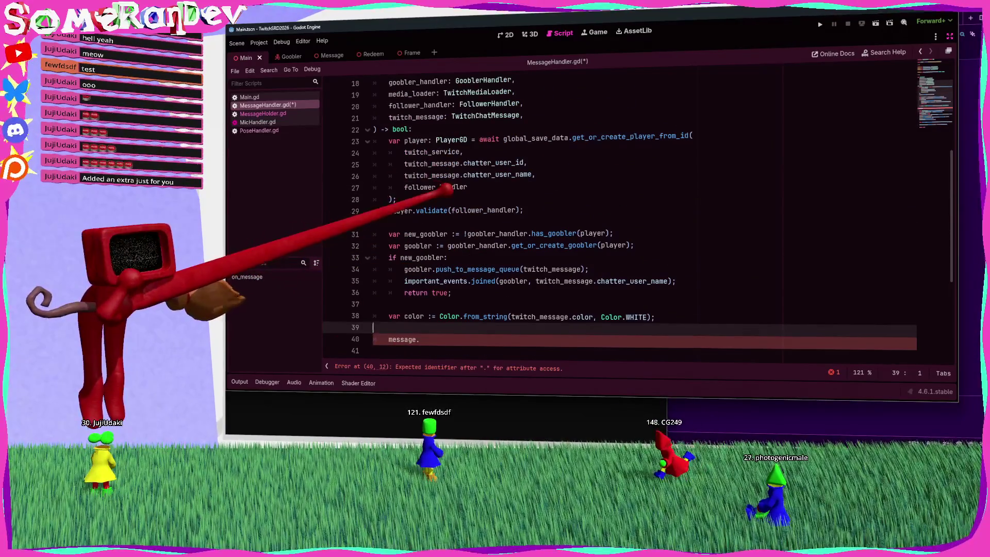
Step: Turn line 40 into twitch_message.message using the copied name and autocomplete
double_click(431, 163)
key("ctrl+c")
double_click(404, 340)
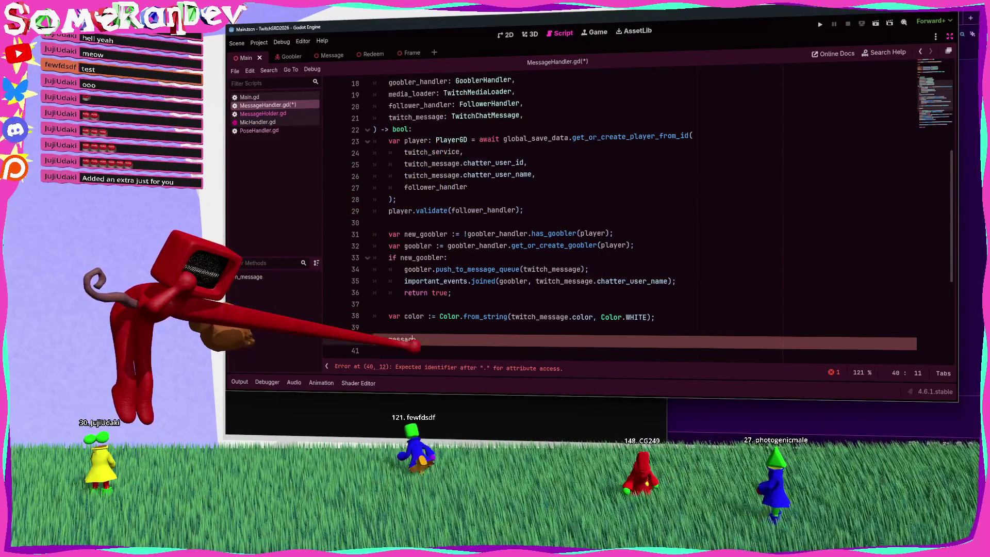
key("ctrl+v")
type(".")
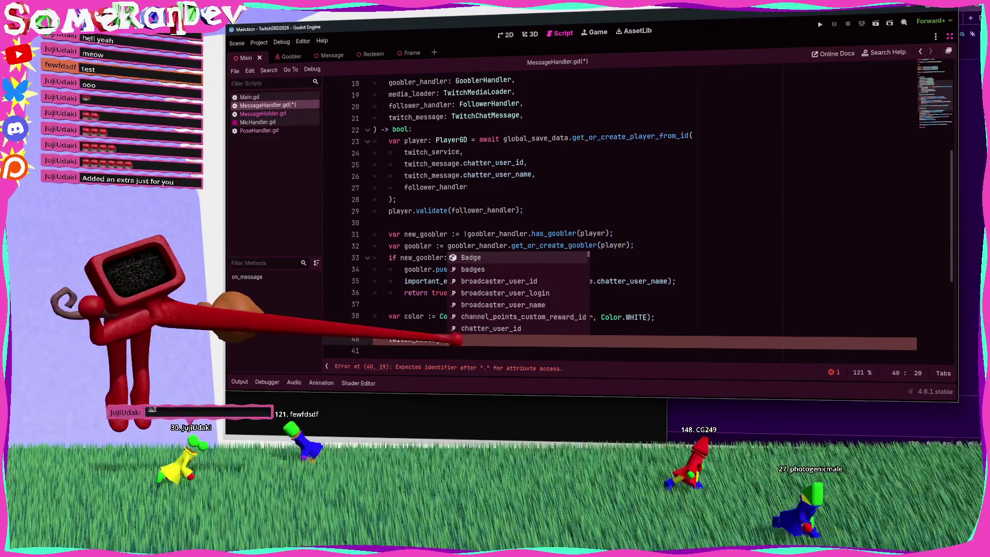
key("Down")
key("Down")
key("Down")
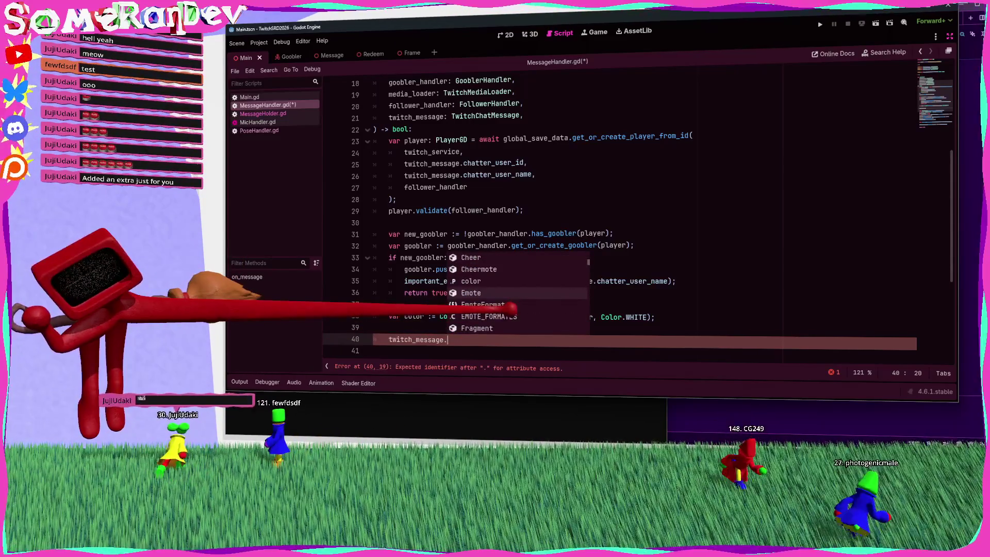
key("Up")
key("Up")
key("Up")
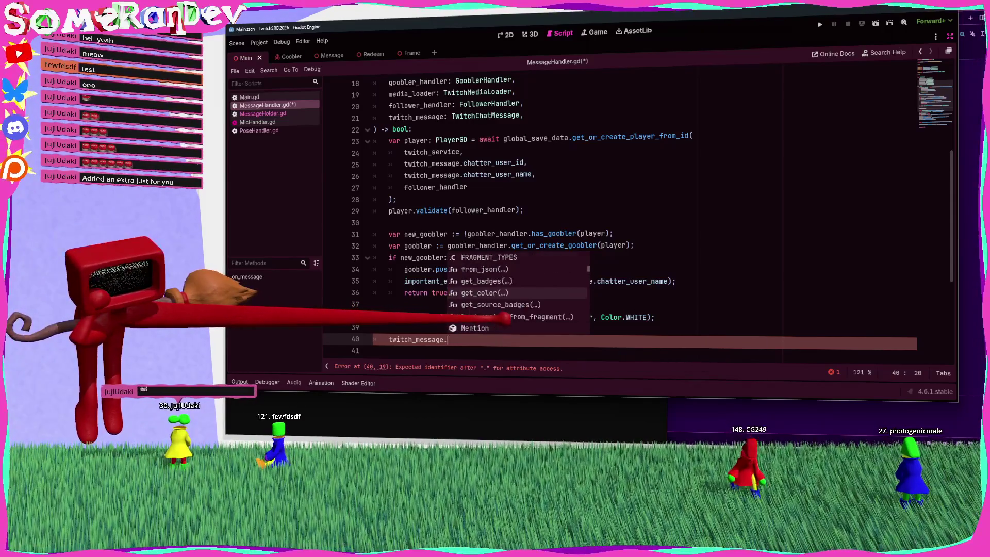
type("text")
key("BackSpace")
key("BackSpace")
key("BackSpace")
type("mes")
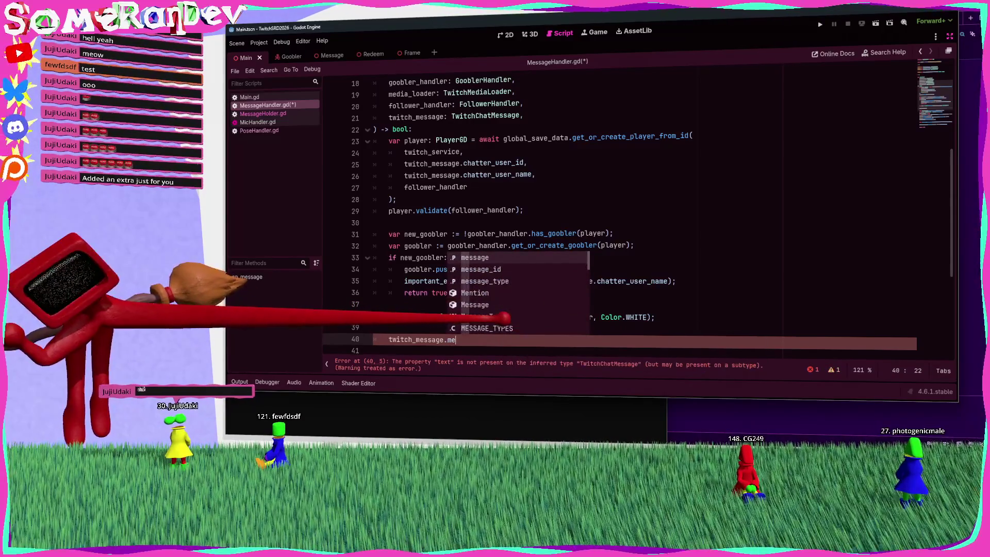
key("Return")
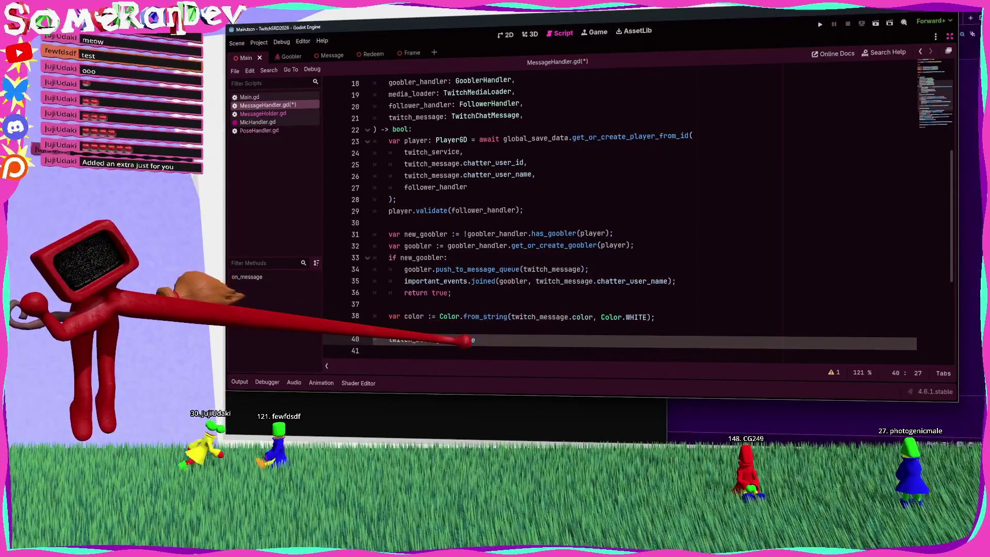
Step: Jump from the messages_texture.on_message call to its definition in MessagesTexture.gd
mouse_move(454, 340)
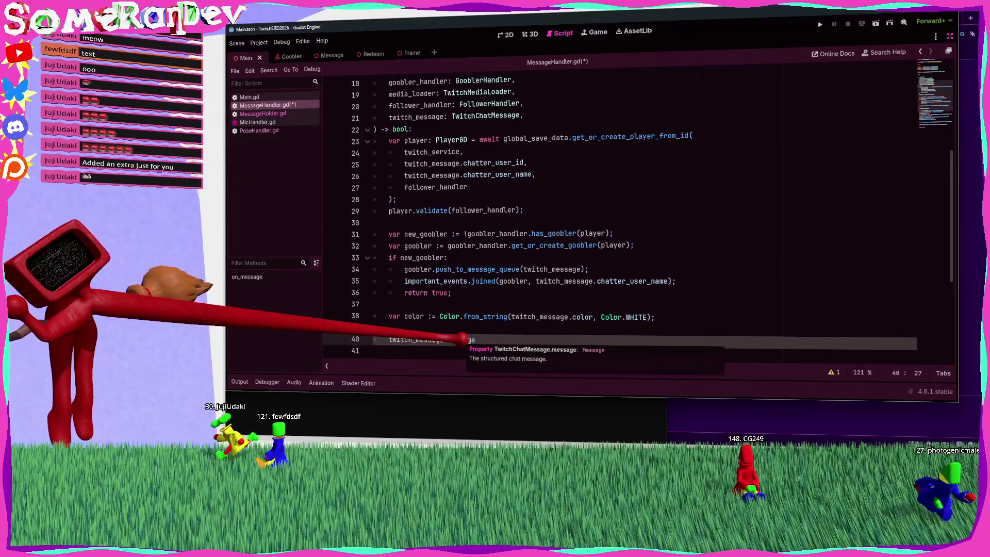
scroll(495, 258, "down", 5)
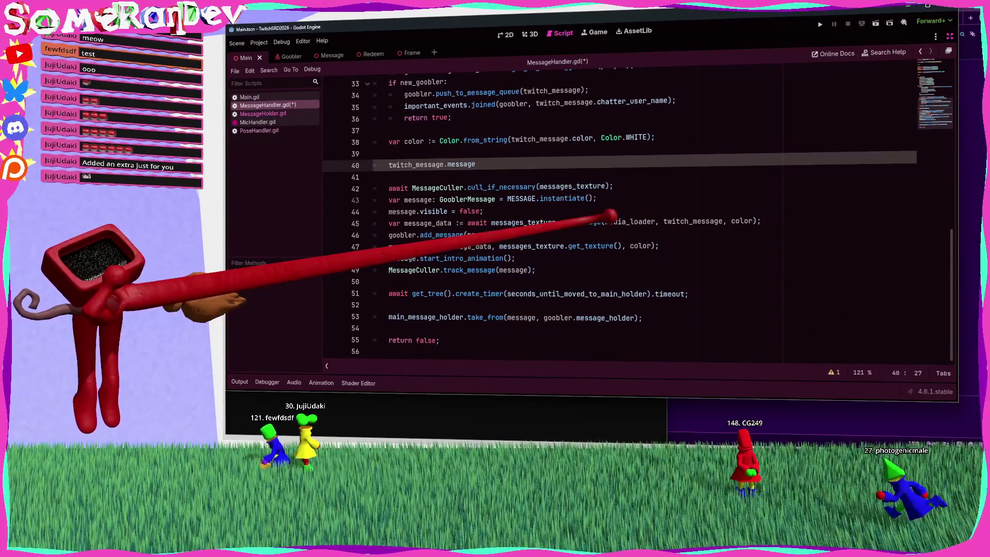
left_click(600, 222)
left_click(588, 222, "ctrl")
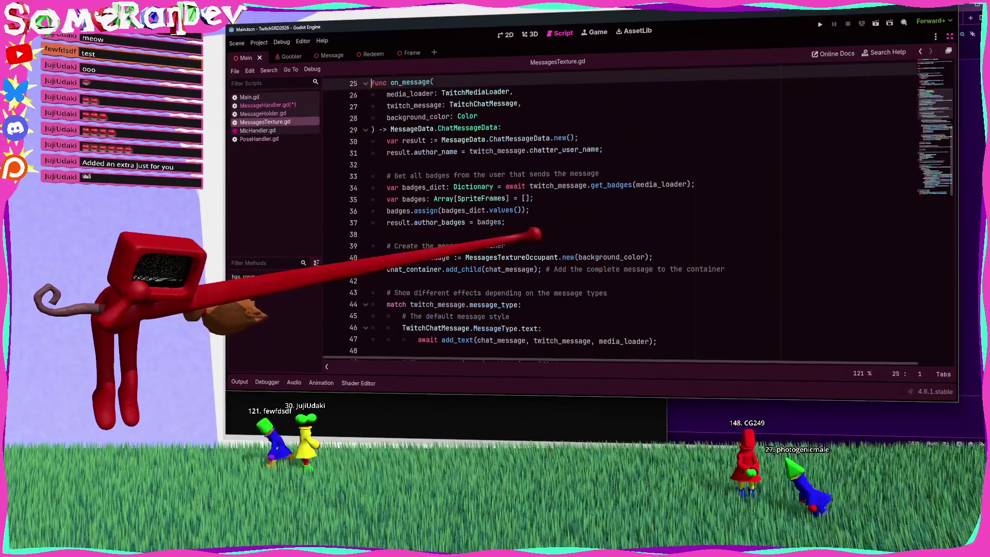
Step: Inspect on_message's match on message_type and its gigantified emote branch in MessagesTexture.gd
scroll(477, 214, "down", 7)
scroll(482, 217, "up", 2)
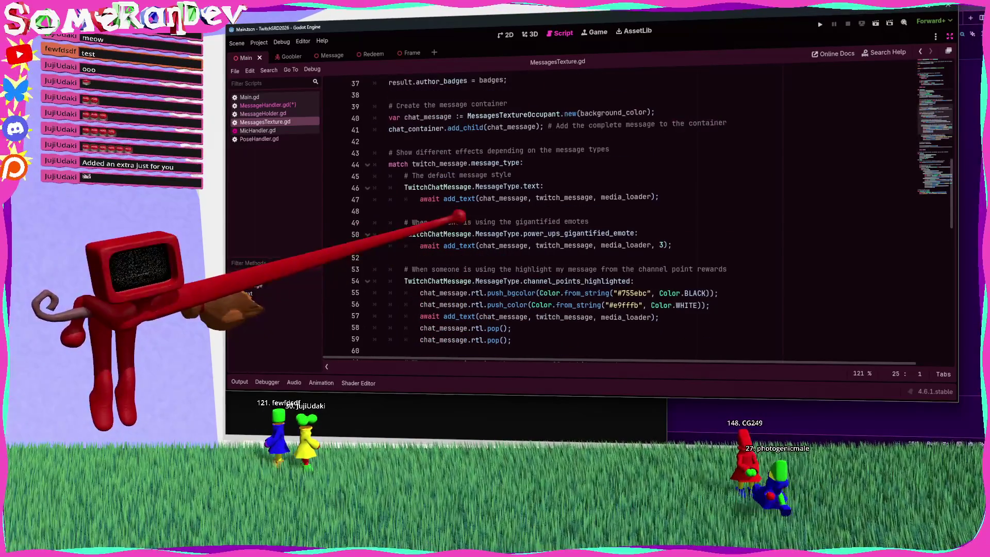
left_click(443, 164)
left_click(517, 163)
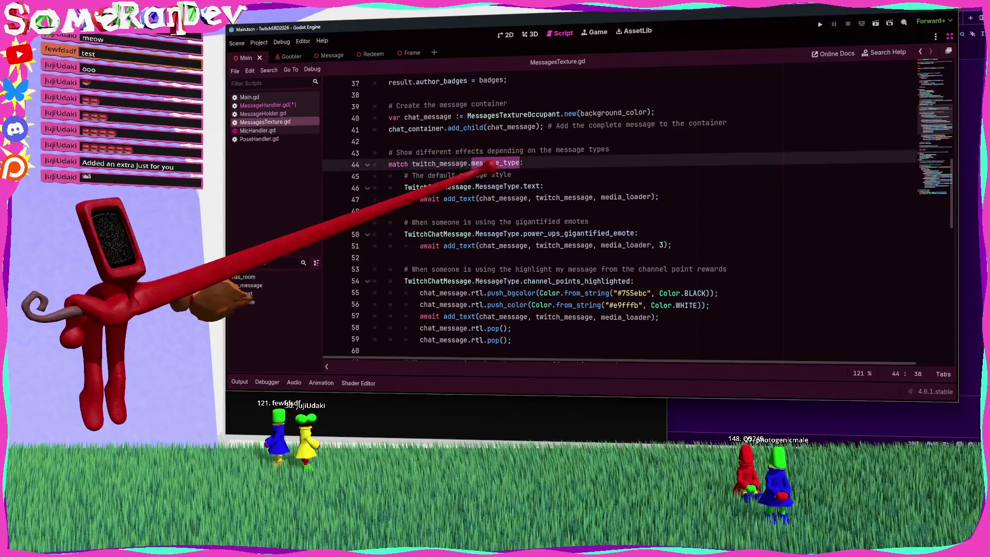
left_click(505, 222)
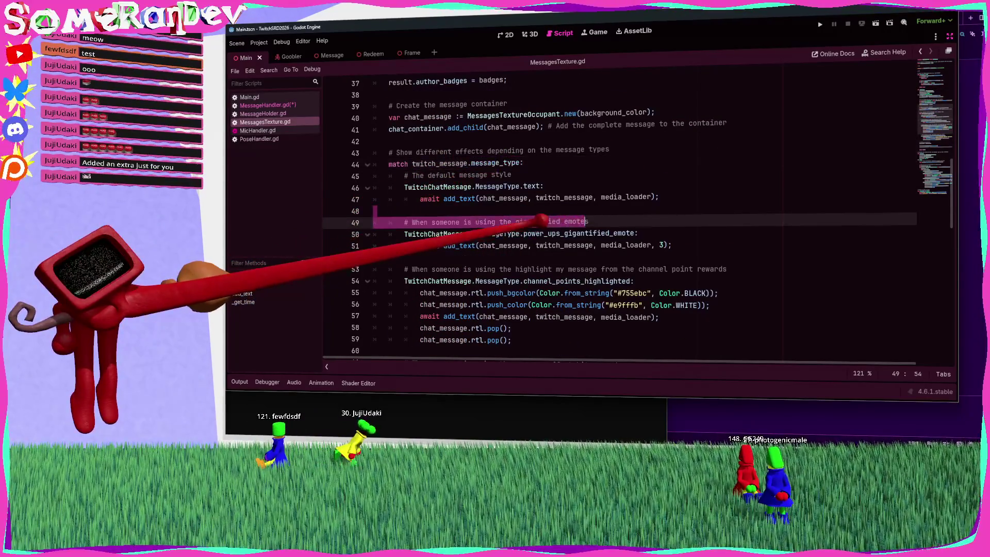
scroll(495, 217, "down", 5)
scroll(495, 217, "up", 7)
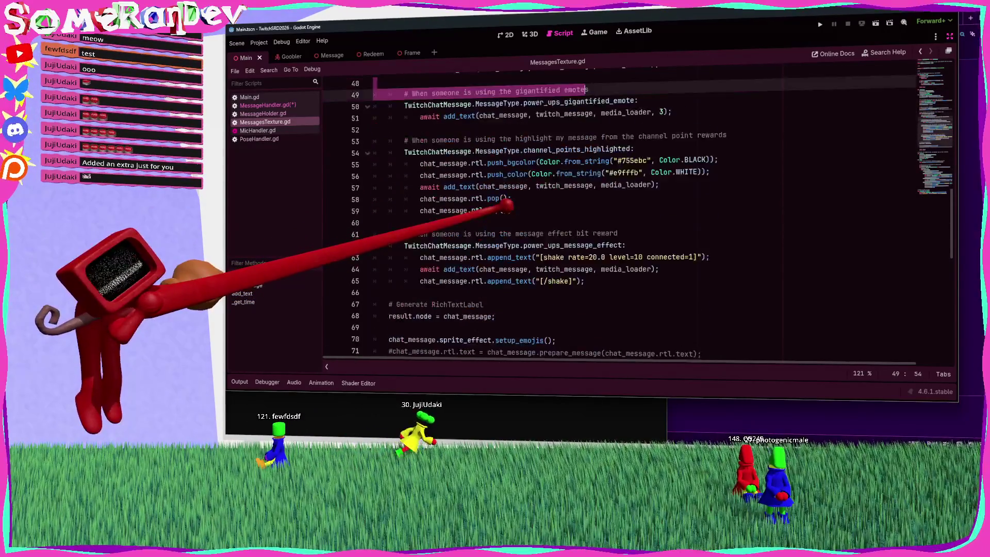
scroll(568, 216, "down", 5)
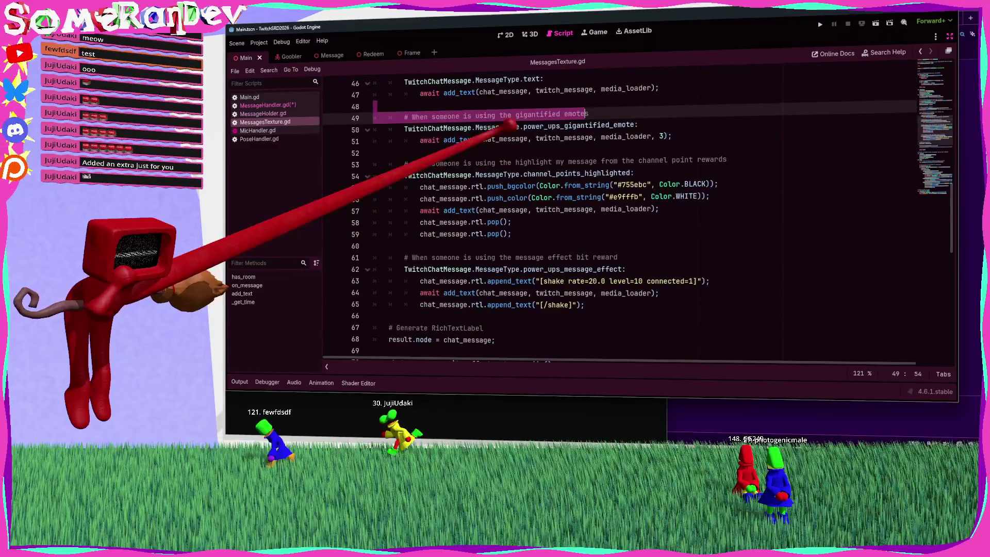
scroll(567, 217, "up", 2)
Step: Copy add_text's fragment loop (lines 87–96) and return to MessageHandler.gd
left_click(242, 294)
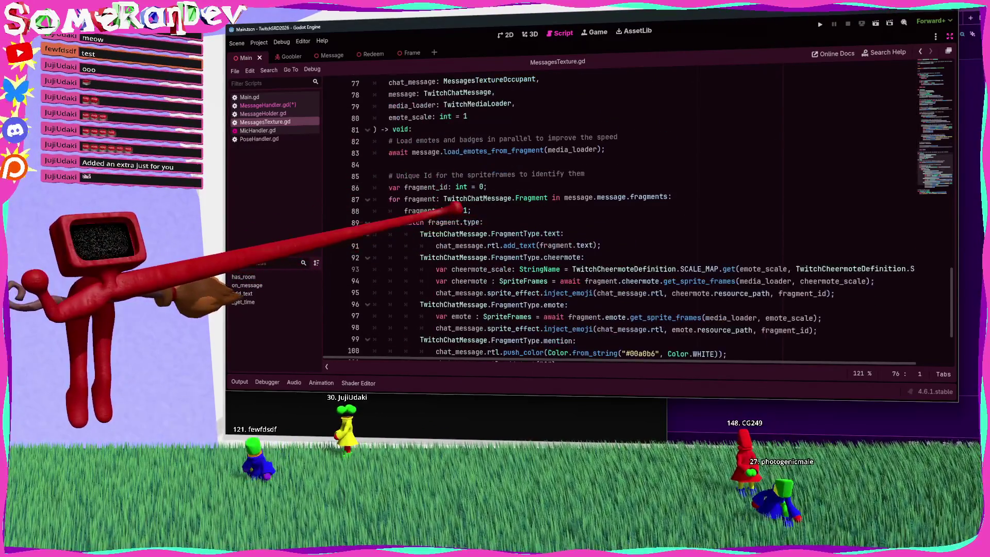
left_click_drag(564, 198, 669, 197)
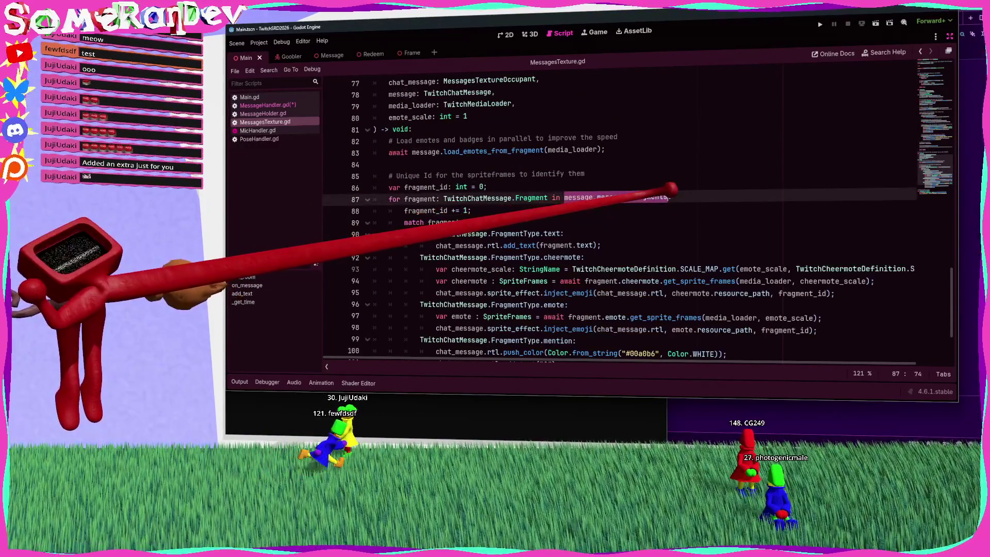
scroll(501, 211, "down", 2)
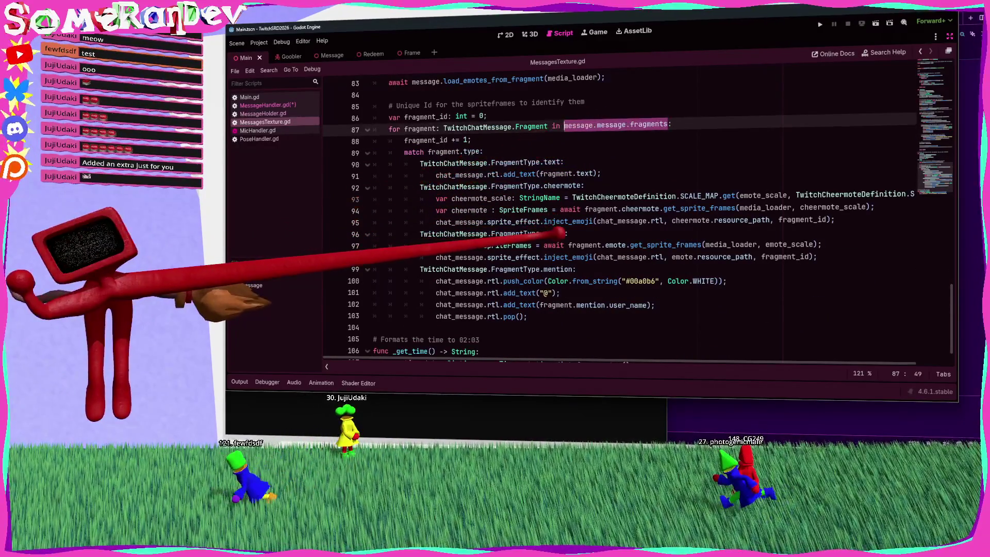
left_click(559, 233)
mouse_move(567, 233)
left_mouse_down()
mouse_move(511, 199)
mouse_move(510, 129)
mouse_move(564, 125)
left_mouse_up()
left_click(267, 105)
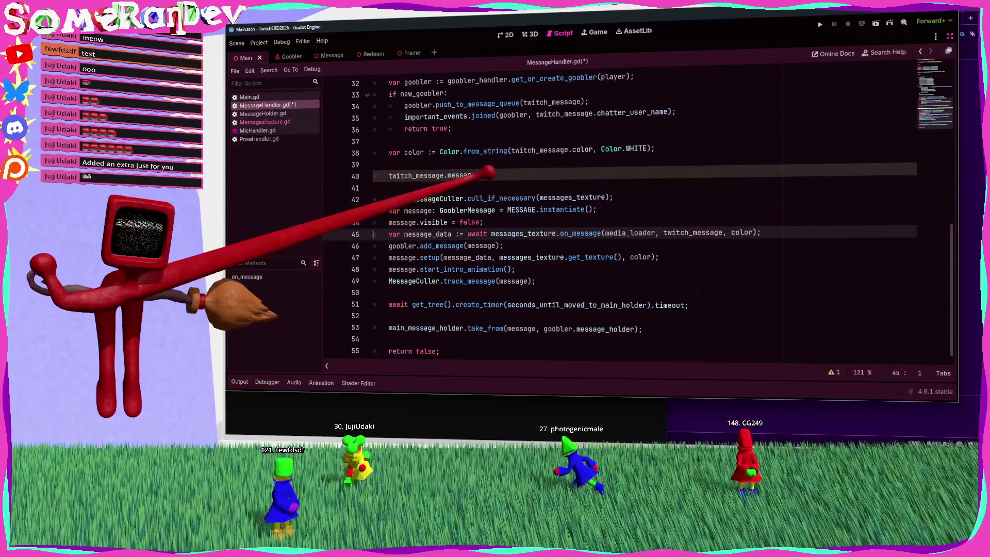
Step: Paste the copied fragment loop code above line 40 of MessageHandler.gd
left_click(464, 164)
key("Return")
key("Return")
key("Return")
key("Return")
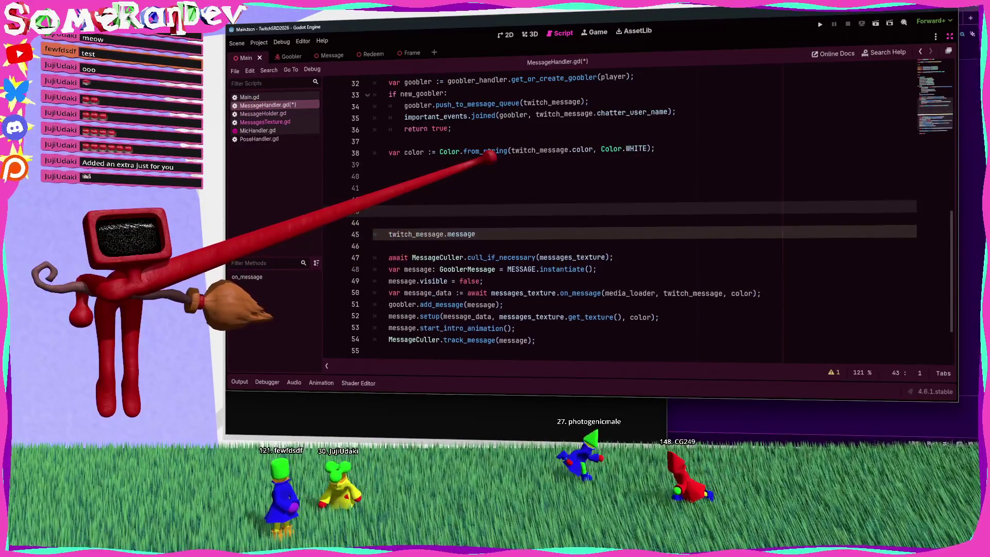
key("Up")
key("Up")
key("Up")
key("ctrl+v")
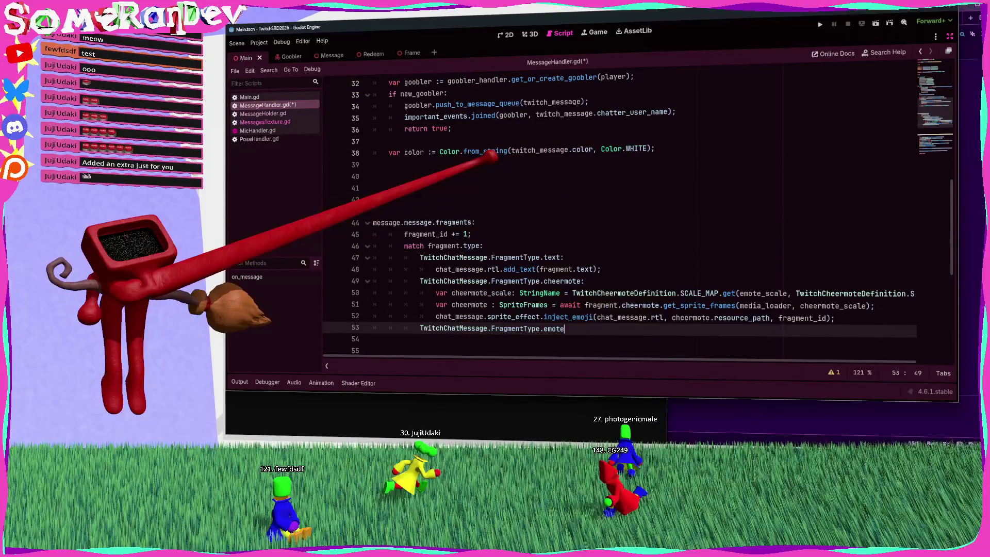
scroll(452, 262, "down", 5)
left_click(431, 261)
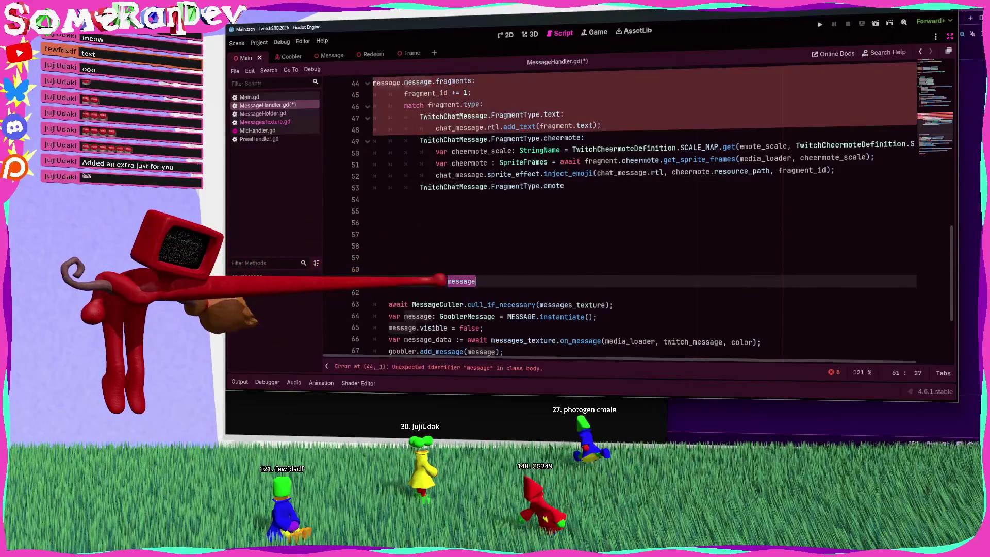
scroll(432, 207, "up", 5)
Step: Add 'var has_non_emote_contents = false' and a 'for fragment in twitch_message.message.fragments:' loop above it
left_click(389, 188)
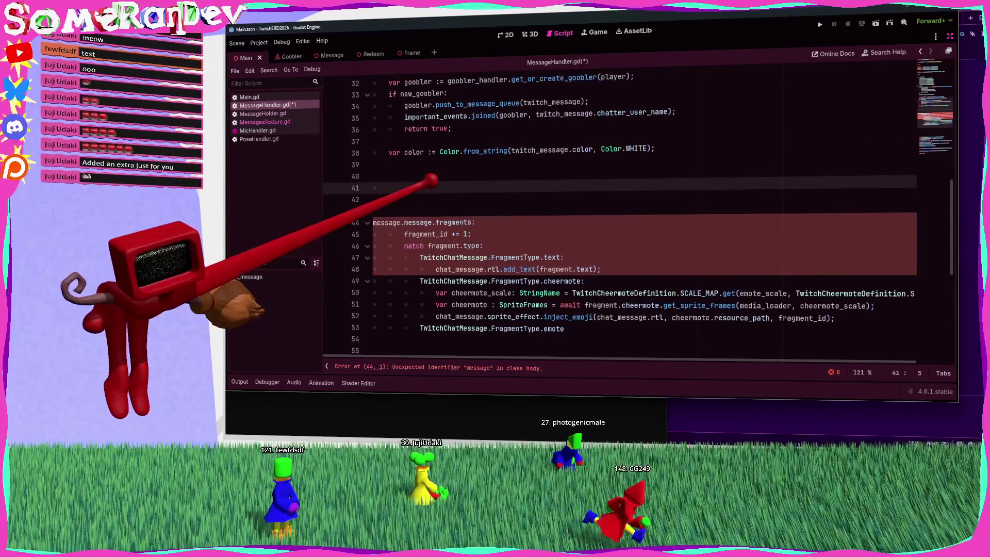
type("varbb")
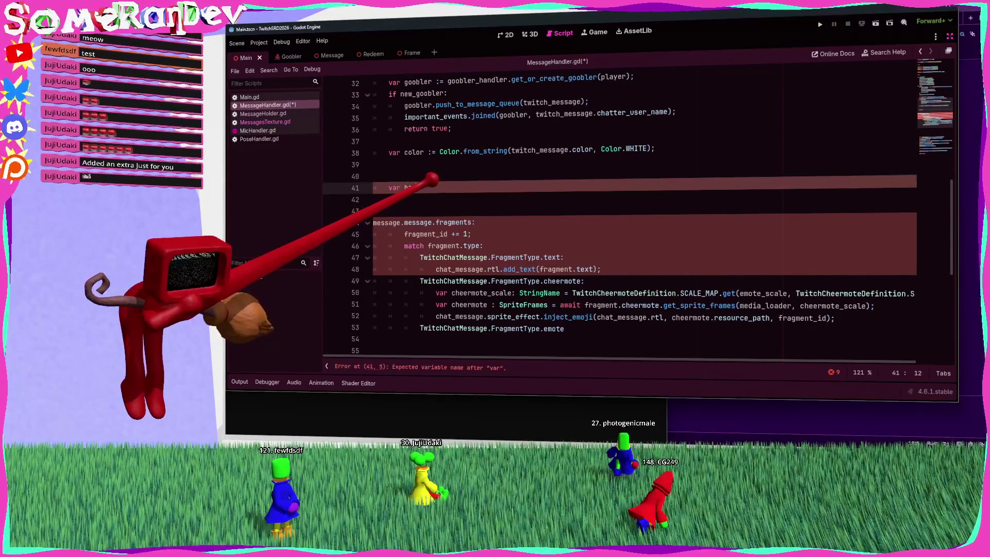
type(";")
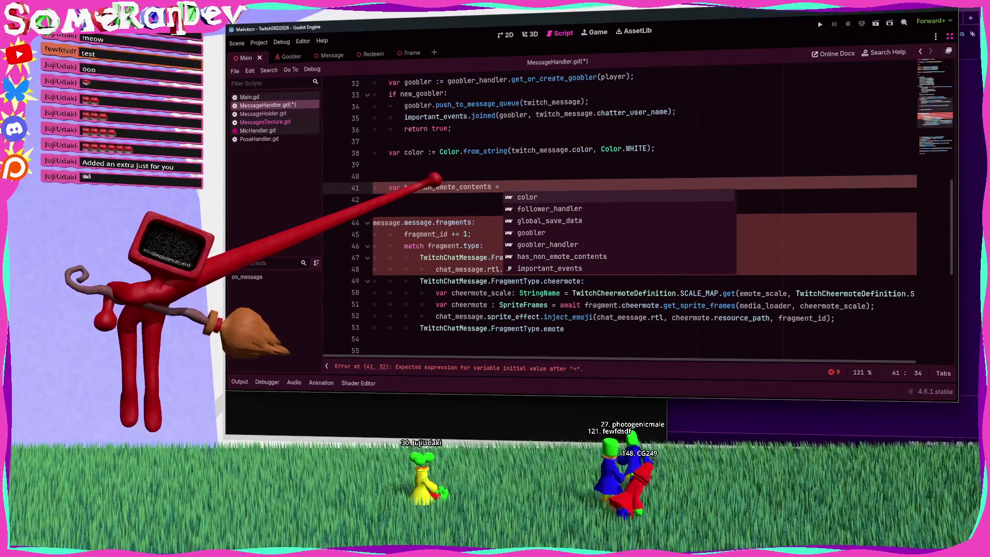
type("false;l")
key("Return")
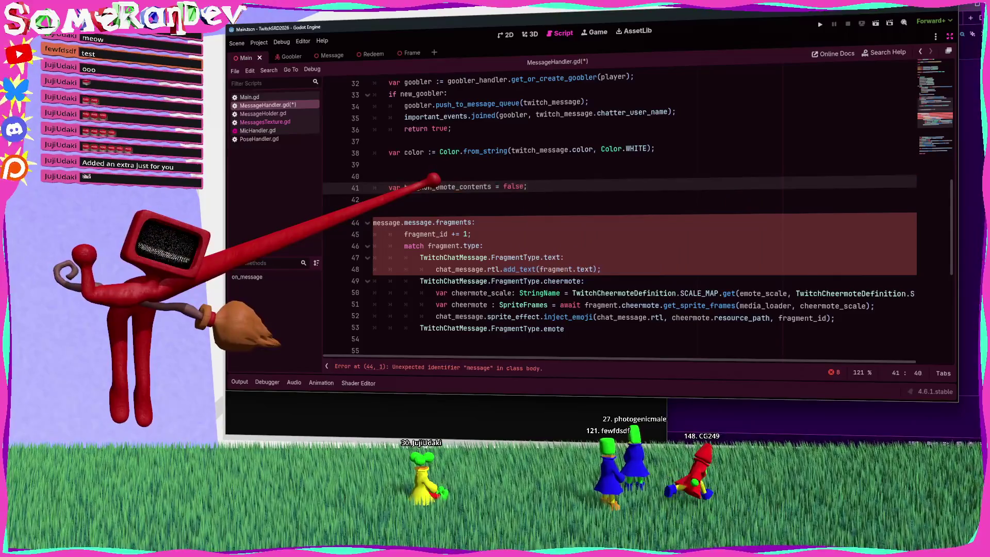
type("for fragment in twitch_message.message")
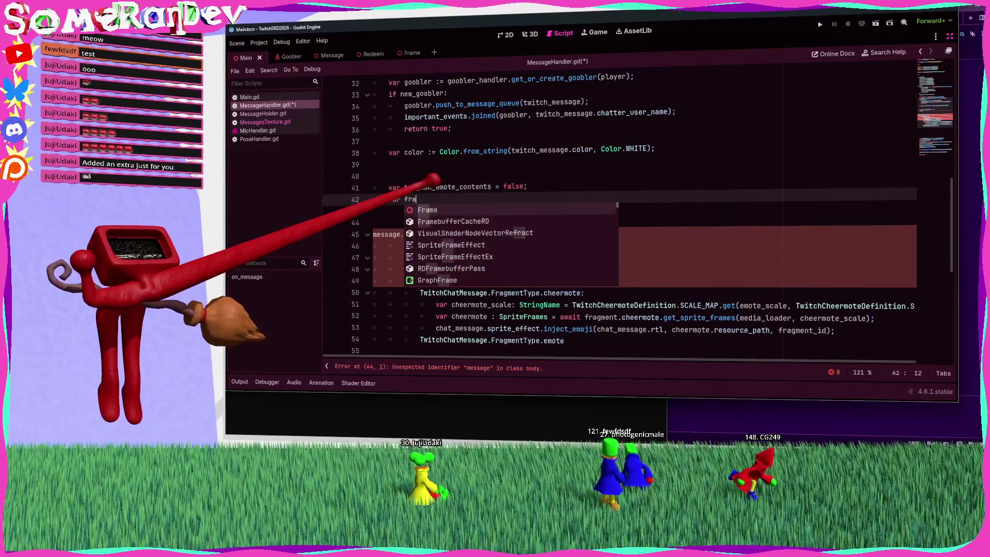
type(".fr")
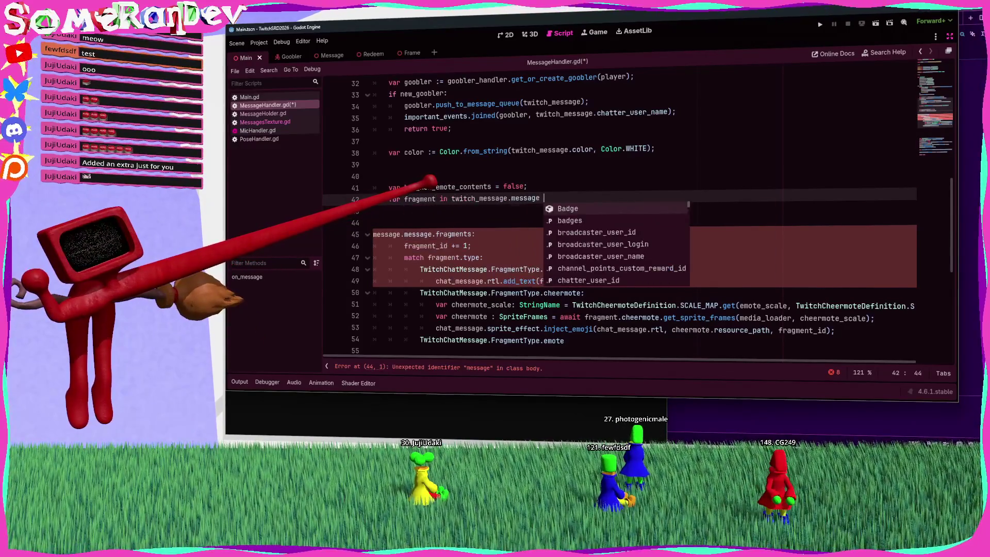
key("Return")
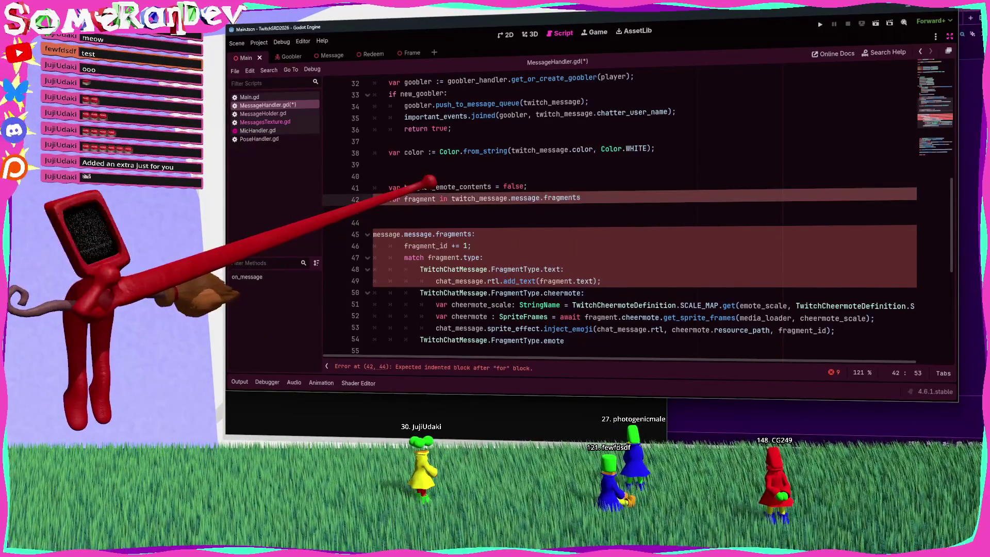
type(":")
key("Return")
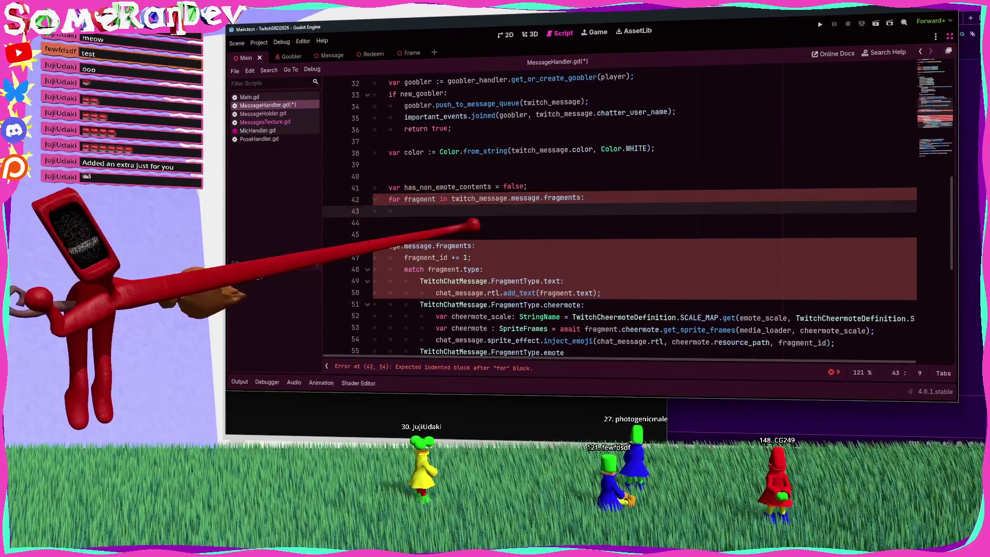
scroll(428, 206, "down", 2)
left_click_drag(845, 268, 540, 245)
left_click(387, 210, "shift")
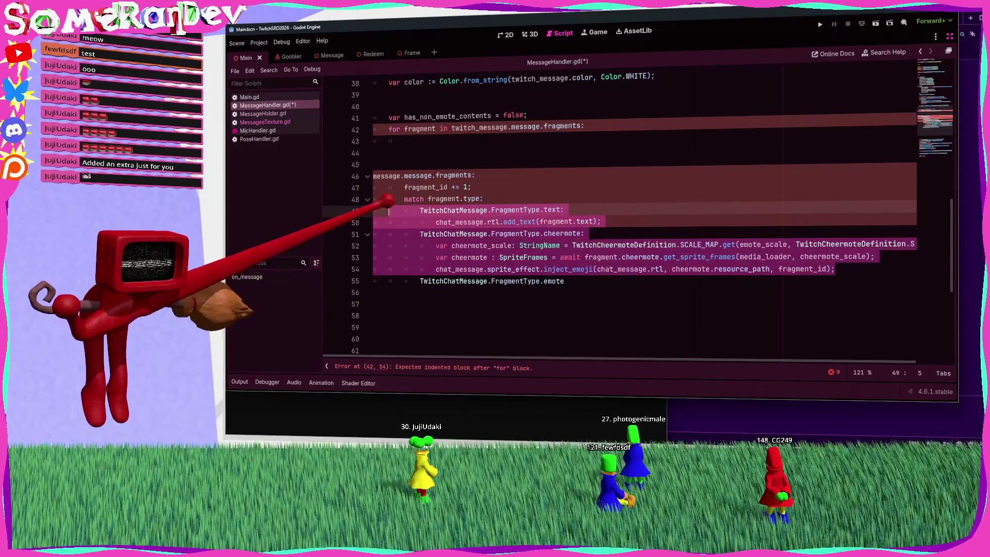
Step: Place the emote match block inside the fragment loop, with pass in the emote branch
key("BackSpace")
key("BackSpace")
key("BackSpace")
left_click(582, 202)
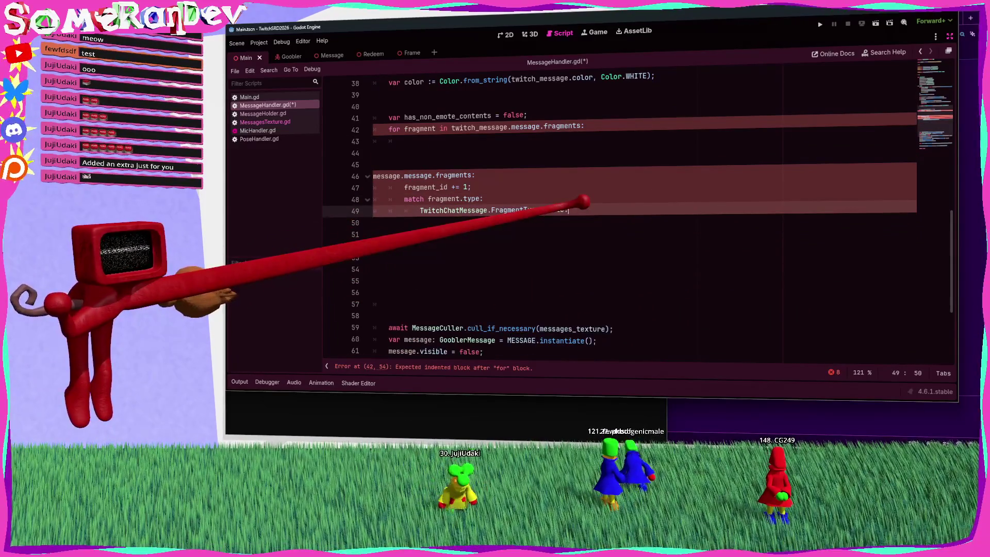
key("Return")
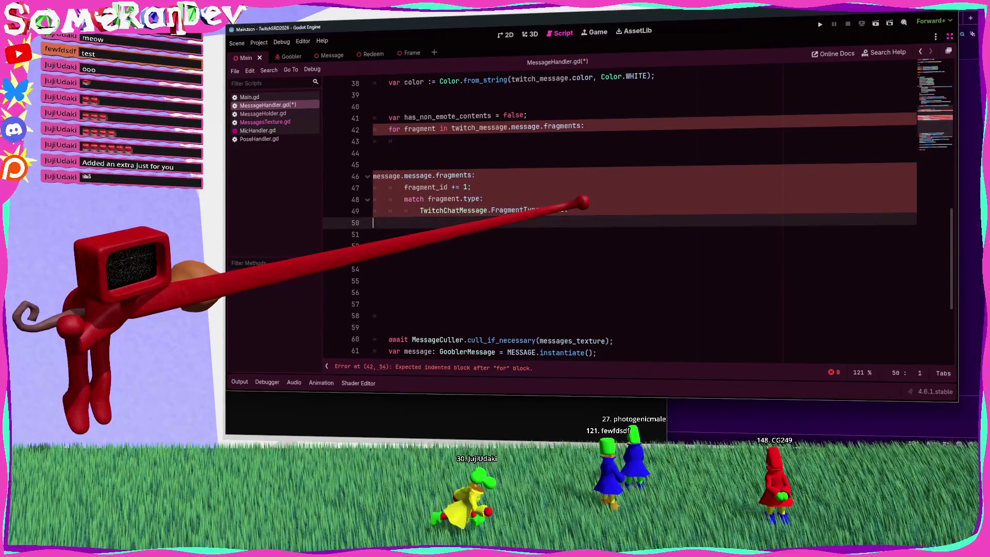
key("Tab")
key("Tab")
key("Tab")
key("Return")
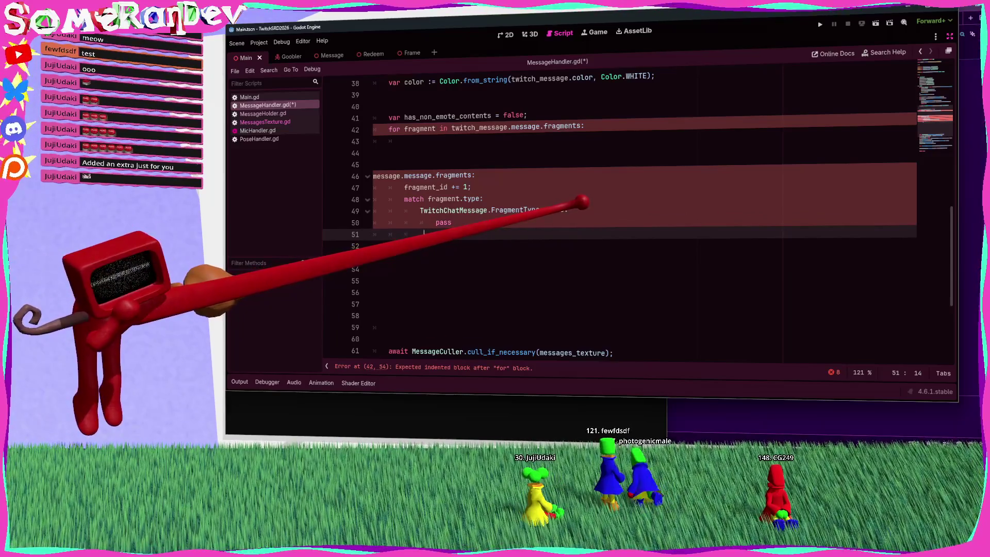
mouse_move(425, 234)
left_mouse_down()
mouse_move(382, 200)
mouse_move(401, 194)
mouse_move(364, 181)
mouse_move(365, 132)
left_mouse_up()
key("BackSpace")
key("BackSpace")
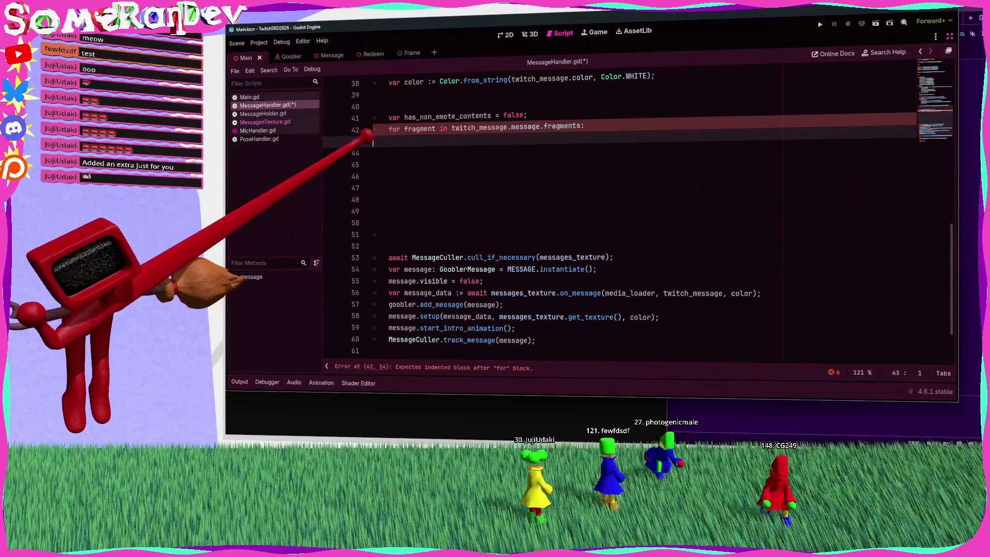
key("ctrl+v")
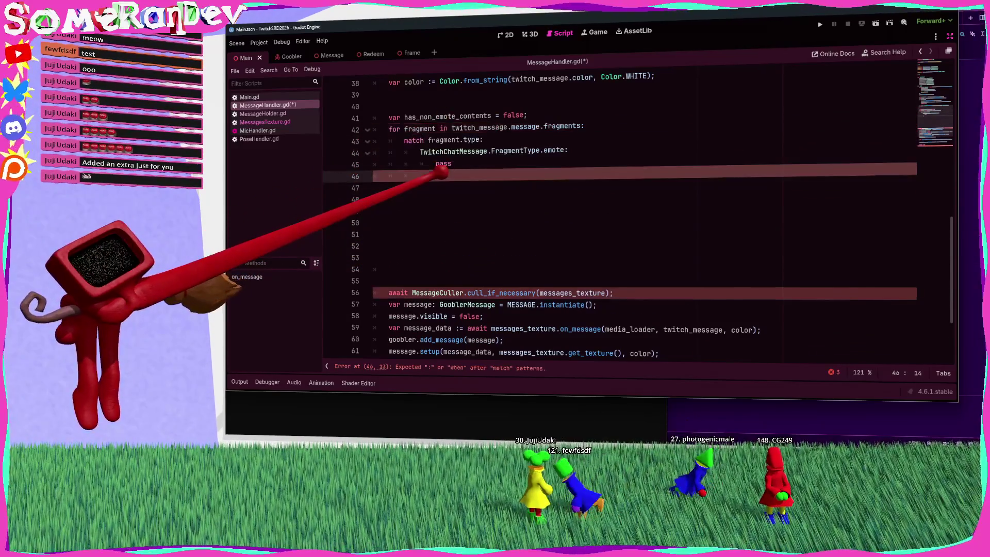
type(":")
key("Return")
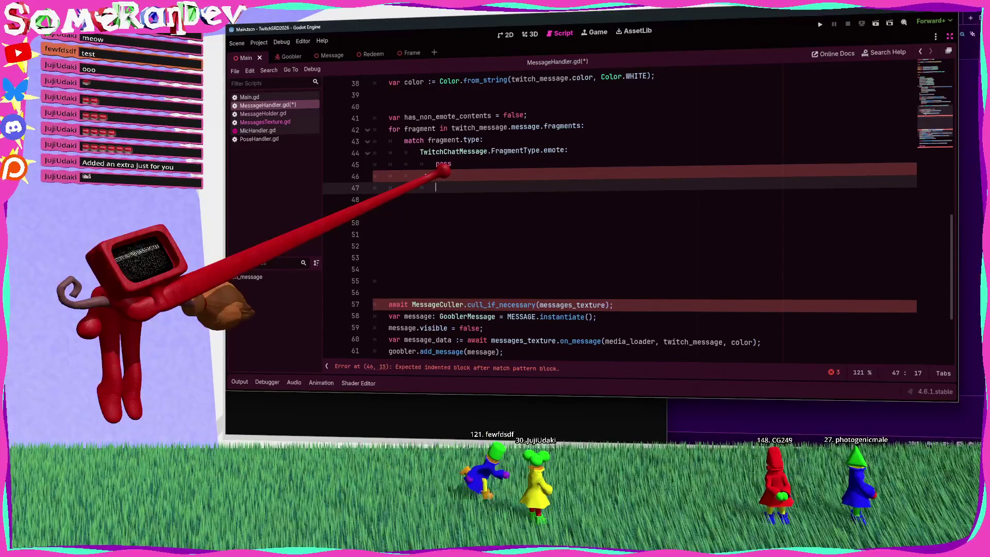
Step: Make the default branch set has_non_emote_contents = true and break, then save
type("has_non_emote_contents")
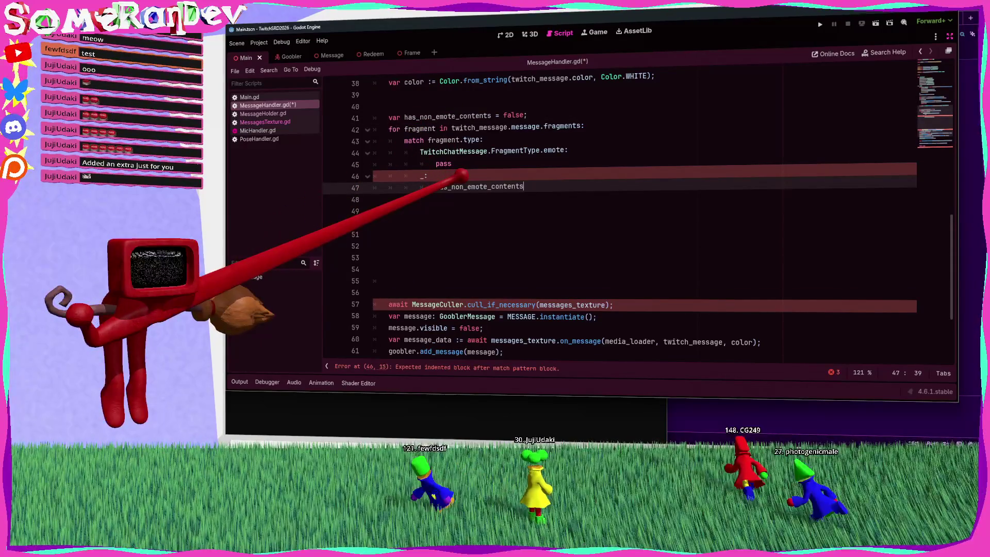
type(" = true;")
key("Return")
type("break;")
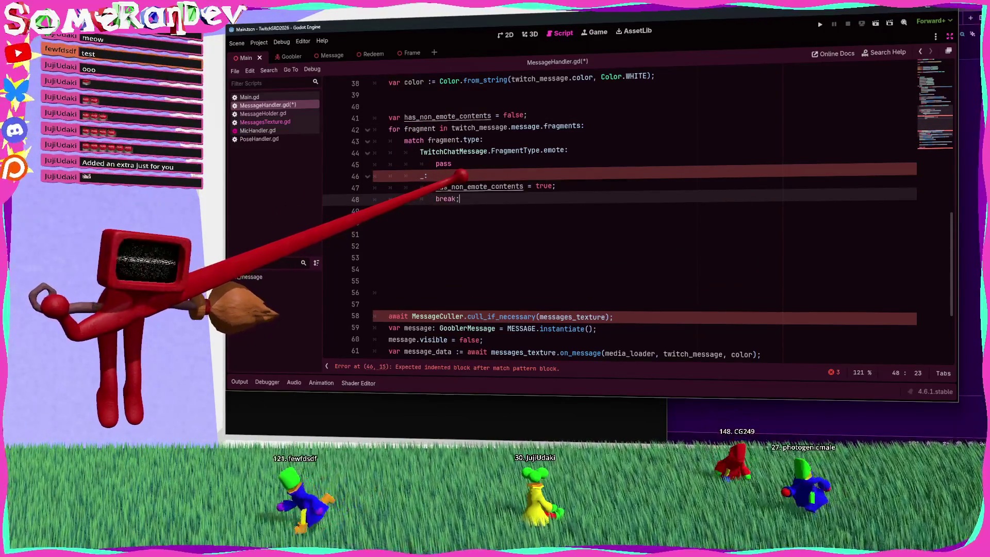
key("ctrl+s")
Step: Change the has_non_emote_contents declaration on line 41 to ':=' for an inferred type
left_click(373, 222)
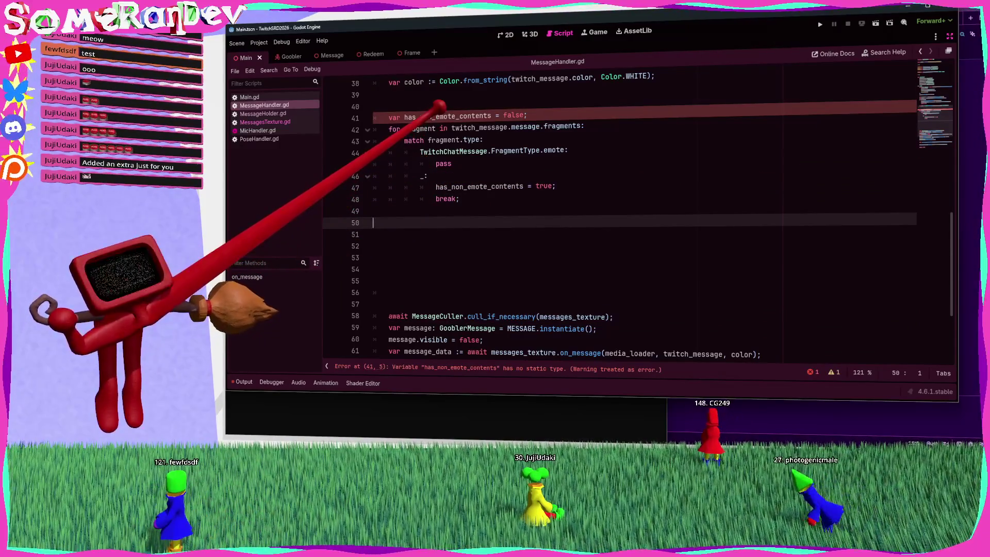
left_click(496, 115)
type(":")
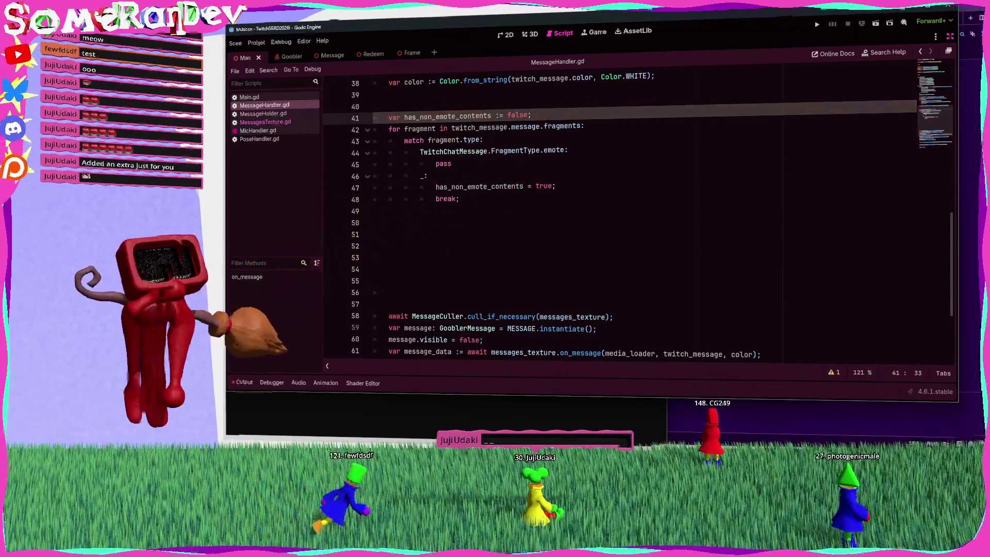
scroll(618, 206, "up", 8)
scroll(618, 206, "down", 10)
left_click(382, 137)
scroll(417, 230, "down", 3)
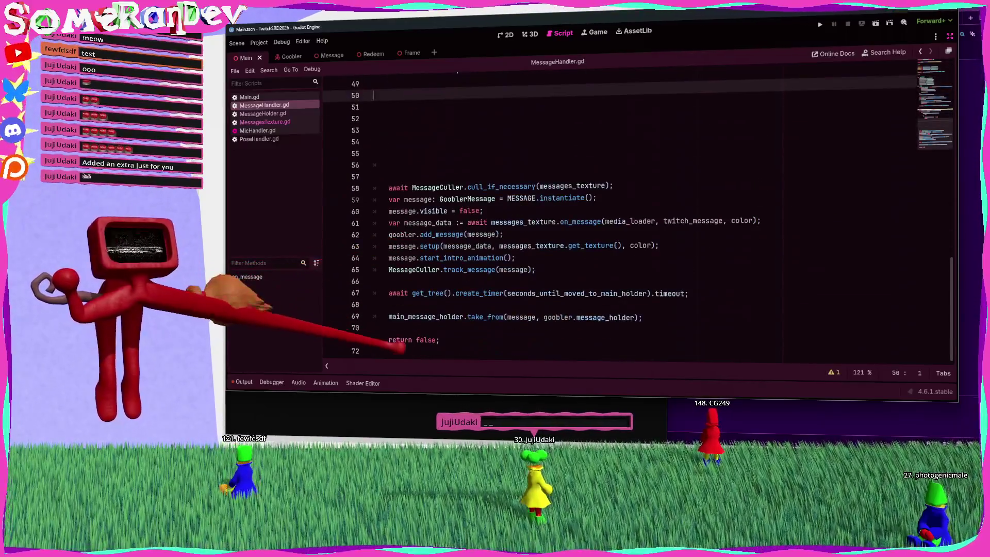
left_click(389, 340)
type("fuync")
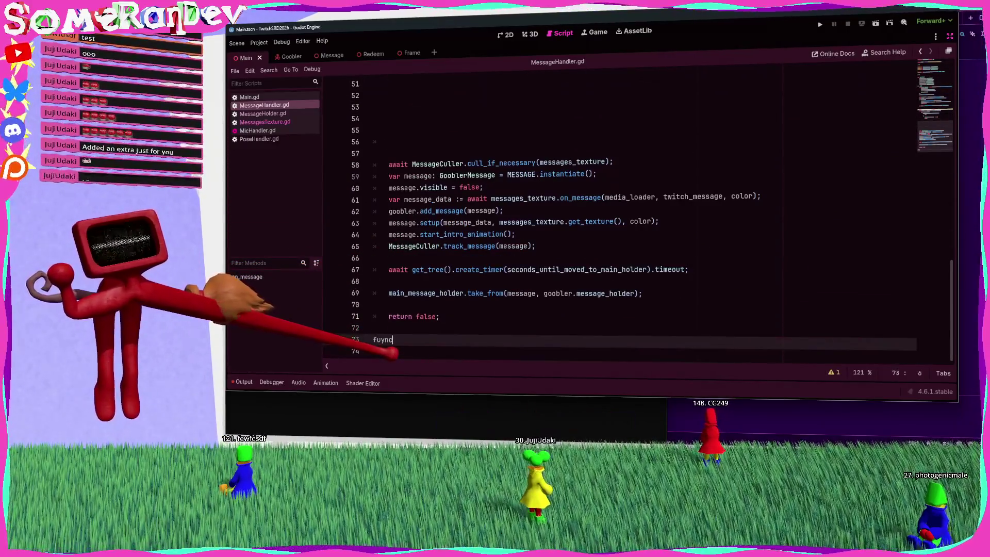
Step: Declare generate_normal_message() -> void and move the message-building lines 58–69 into its body
key("BackSpace")
key("BackSpace")
key("BackSpace")
type("nc generate_normal_message() -> void")
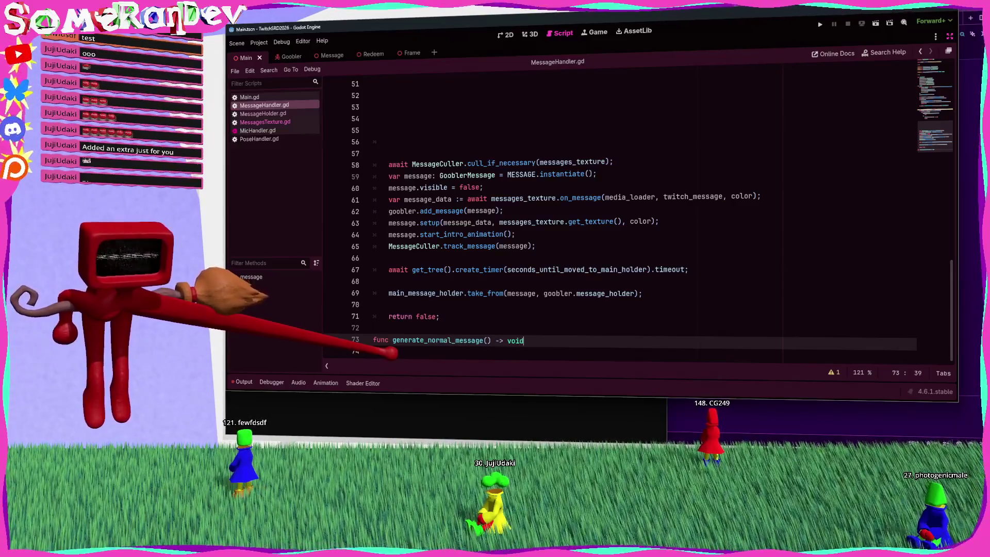
type(":")
mouse_move(642, 294)
left_mouse_down()
mouse_move(523, 269)
mouse_move(388, 164)
left_mouse_up()
key("BackSpace")
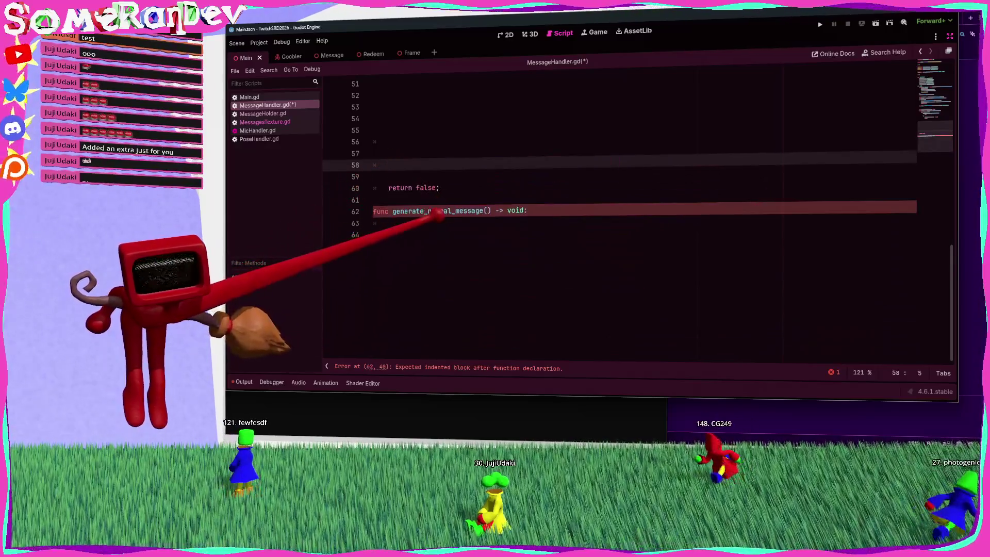
left_click(438, 223)
type("await MessageCuller.cull_if_necessary(messages_texture); \tvar message: GooblerMessage = MESSAGE.instantiate(); \tmessage.visible = false; \tvar message_data := await messages_texture.on_message(media_loader, twitch_message, color); \tgoobler.add_message(message); \tmessage.setup(message_data, messages_texture.get_texture(), color); \tmessage.start_intro_animation(); \tMessageCuller.track_message(message);  \tawait get_tree().create_timer(seconds_until_moved_to_main_holder).timeout;  \tmain_message_holder.take_from(message, goobler.message_holder);")
key("ctrl+s")
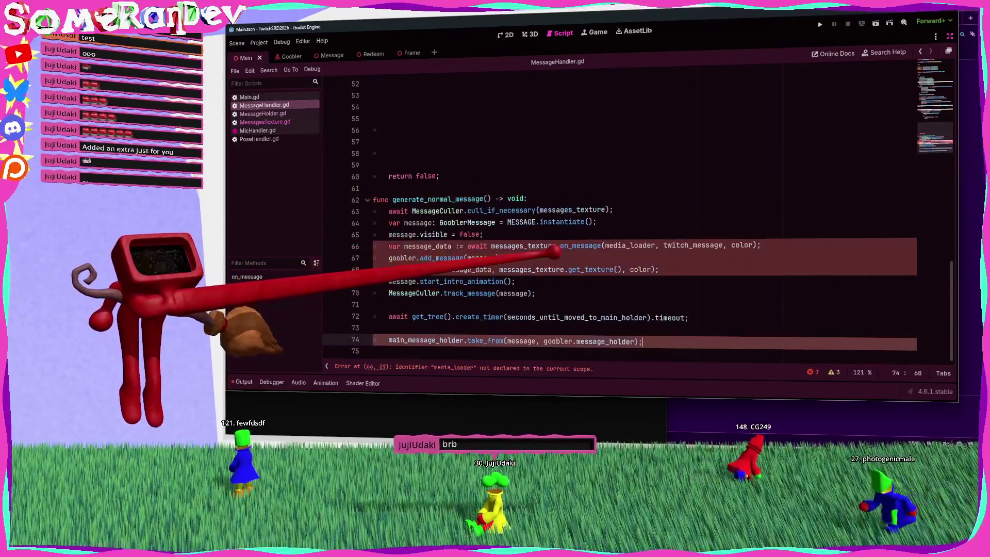
Step: Copy on_message's parameter list into the generate_normal_message signature
left_click(724, 245)
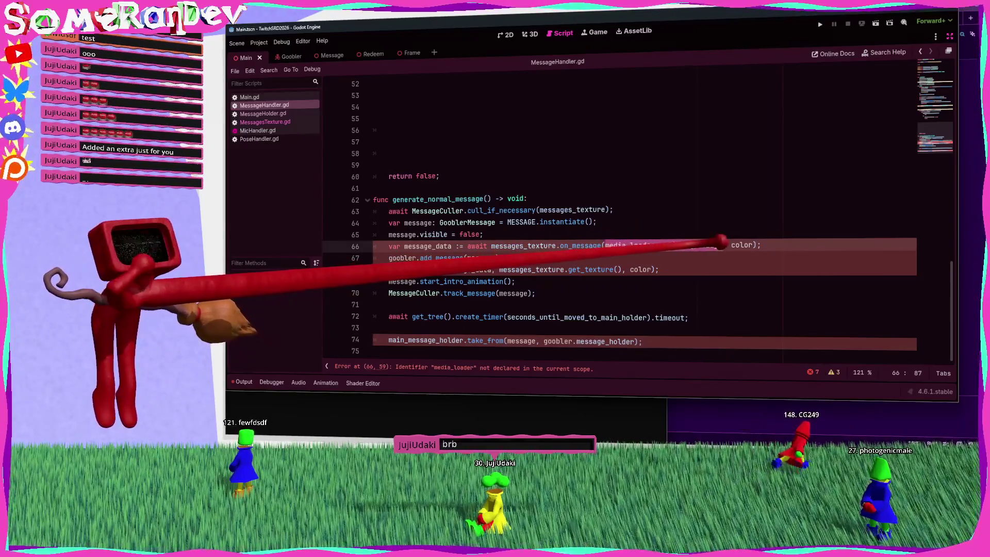
key("End")
scroll(516, 252, "up", 15)
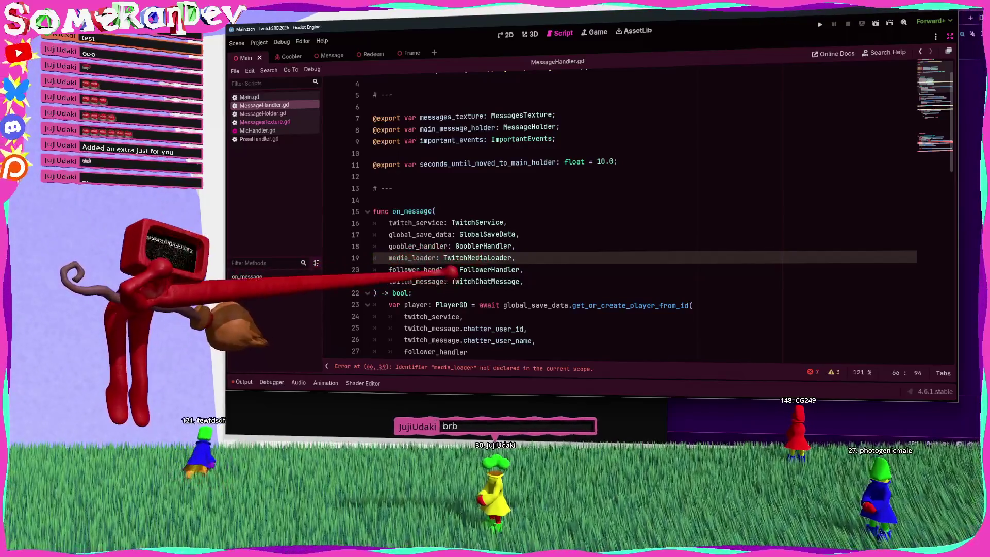
mouse_move(523, 282)
left_mouse_down()
mouse_move(516, 258)
mouse_move(464, 234)
mouse_move(388, 223)
left_mouse_up()
scroll(516, 232, "down", 6)
scroll(567, 216, "down", 8)
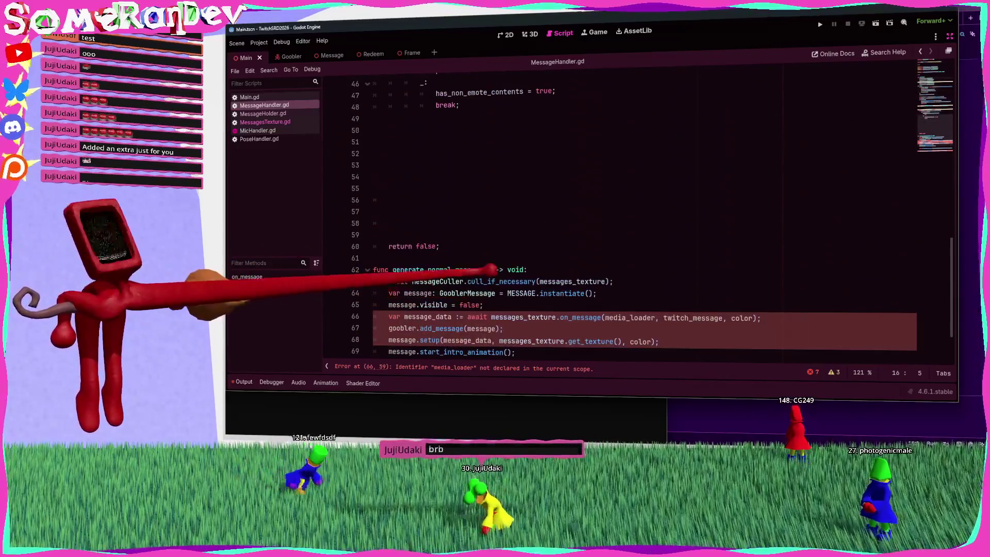
left_click(487, 269)
key("ctrl+v")
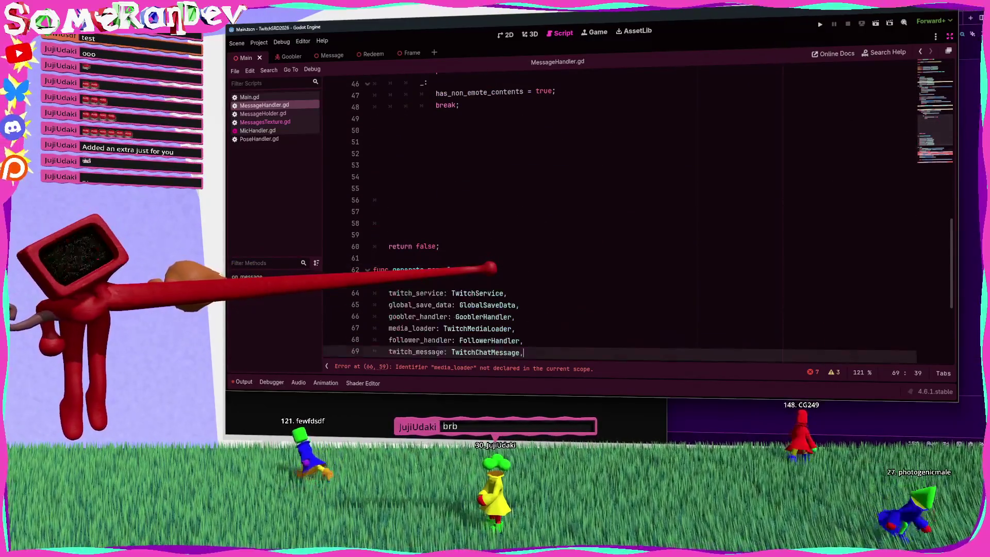
Step: Remove the unused follower_handler, twitch_service, global_save_data and goobler_handler parameters
key("ctrl+s")
scroll(567, 216, "down", 4)
left_click(652, 305)
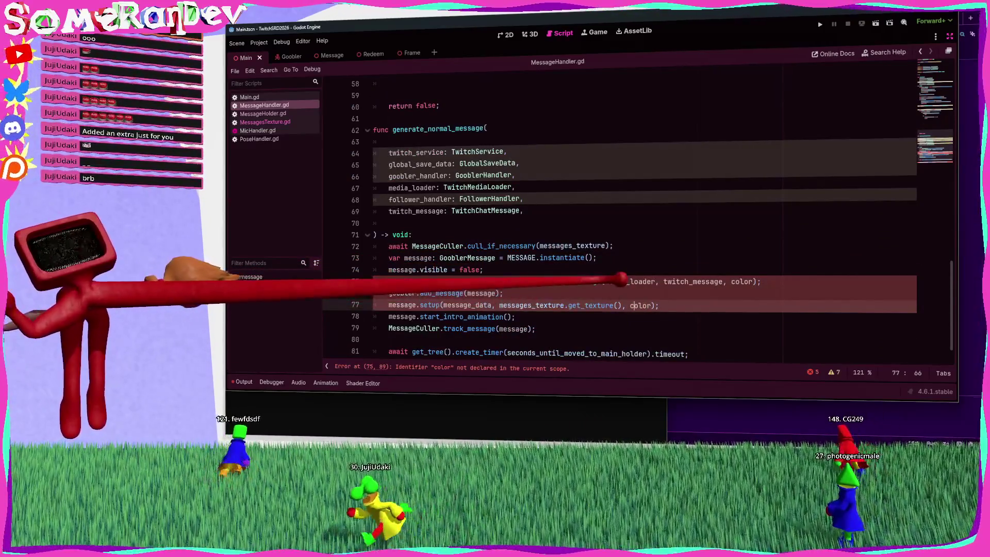
double_click(681, 282)
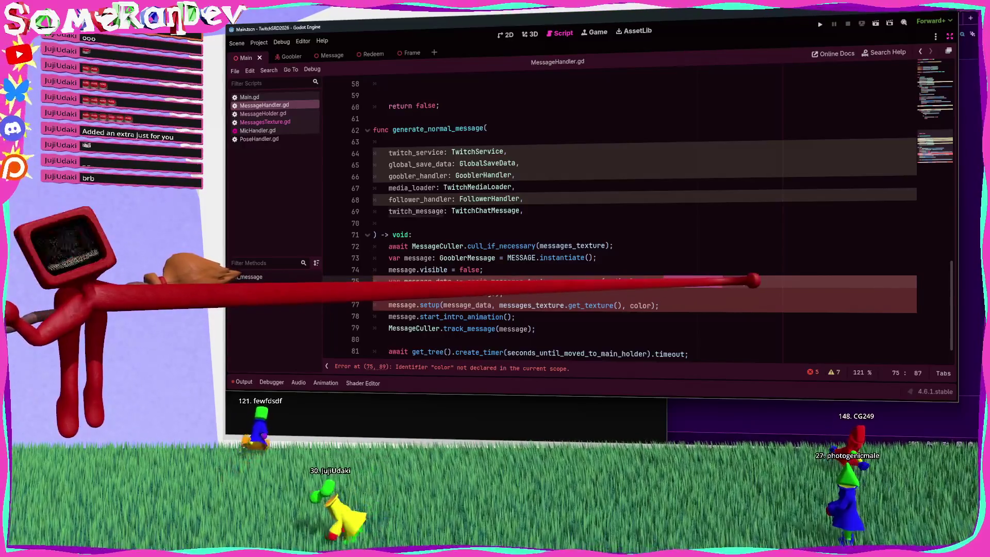
double_click(741, 281)
scroll(453, 237, "up", 6)
scroll(464, 241, "down", 5)
left_click(466, 234)
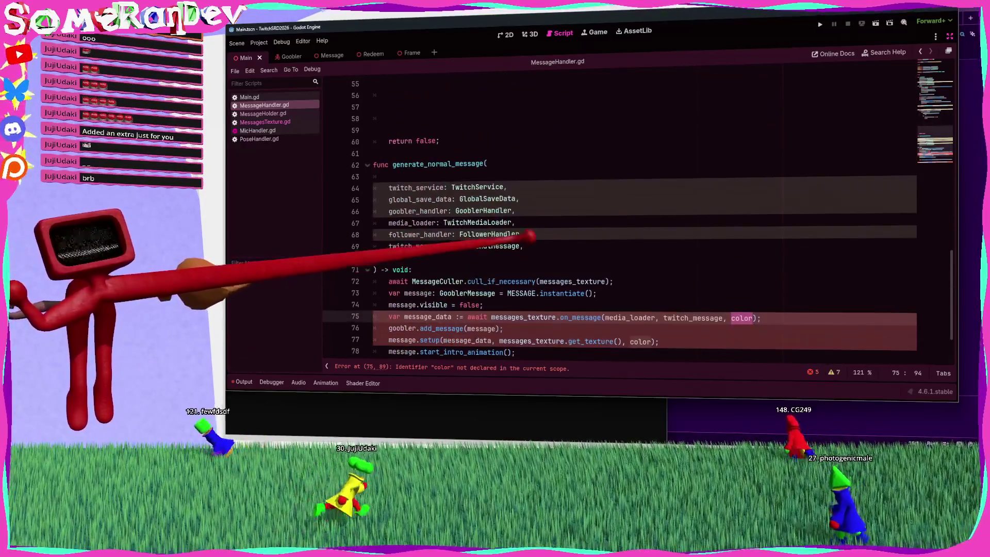
key("ctrl+shift+k")
left_click(389, 176)
key("Delete")
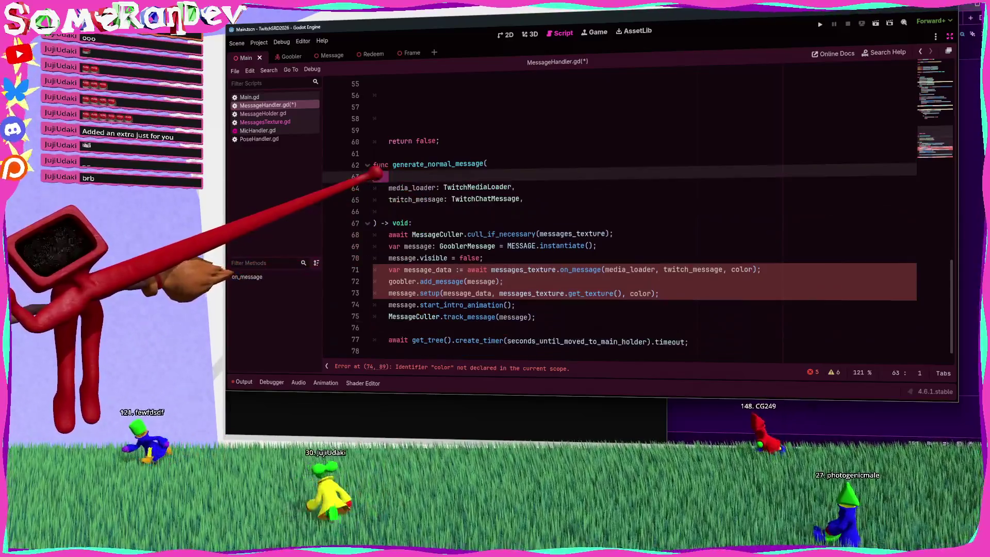
key("ctrl+shift+k")
Step: Add 'color: Color' and 'goobler: GooblerGD' parameters to generate_normal_message and save
left_click(539, 182)
key("Return")
type("color: Color,")
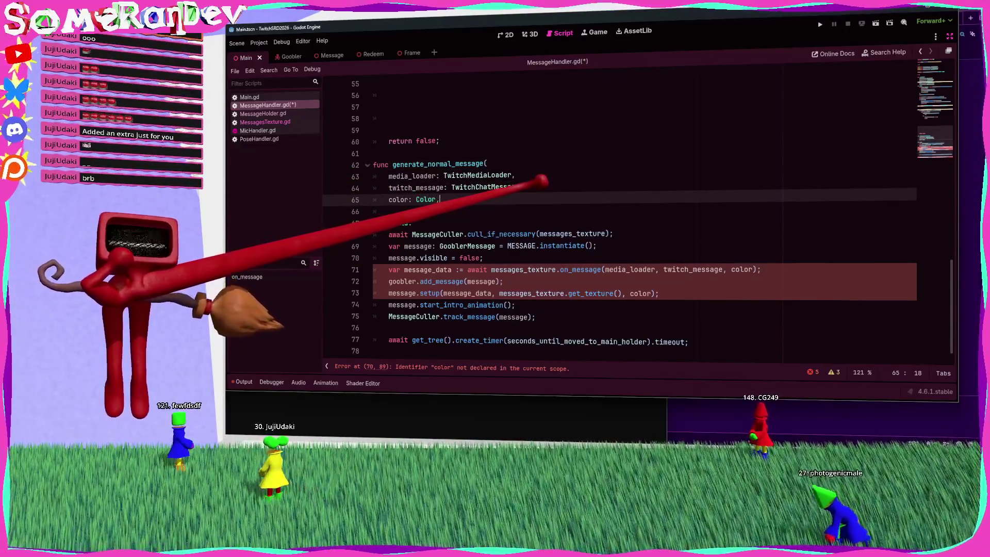
key("Delete")
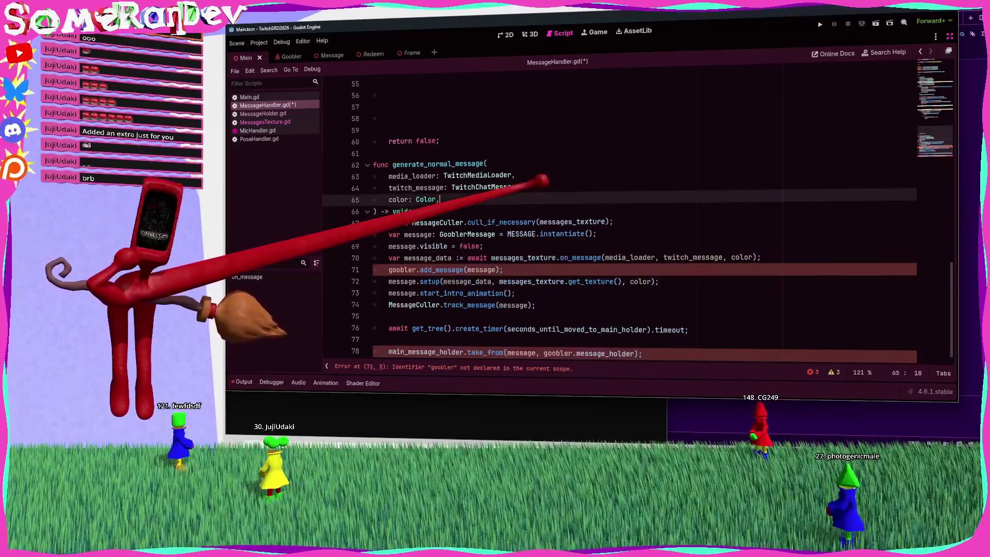
key("ctrl+s")
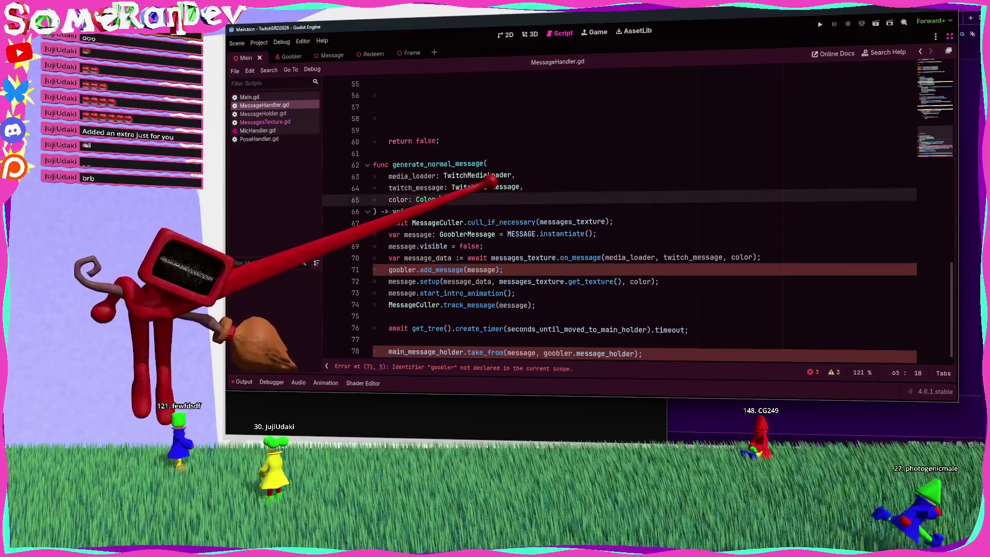
key("Return")
type("goobler: GooblerGD,")
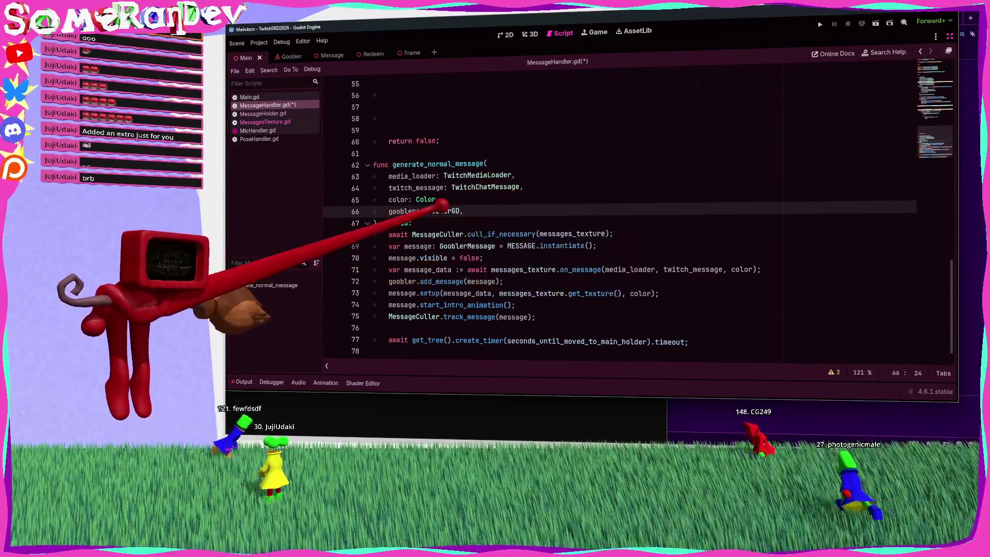
key("ctrl+s")
double_click(437, 164)
scroll(437, 164, "up", 5)
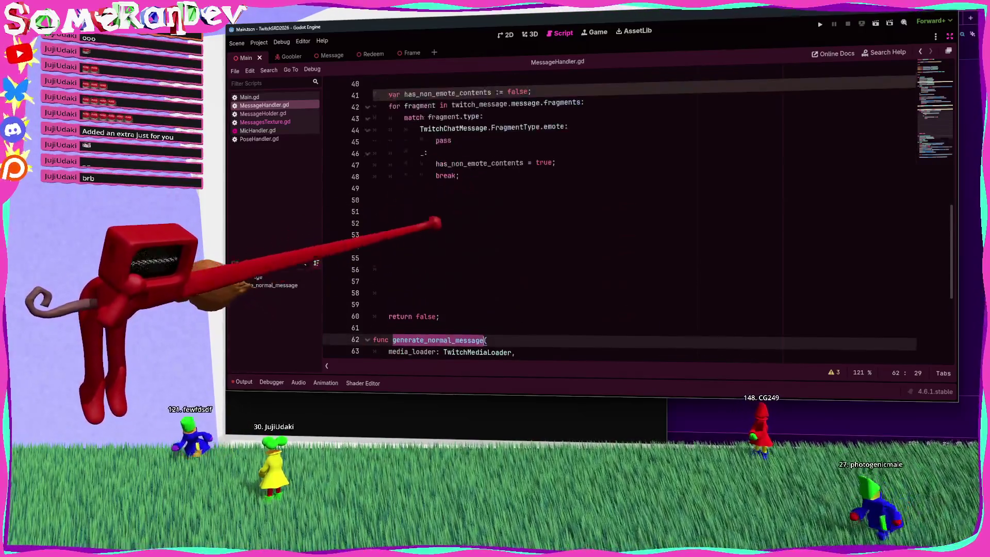
Step: Start an await generate_normal_message(media_loader, ...) call inside on_message
left_click(432, 223)
type("awa")
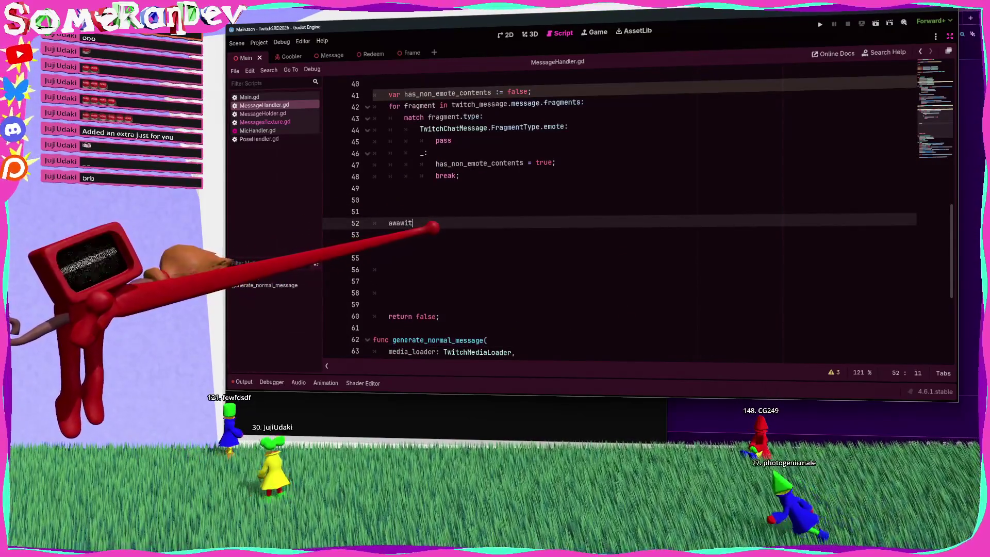
type("it gen")
key("Return")
type("media")
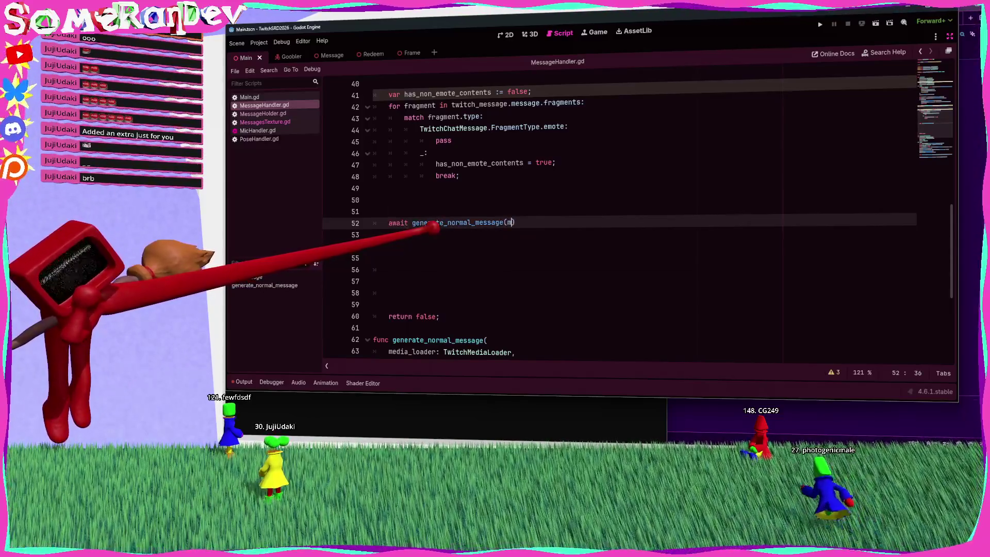
type("_loader,")
scroll(618, 206, "down", 3)
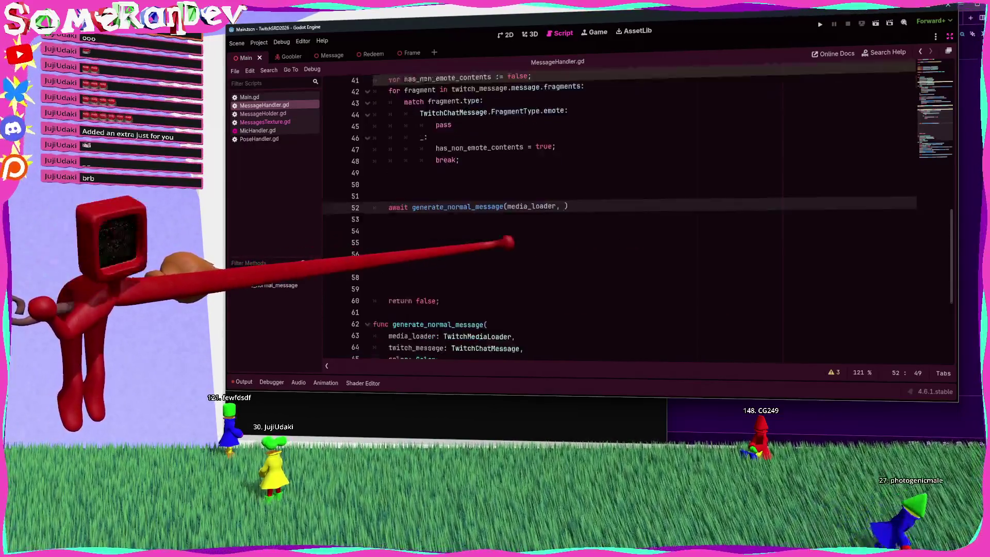
Step: Reorder the parameters so goobler comes first, followed by color
left_click_drag(463, 281, 397, 281)
key("ctrl+x")
left_click(488, 235)
key("Return")
key("ctrl+v")
key("ctrl+x")
left_click(490, 246)
key("Return")
key("ctrl+v")
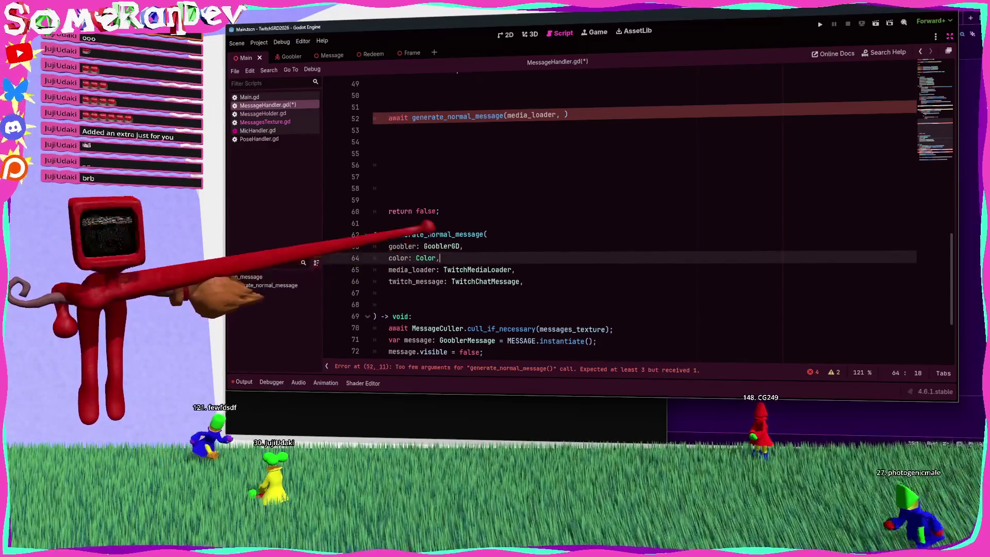
left_click(397, 242)
Step: Complete the call's arguments as goobler, color, media_loader, twitch_message
left_click(507, 115)
type("gobbler,")
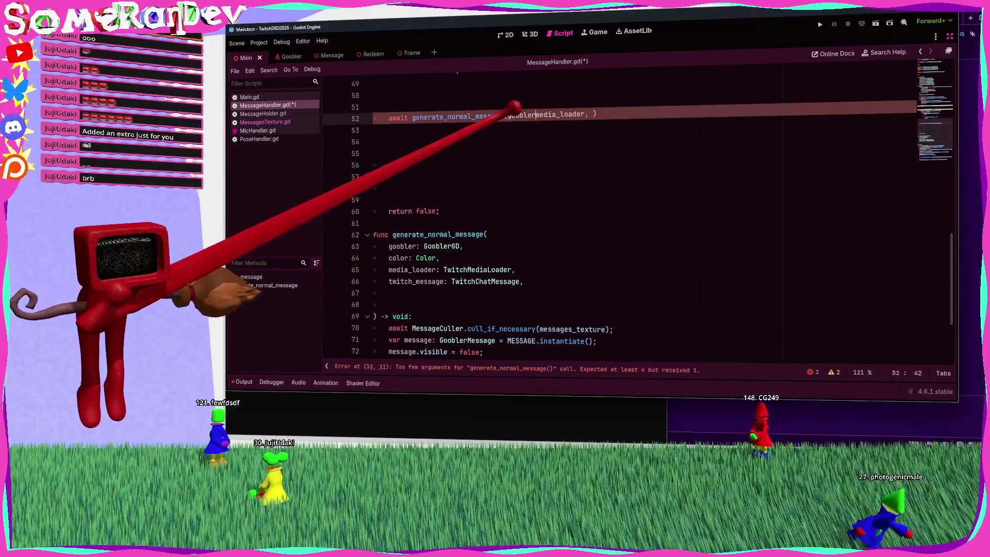
double_click(398, 258)
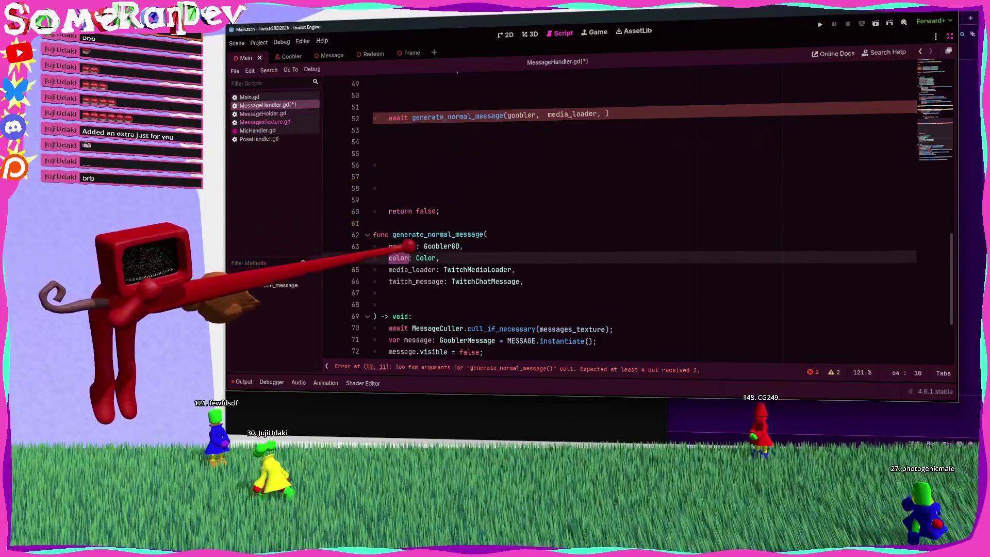
left_click(545, 114)
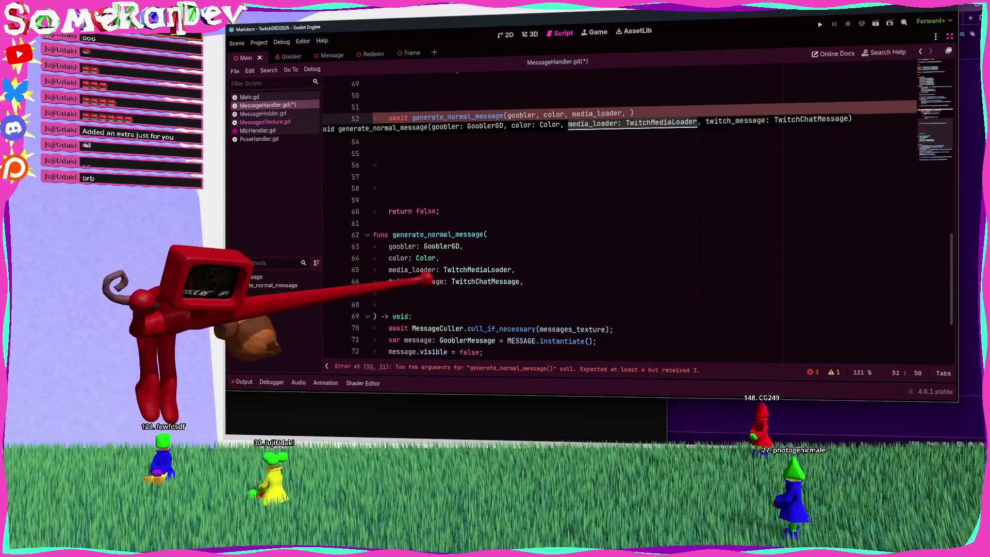
left_click(629, 114)
type(", twitch_message")
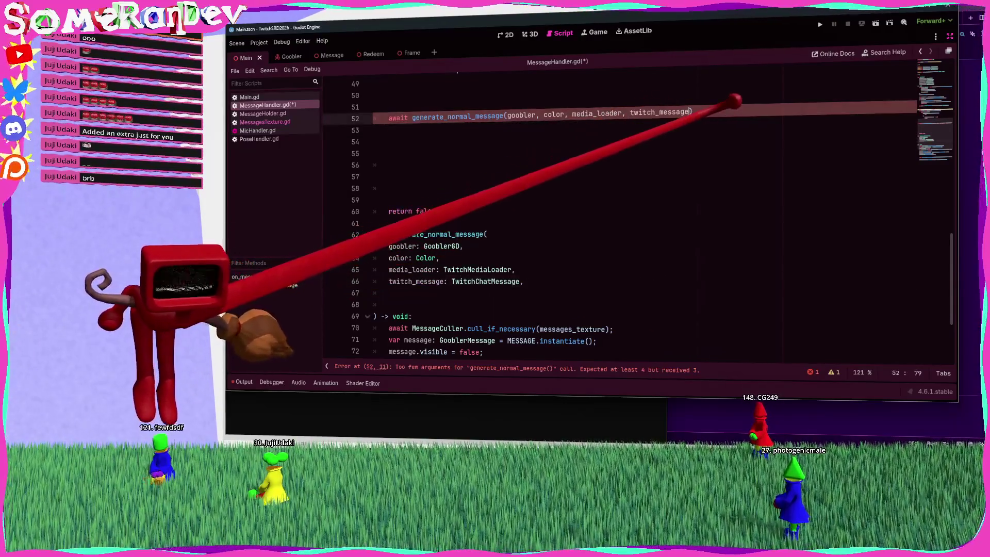
type(";")
Step: Remove the blank lines before ') -> void:' and save the script
left_click(392, 304)
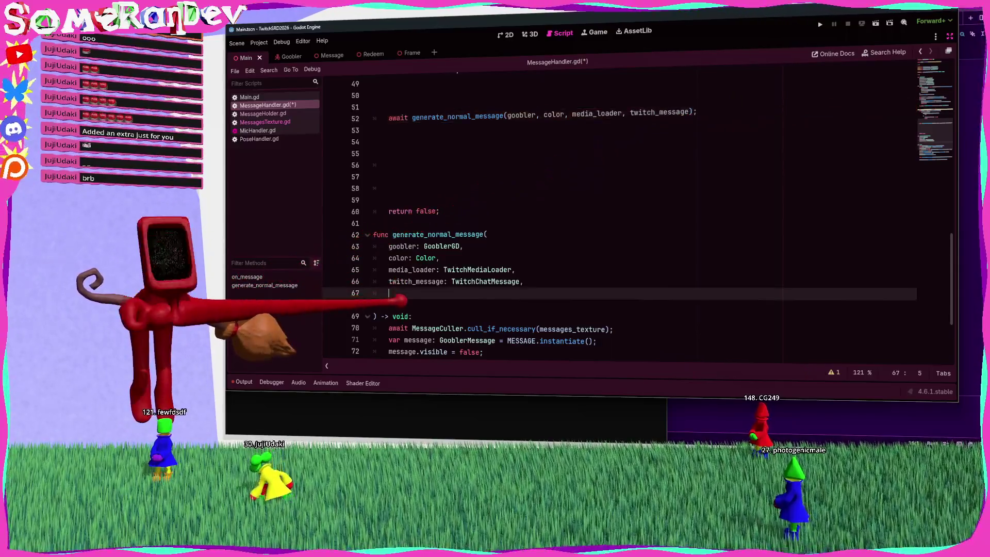
key("BackSpace")
key("BackSpace")
key("ctrl+s")
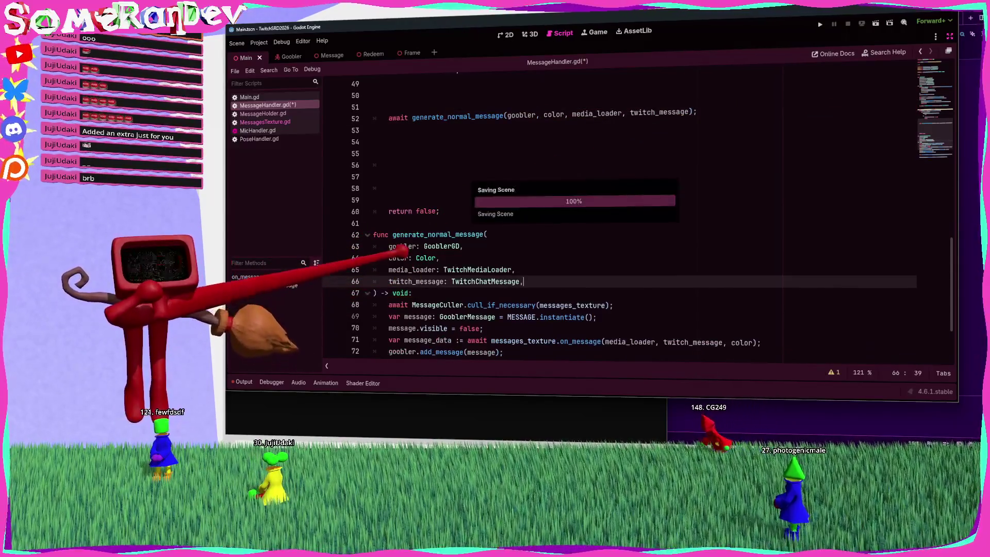
left_click(394, 246)
left_click(404, 258)
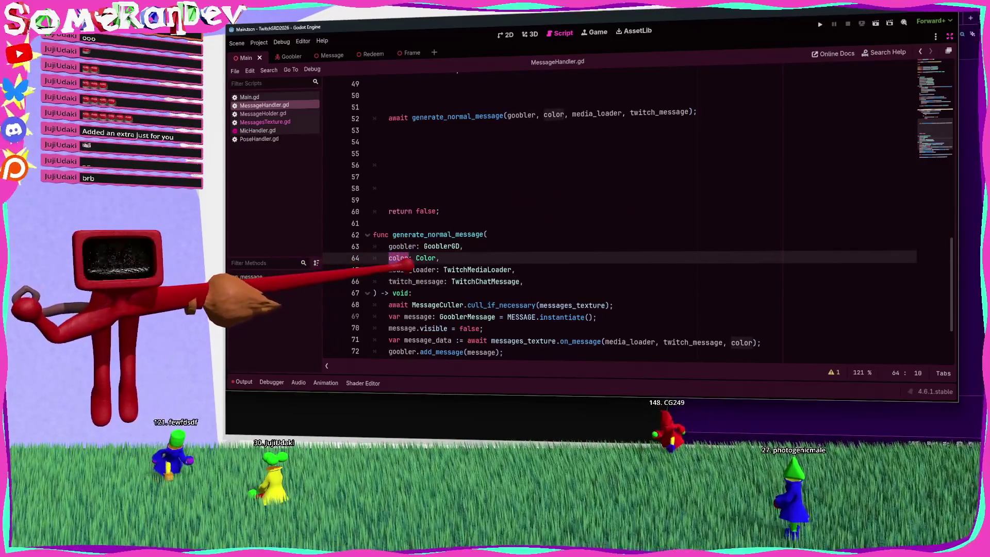
Step: Add 'if has_non_emote_contents:' above the await call and indent the call under it
double_click(412, 269)
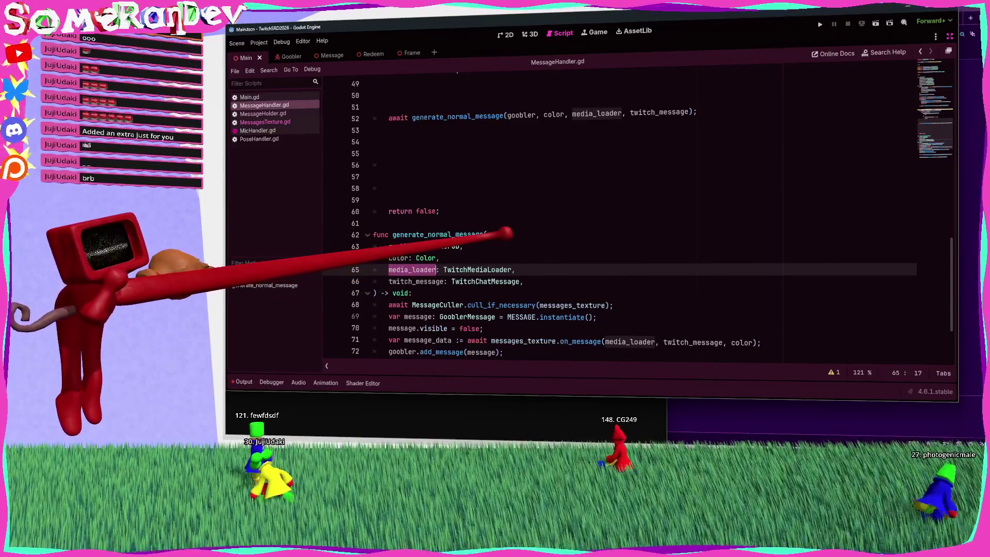
scroll(493, 236, "up", 3)
scroll(479, 234, "up", 2)
double_click(464, 163)
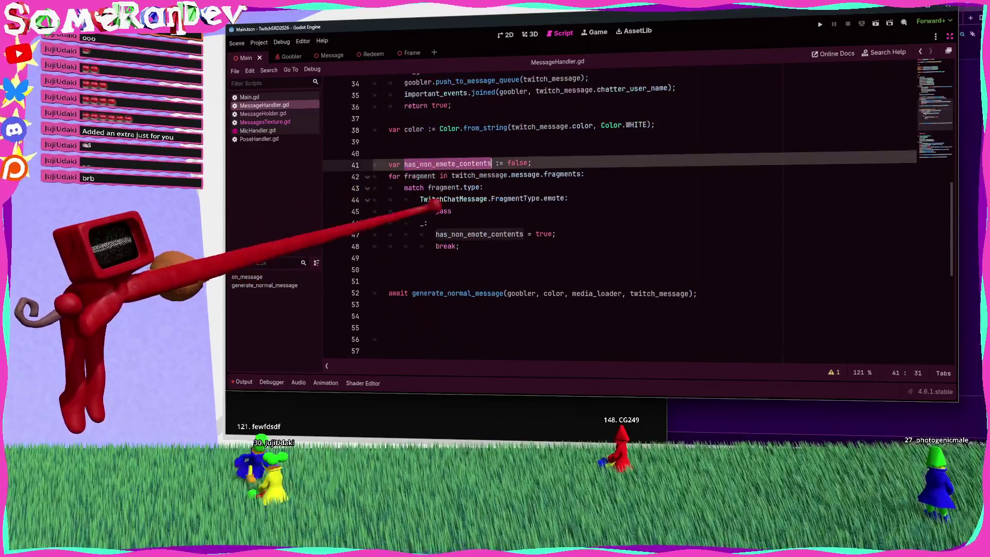
left_click(389, 293)
key("ctrl+shift+Return")
type("if has_non_emote_contents:")
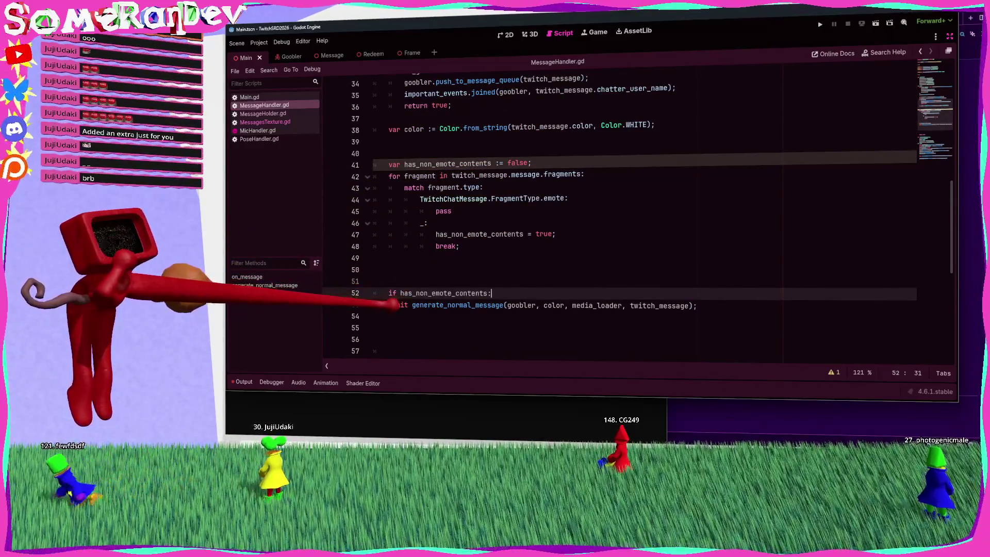
key("Down")
key("Home")
key("Tab")
key("Up")
key("End")
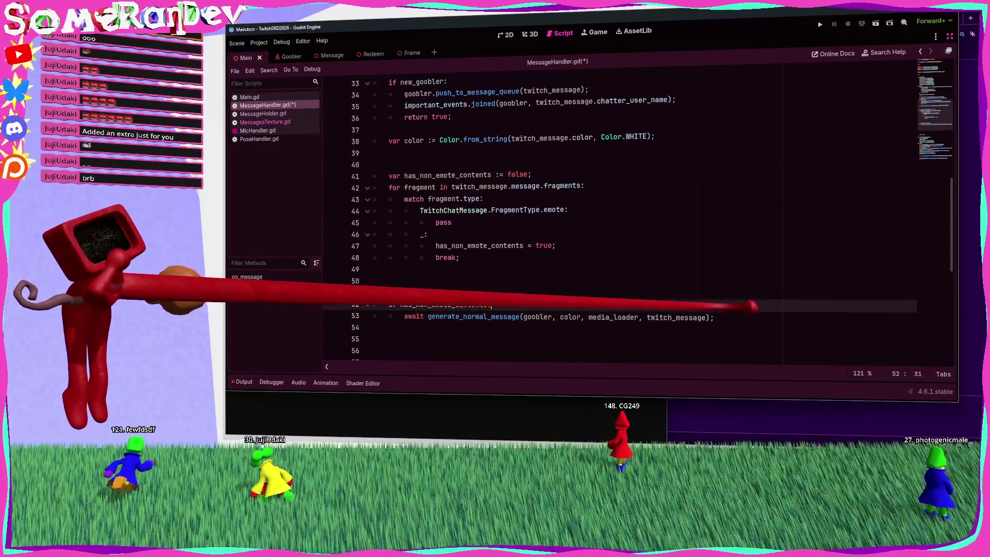
Step: Add an 'else: pass' branch after the await call and save
key("Down")
key("End")
key("Return")
key("BackSpace")
key("BackSpace")
key("BackSpace")
type("else:")
key("Return")
type("pass")
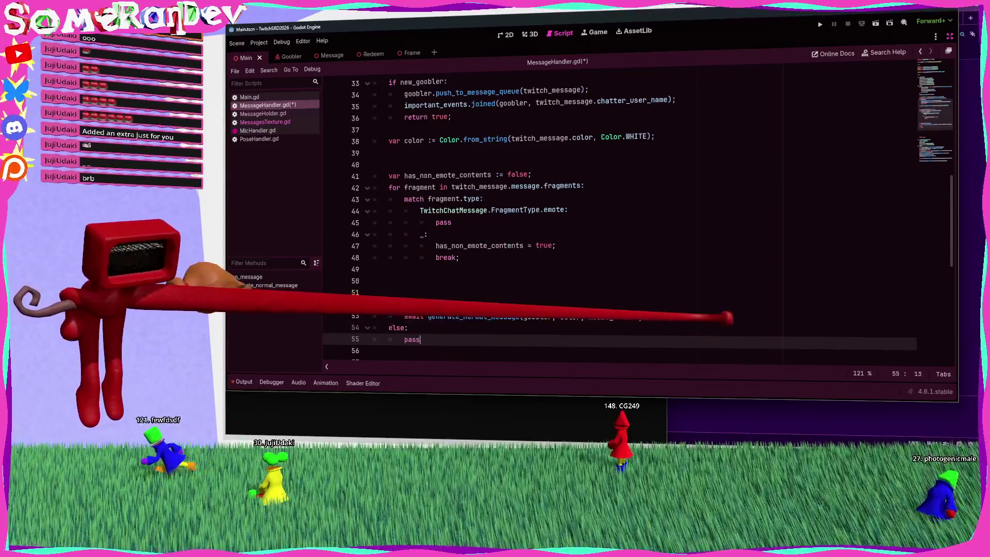
key("ctrl+s")
Step: Cut the emote-detection loop (lines 41–48) and add blank lines above generate_normal_message
mouse_move(459, 258)
left_mouse_down()
mouse_move(392, 211)
mouse_move(390, 175)
left_mouse_up()
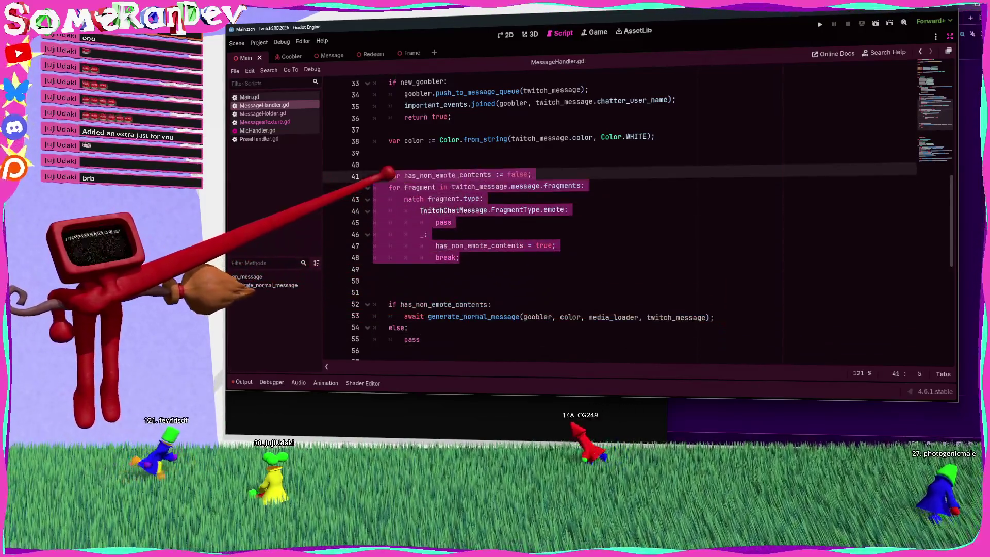
key("ctrl+x")
scroll(382, 170, "down", 5)
left_click(392, 152)
key("Return")
key("Return")
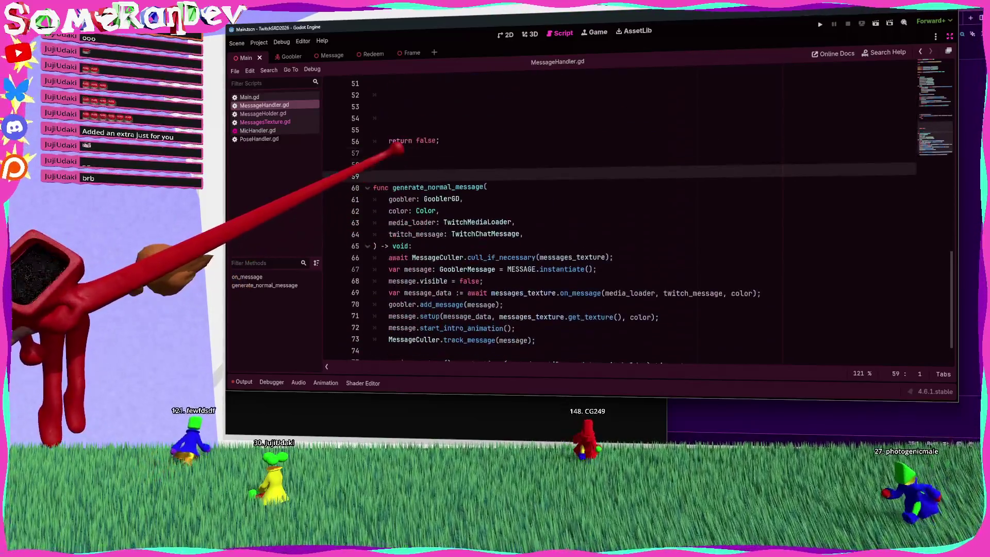
Step: Declare a has_non_emote_contents function returning bool and paste the loop as its body
left_click(377, 165)
type("func")
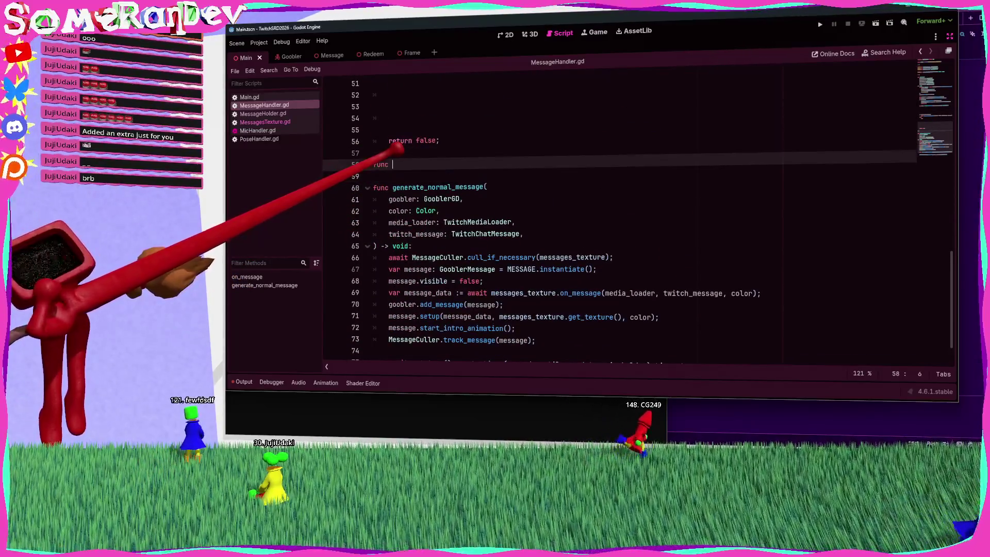
key("ctrl+v")
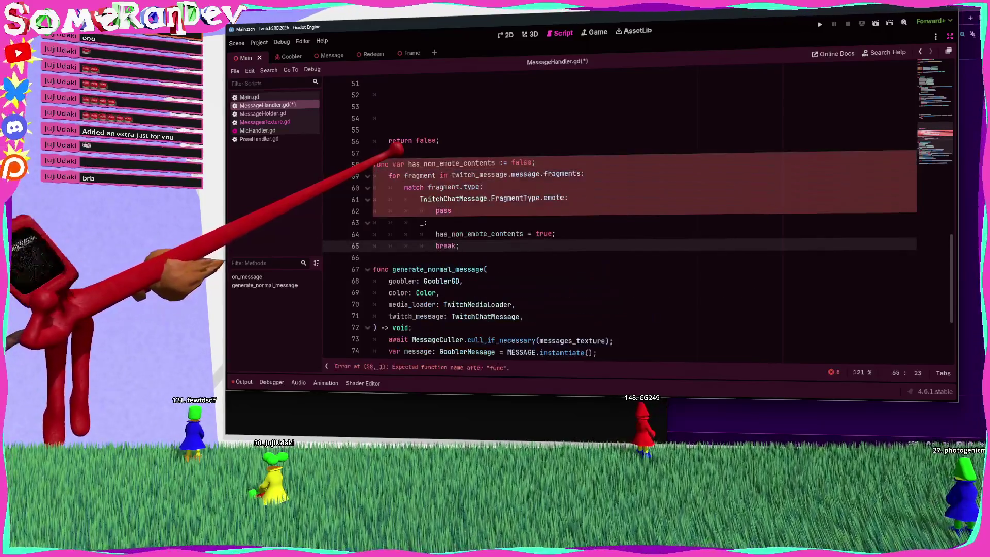
key("ctrl+z")
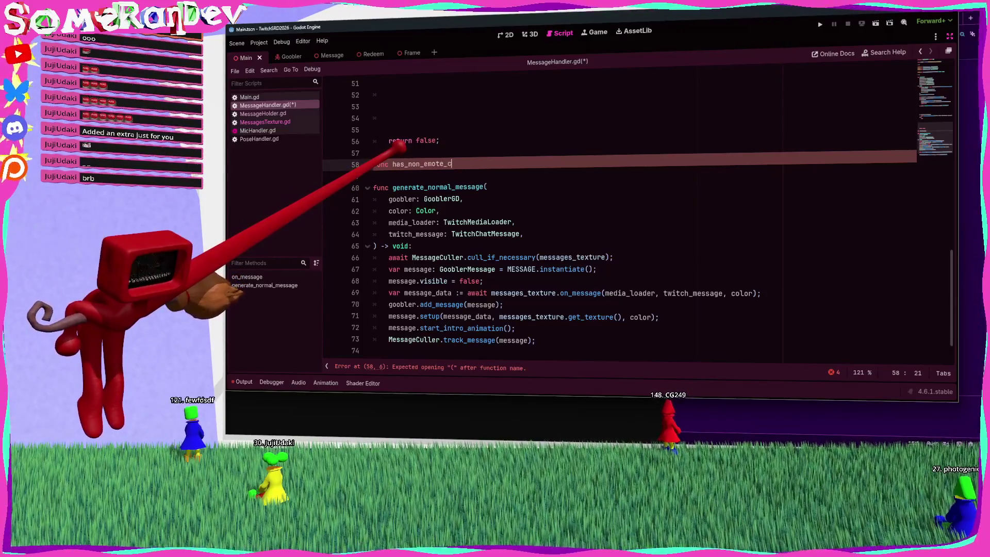
type("ontents() -")
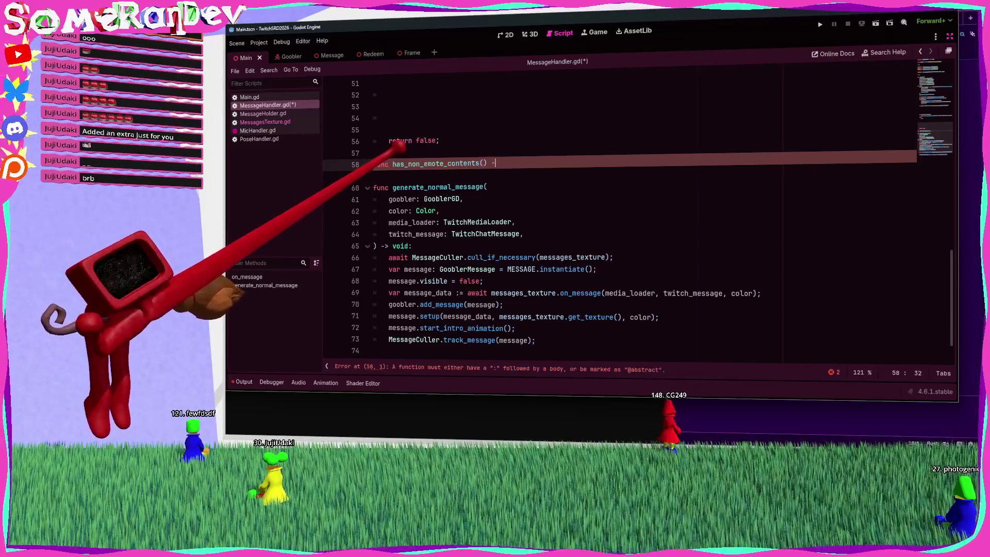
type("> bool:")
key("Return")
key("ctrl+v")
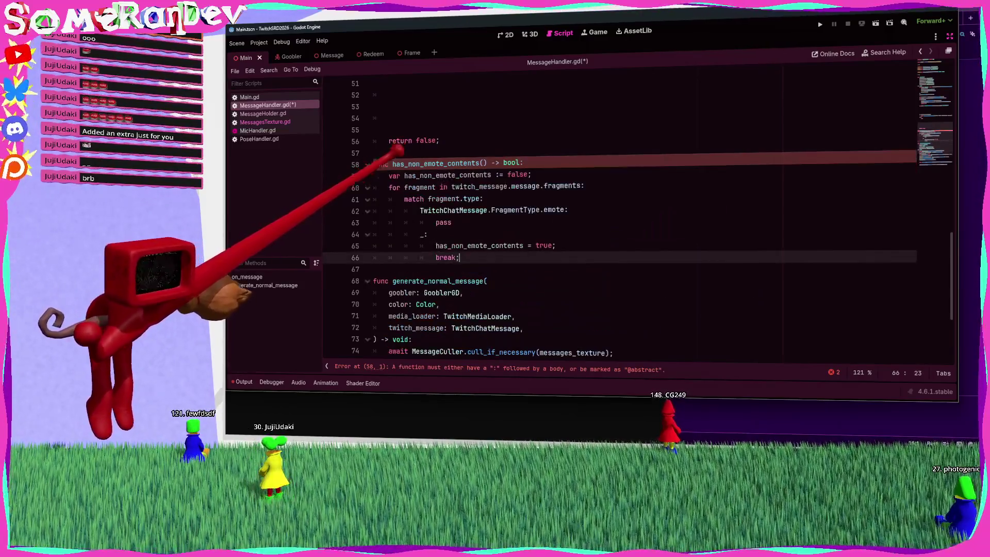
Step: Replace the flag assignment with return true, add return false, and delete the flag declaration
key("shift+Up")
key("shift+Home")
type("retu")
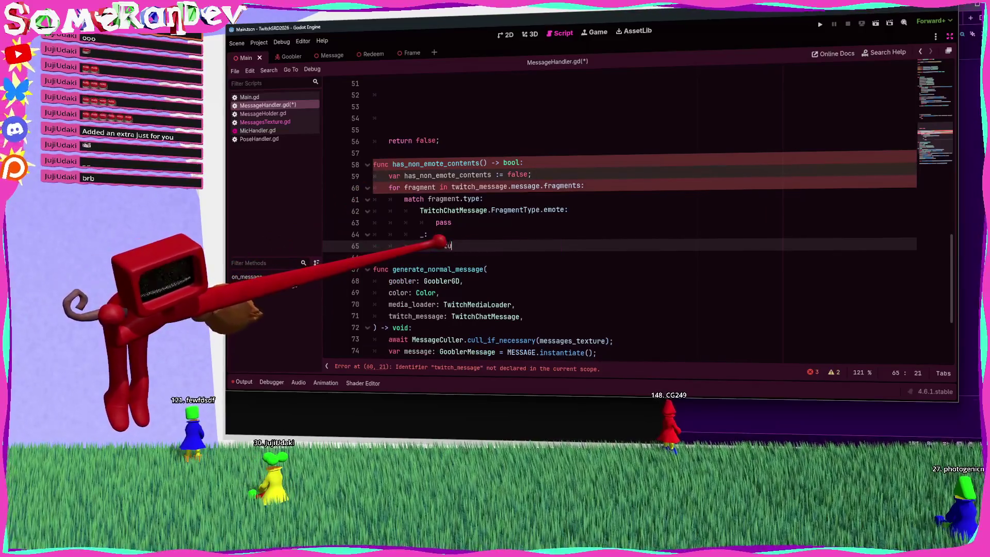
key("Return")
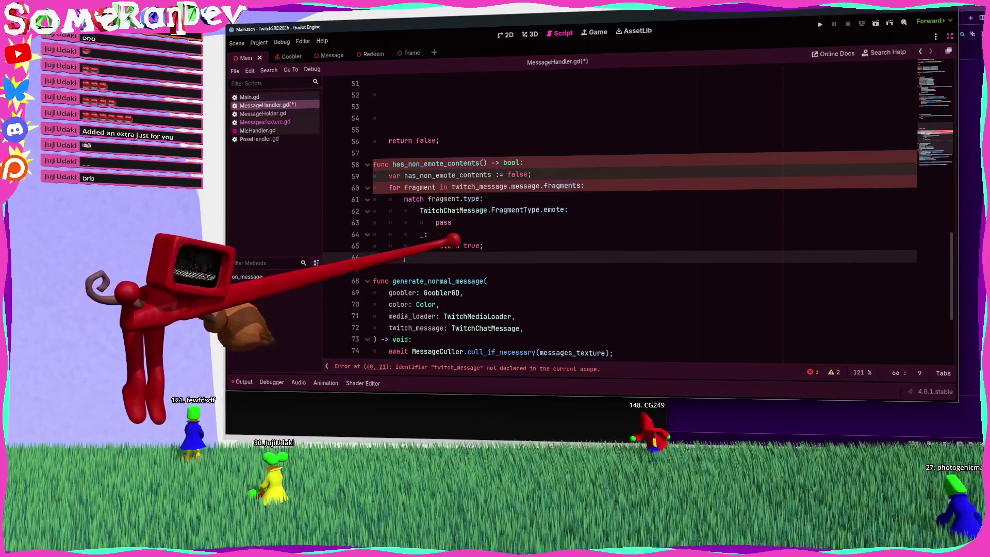
type("return false;")
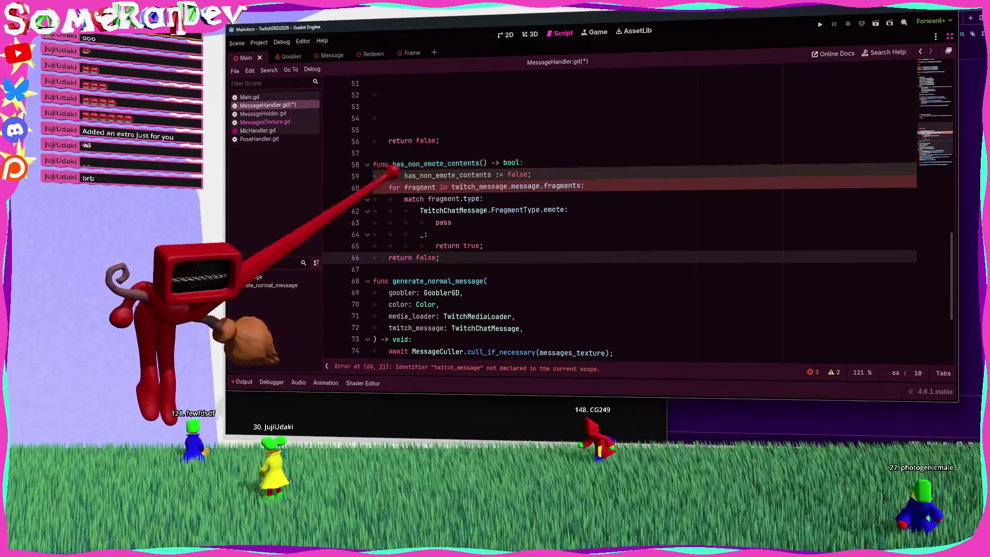
left_click(390, 187)
left_click(393, 176)
key("ctrl+shift+k")
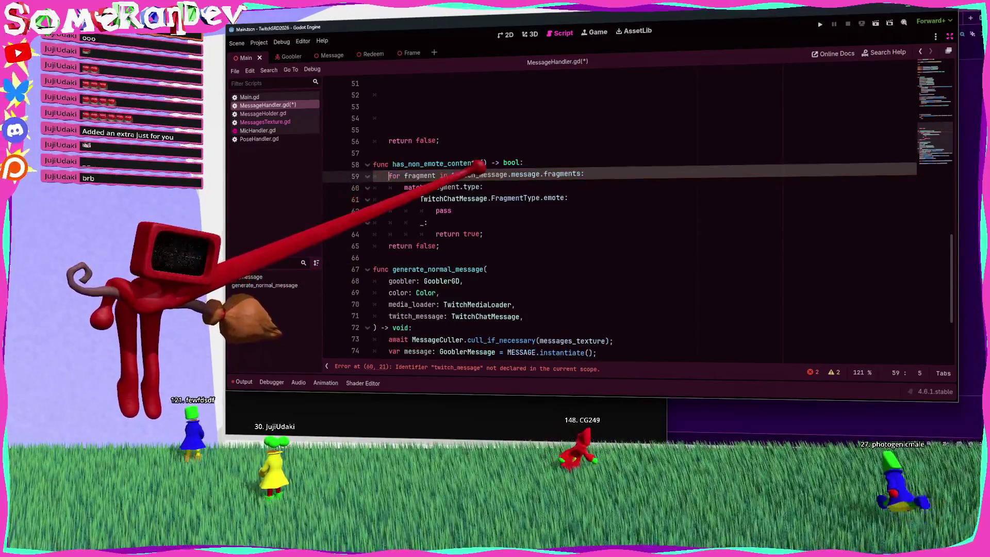
Step: Type the function's parameter as twitch_message: TwitchChatMessage and save
left_click(491, 162)
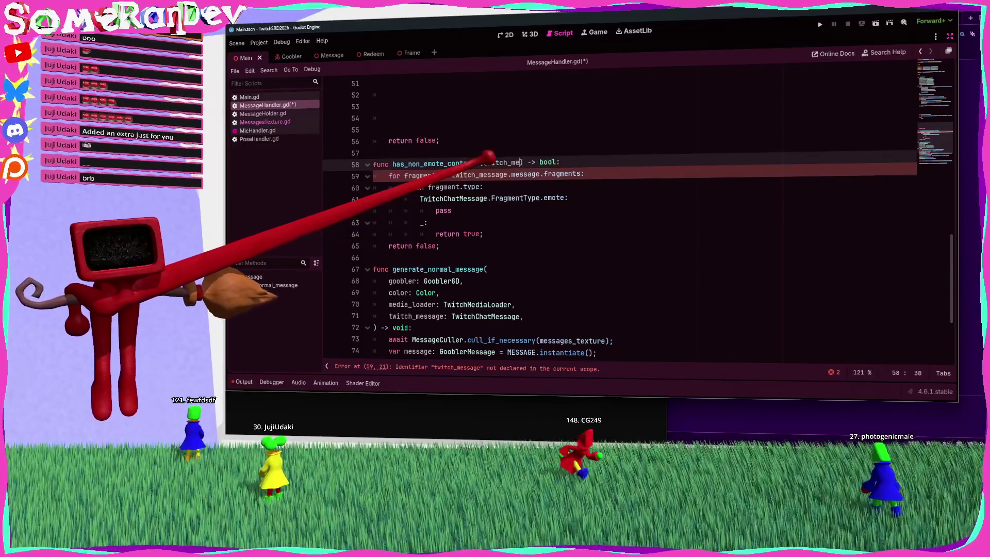
type(":")
scroll(485, 154, "up", 10)
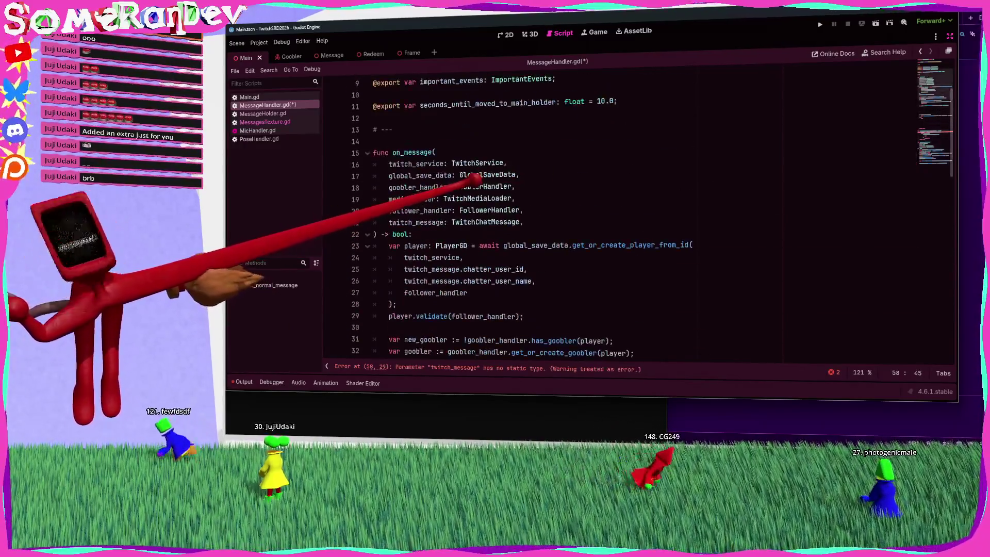
double_click(478, 163)
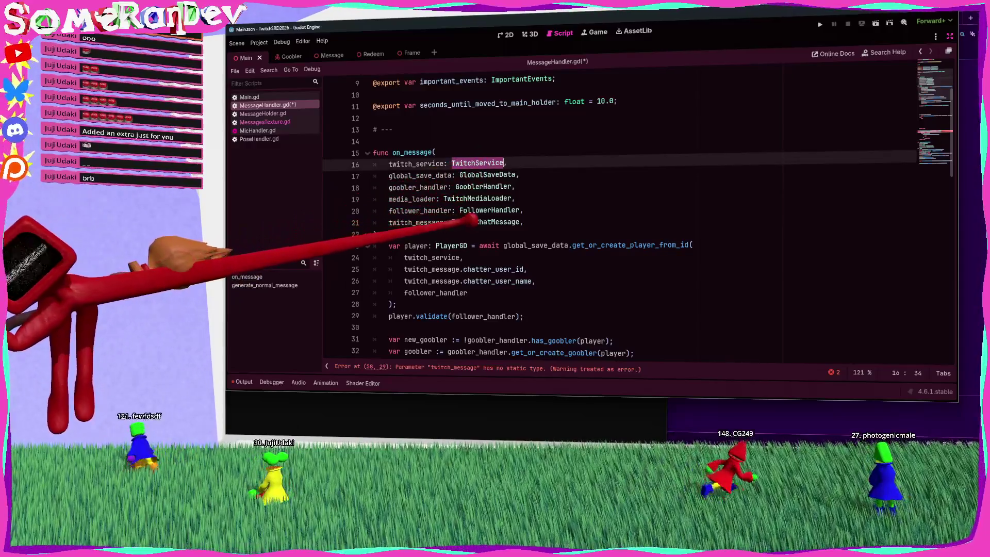
double_click(515, 222)
scroll(523, 213, "down", 15)
left_click(552, 127)
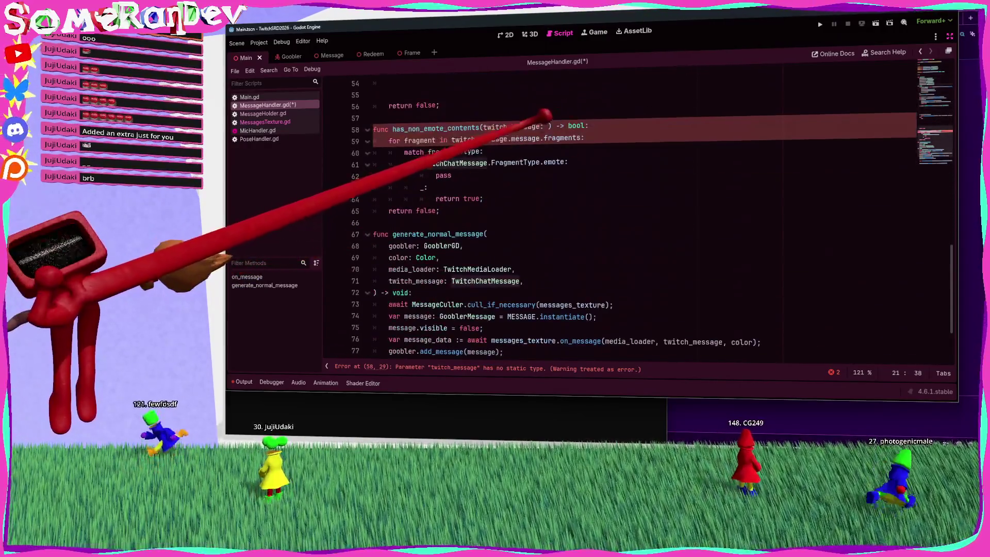
type("TwitchChatMessage")
key("ctrl+s")
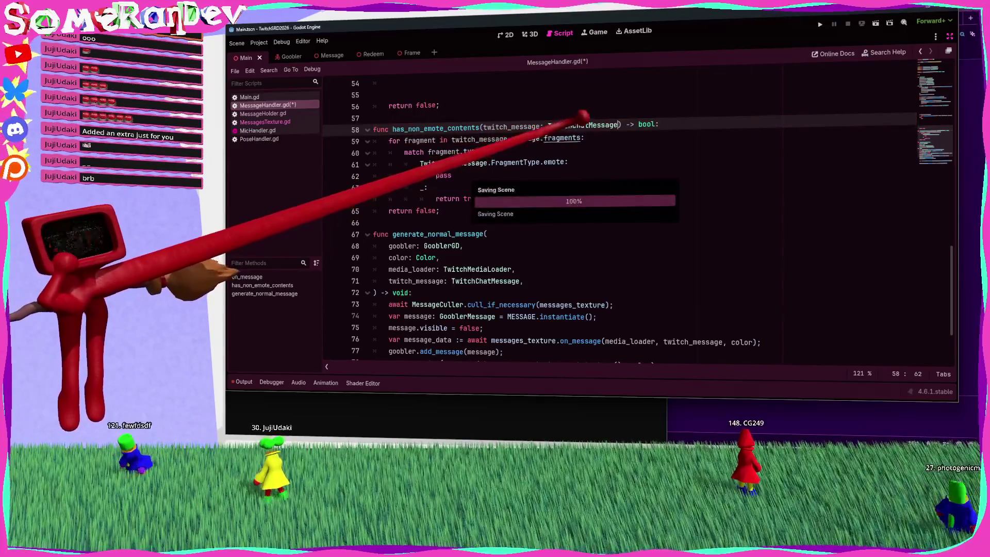
Step: Start rewriting the if condition to call has_non_emote_contents
double_click(464, 129)
scroll(472, 154, "up", 5)
left_click(487, 151)
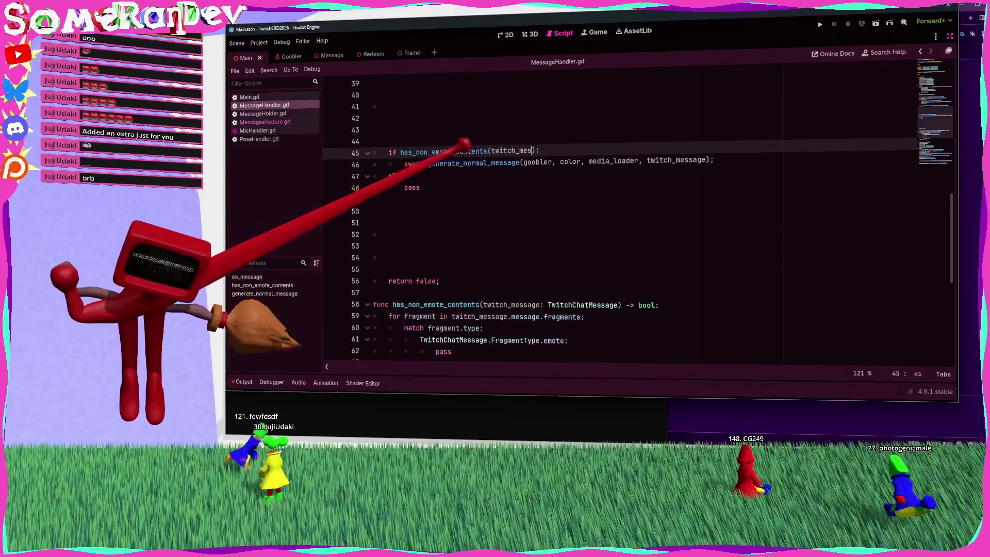
Step: Remove the extra blank lines before the if statement in on_message
scroll(475, 188, "up", 3)
left_click_drag(409, 226, 383, 188)
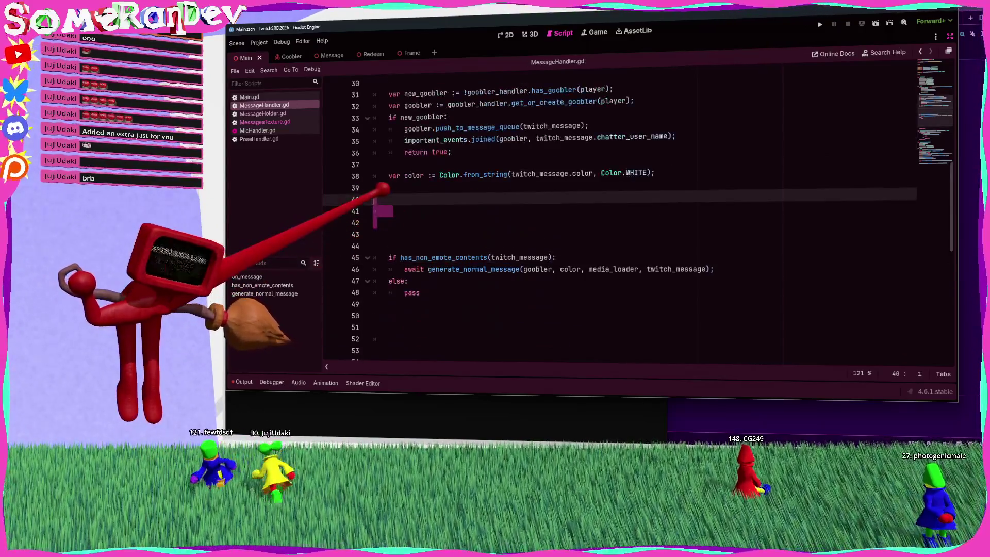
key("BackSpace")
key("BackSpace")
key("BackSpace")
scroll(407, 175, "up", 2)
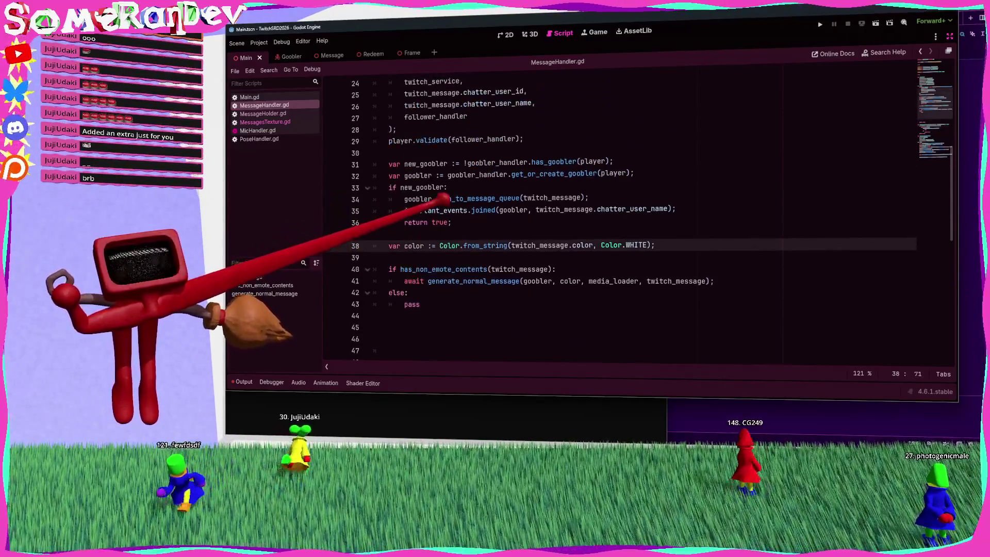
key("ctrl+z")
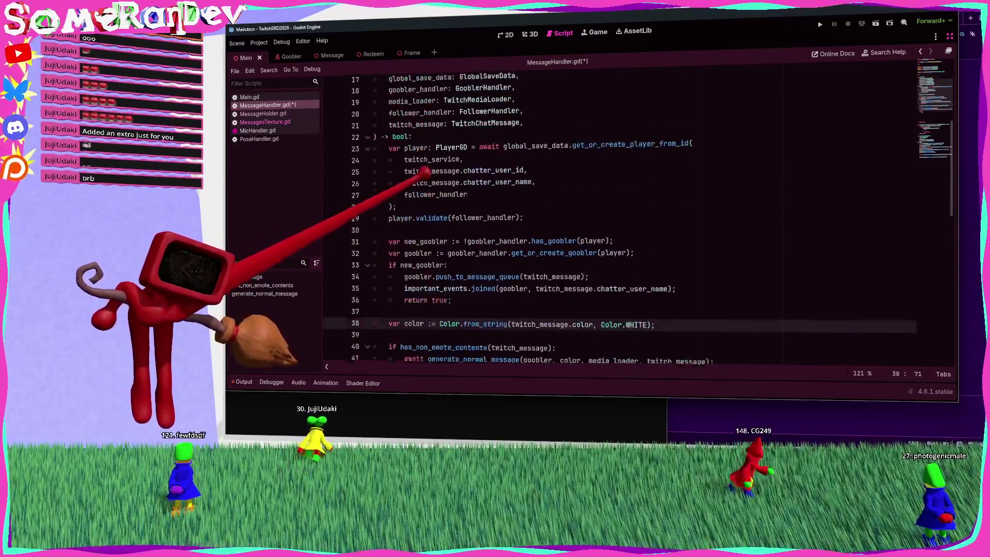
key("ctrl+shift+z")
Step: Add the '# Figure out color of chatter' and '# Generate message' section comments, then save
left_click(392, 152)
key("Return")
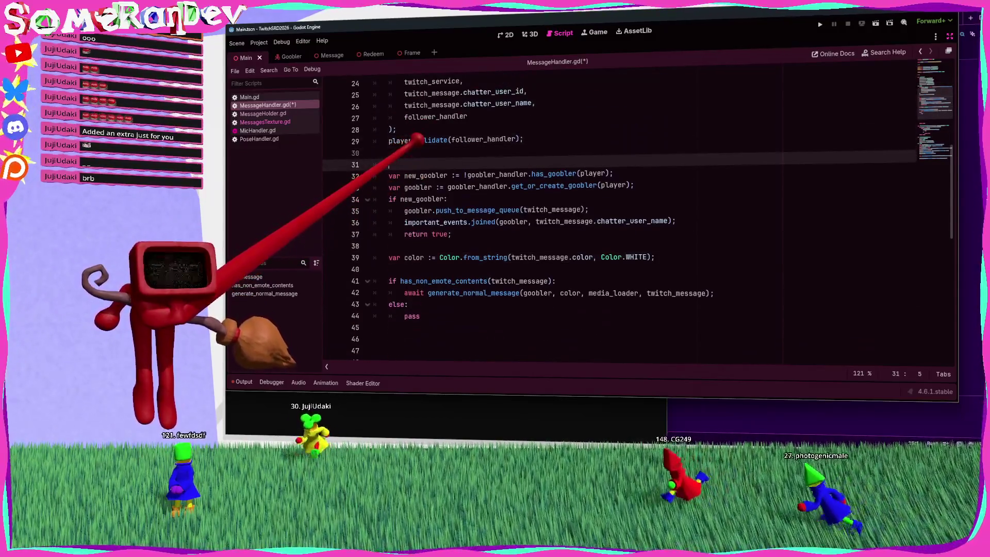
type("#")
key("BackSpace")
type("Create or get goobler reference")
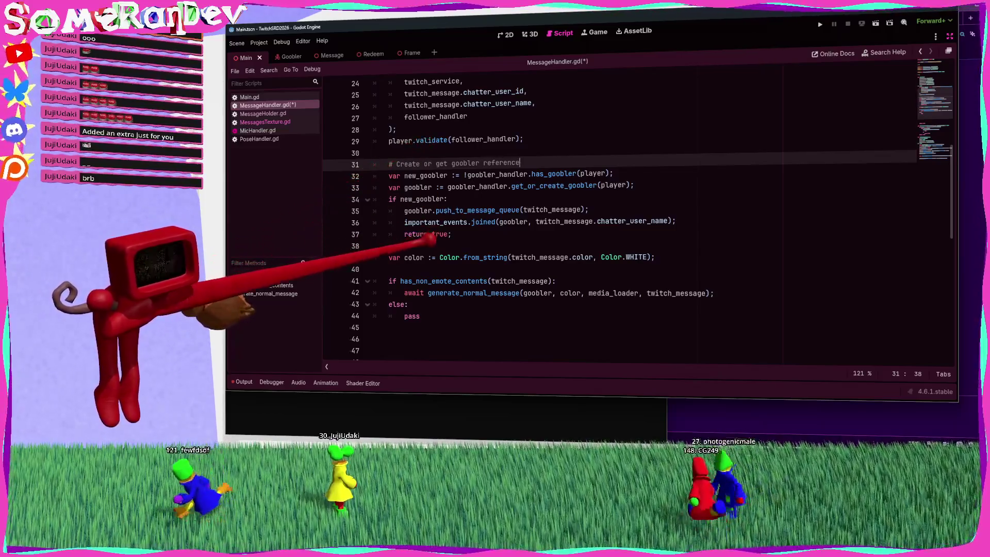
left_click(430, 244)
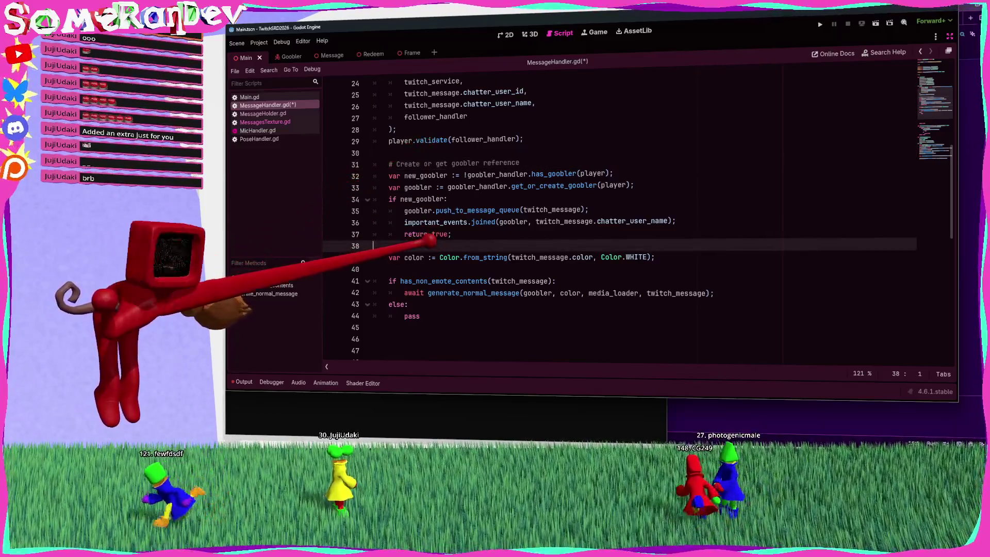
key("Return")
type("# Figure out color of chatter")
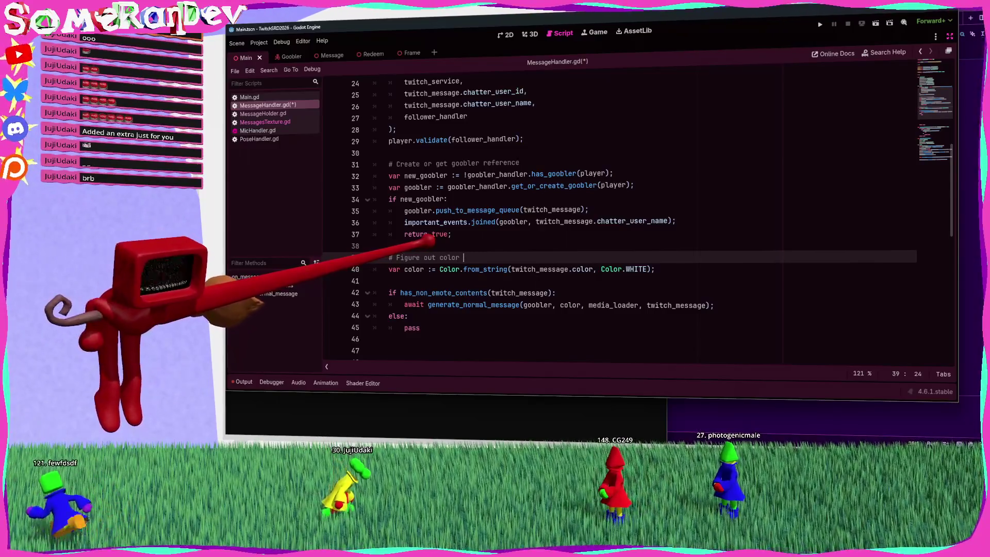
left_click(425, 281)
key("Return")
type("# Generate message")
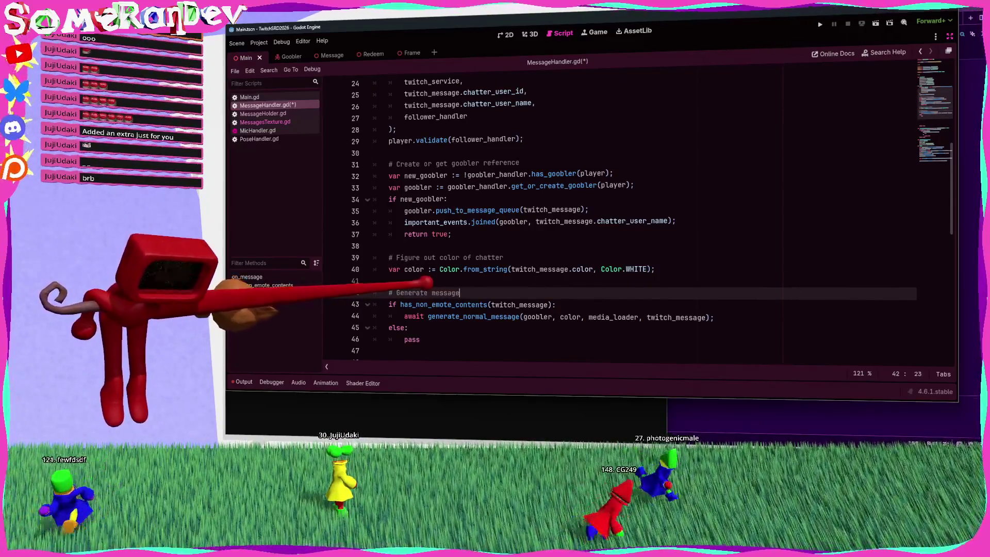
key("ctrl+s")
Step: Delete the run of empty lines above return false
scroll(567, 216, "down", 6)
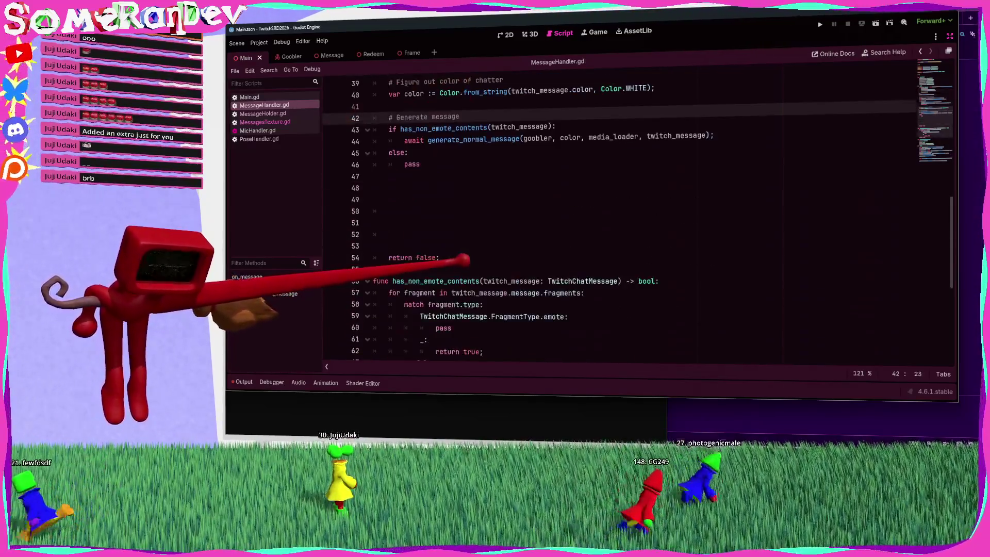
left_click(402, 211)
key("BackSpace")
key("BackSpace")
key("BackSpace")
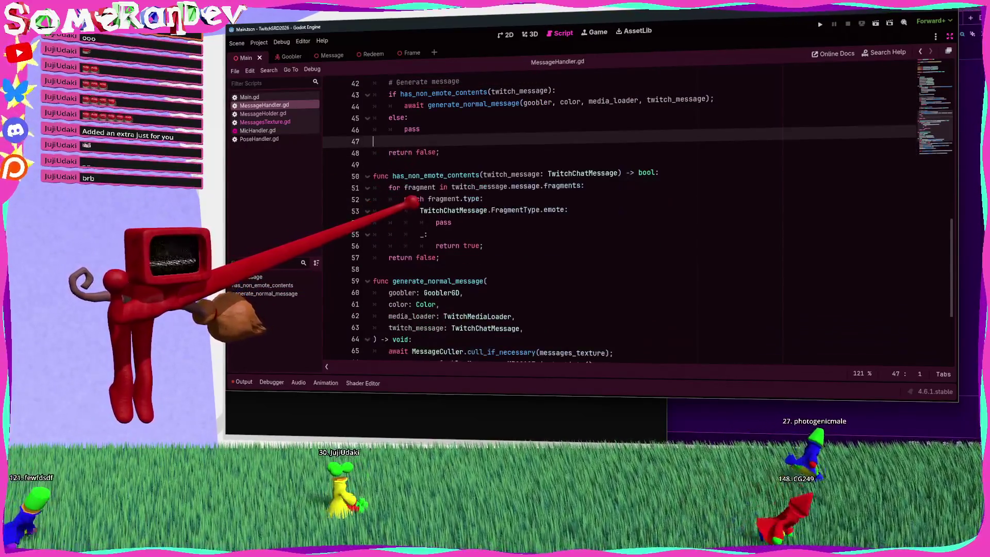
scroll(408, 201, "up", 8)
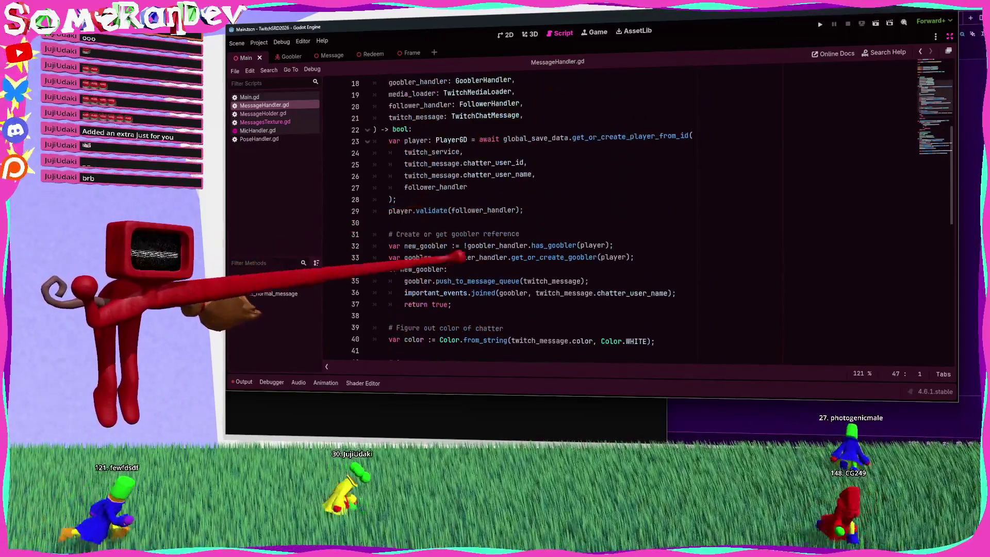
scroll(603, 217, "up", 3)
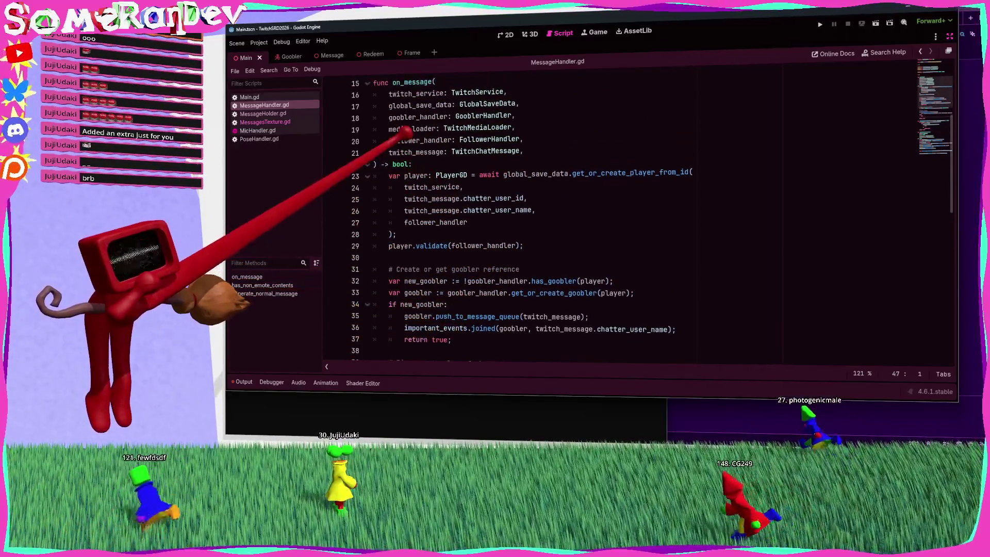
left_click(379, 141)
Step: Insert a new line above func on_message for its doc comment
key("Return")
type("## Returns [true] if a")
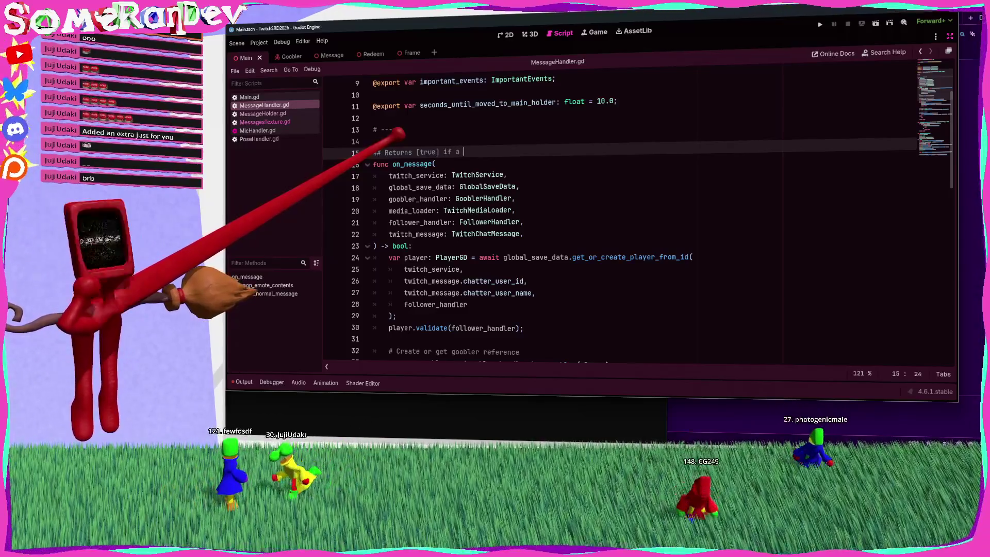
scroll(604, 216, "down", 6)
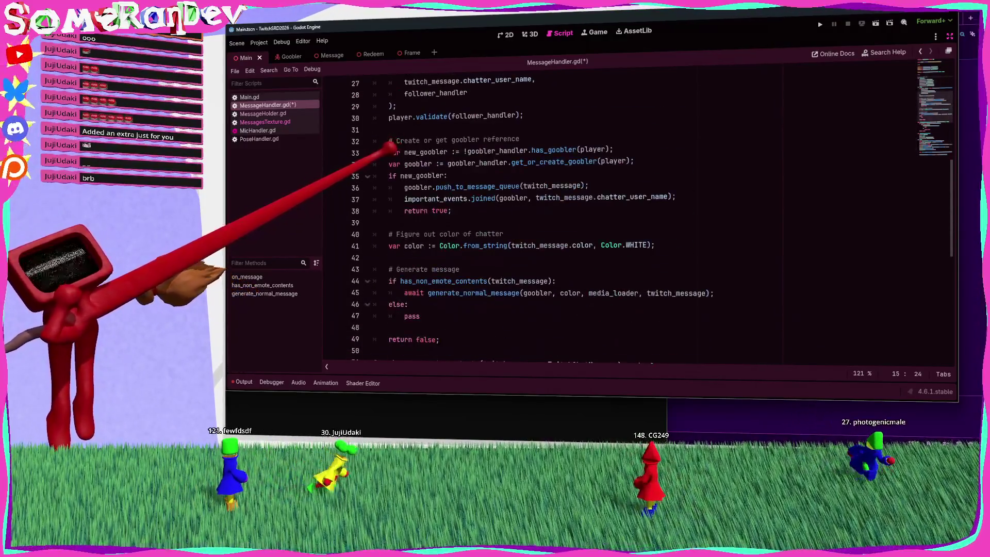
scroll(407, 164, "up", 6)
Step: Look up where Main.gd calls on_message, then return to the doc comment in MessageHandler.gd
double_click(407, 164)
key("ctrl+c")
key("alt+Left")
key("ctrl+f")
key("ctrl+v")
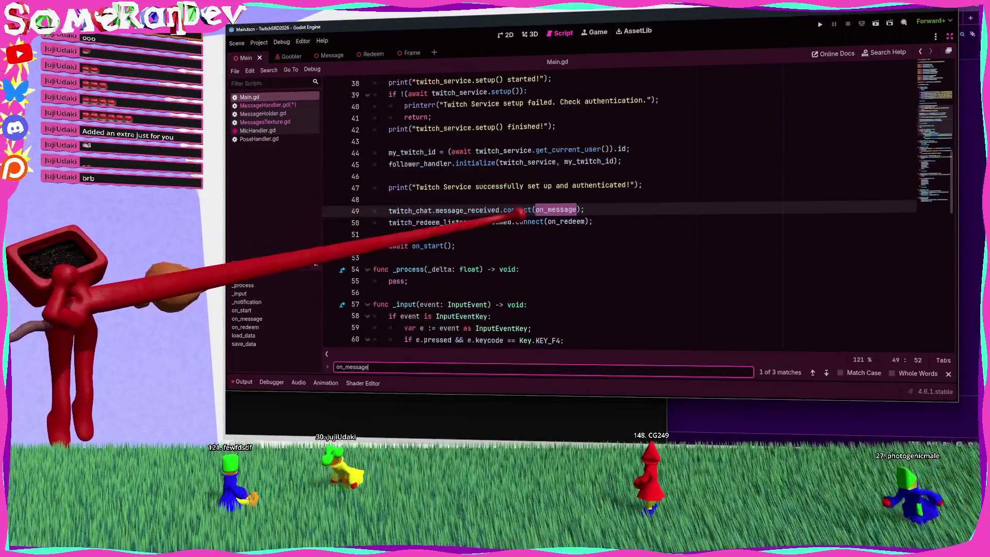
key("Return")
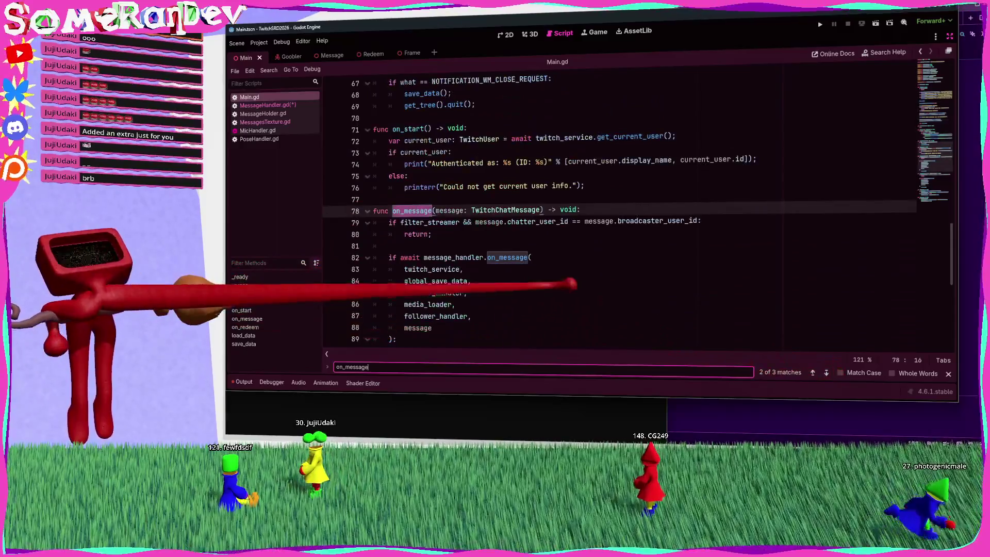
scroll(567, 206, "down", 2)
double_click(422, 281)
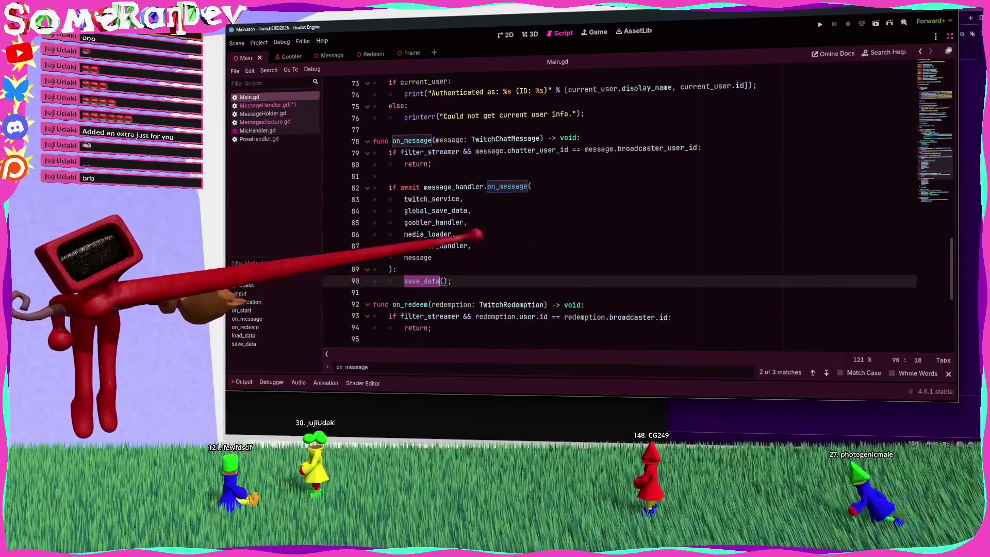
left_click(273, 105)
left_click(490, 147)
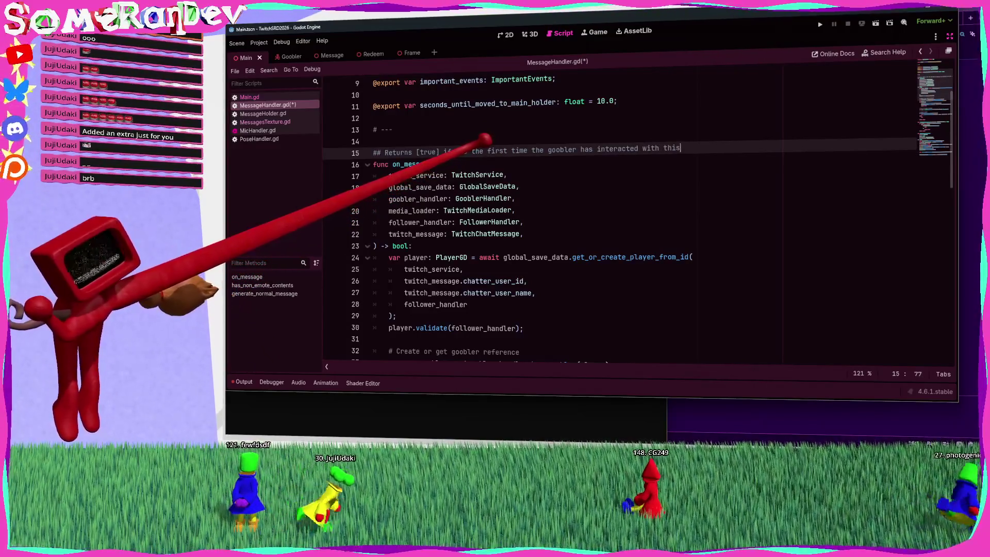
Step: Continue the doc comment onto a second line, '## currently live session', and save MessageHandler.gd
key("Return")
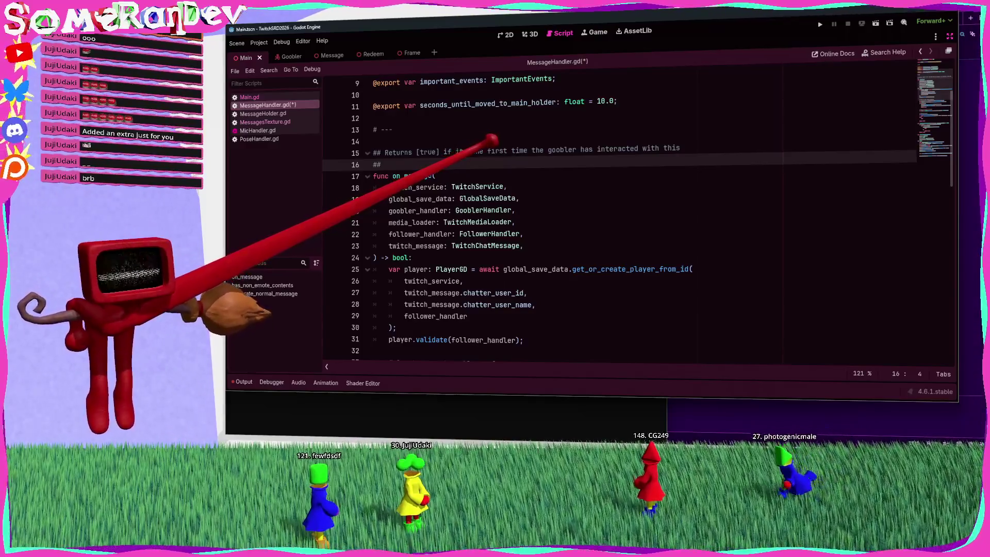
left_click_drag(382, 163, 681, 140)
key("Return")
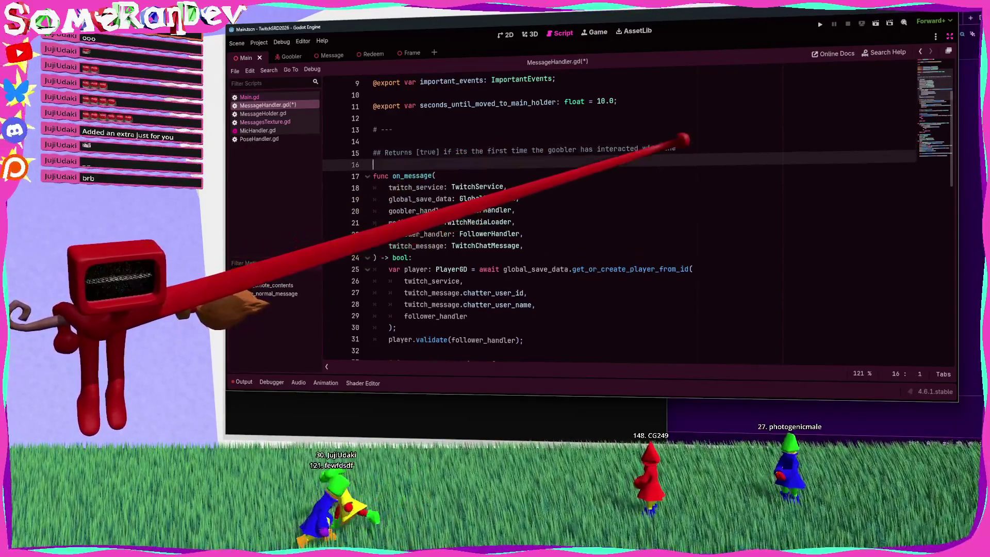
type("# cur")
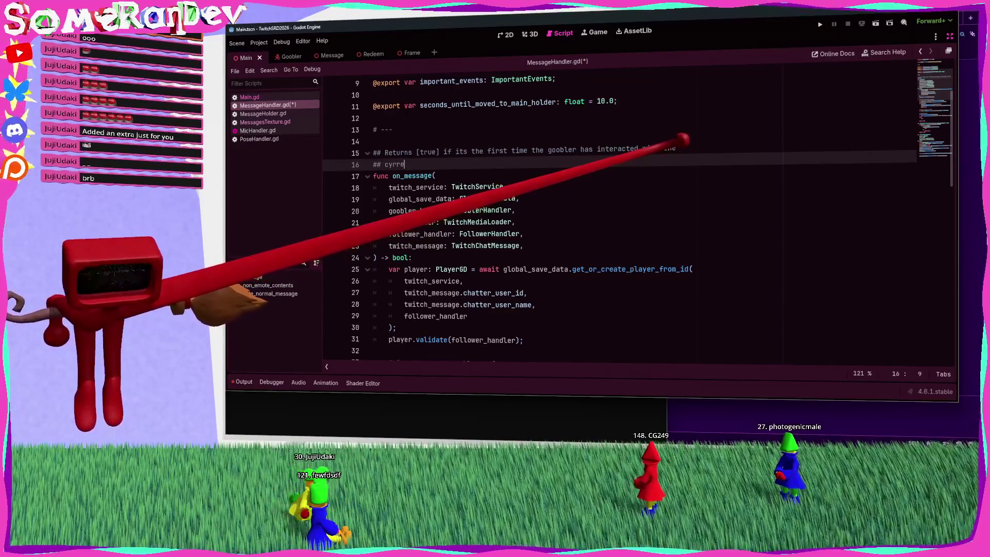
type("rently")
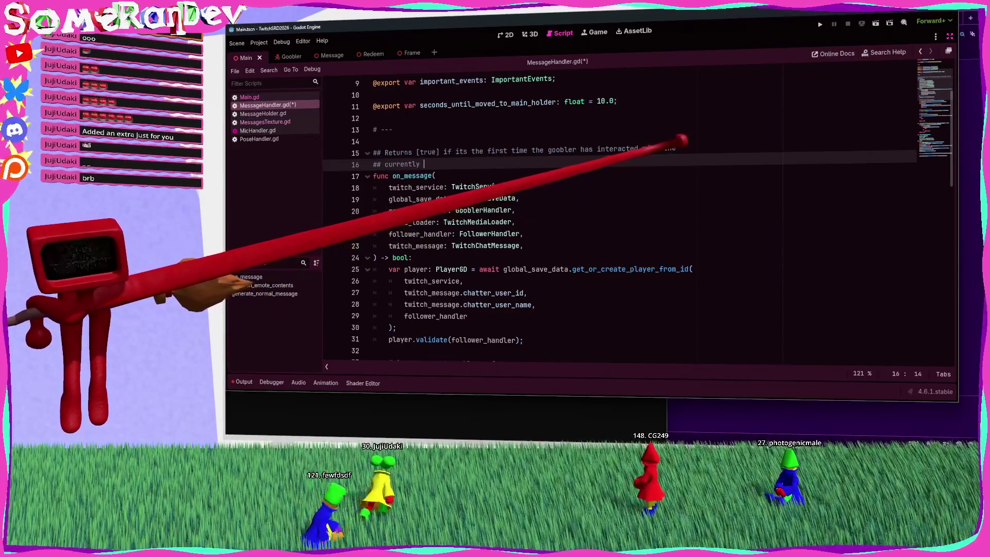
type("ive ")
type(".")
key("ctrl+s")
scroll(631, 211, "down", 3)
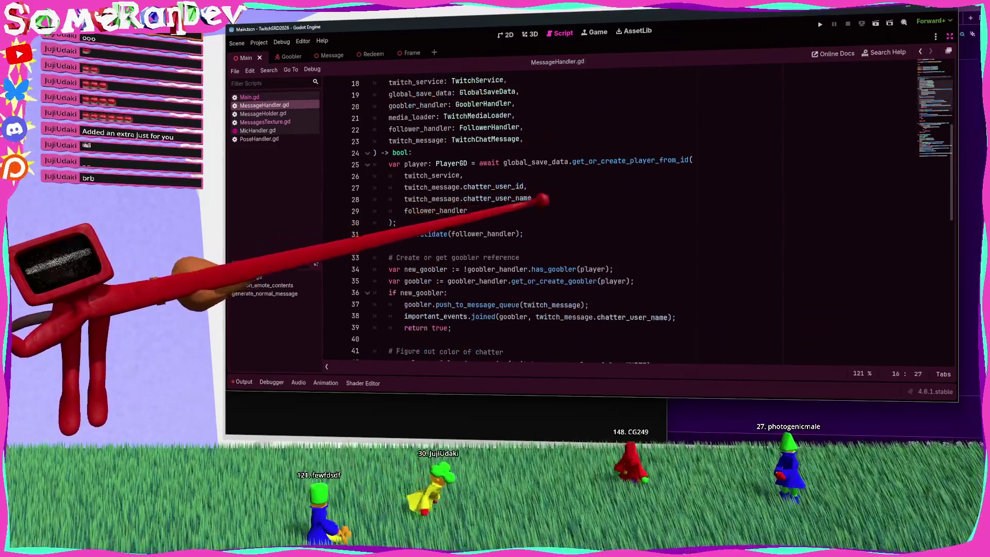
scroll(632, 216, "down", 9)
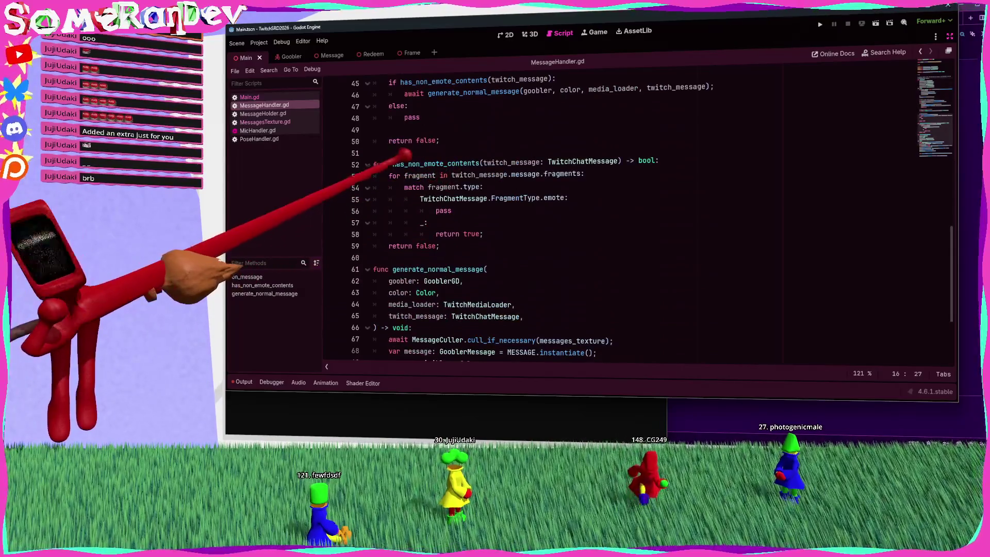
left_click(392, 153)
scroll(462, 198, "down", 3)
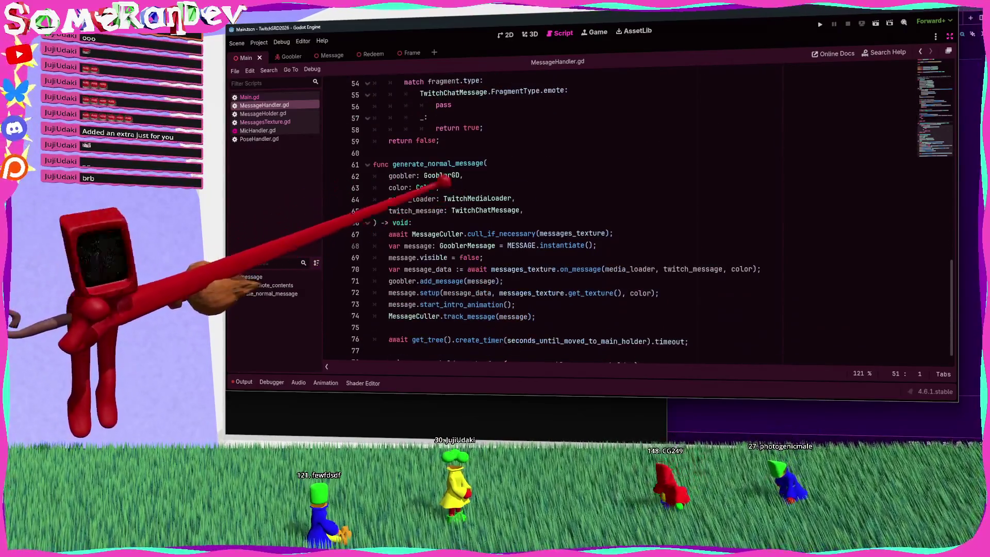
scroll(446, 180, "down", 1)
scroll(448, 186, "up", 4)
scroll(456, 199, "down", 3)
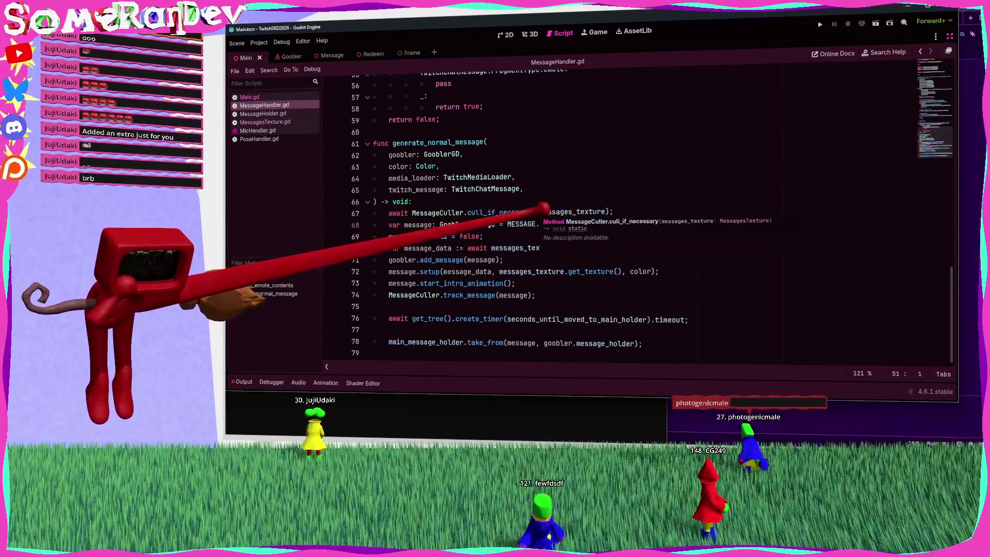
scroll(469, 211, "up", 5)
scroll(464, 212, "up", 2)
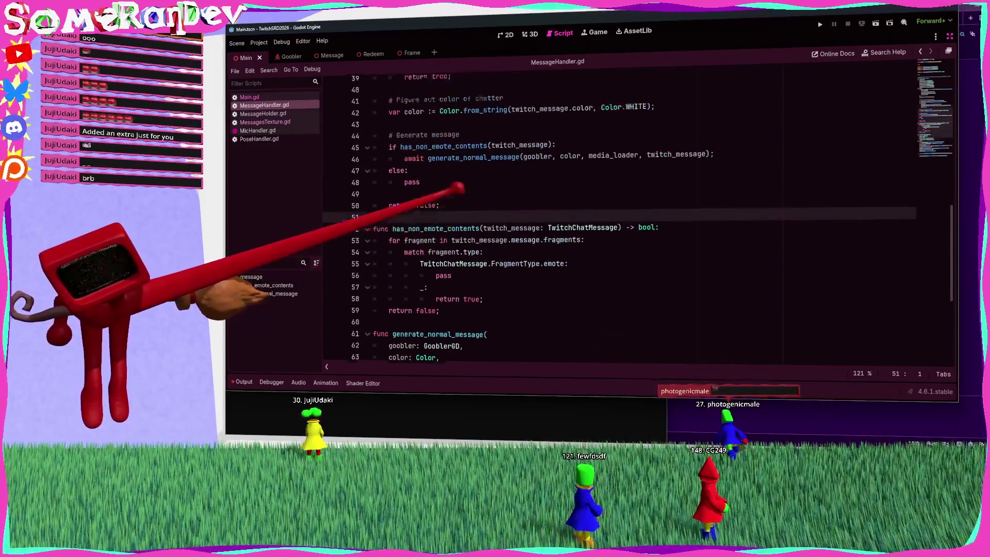
left_click(419, 236)
scroll(420, 236, "down", 7)
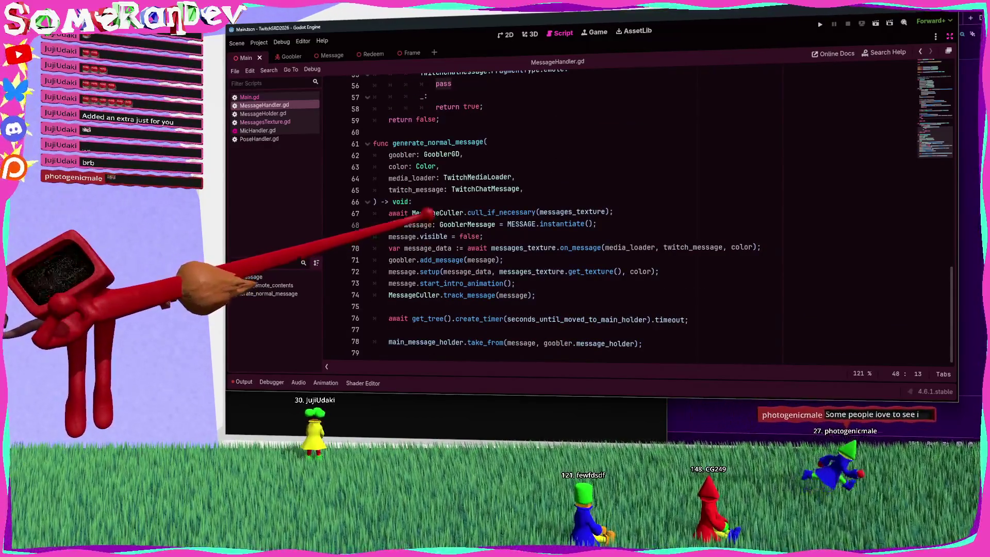
scroll(428, 212, "up", 6)
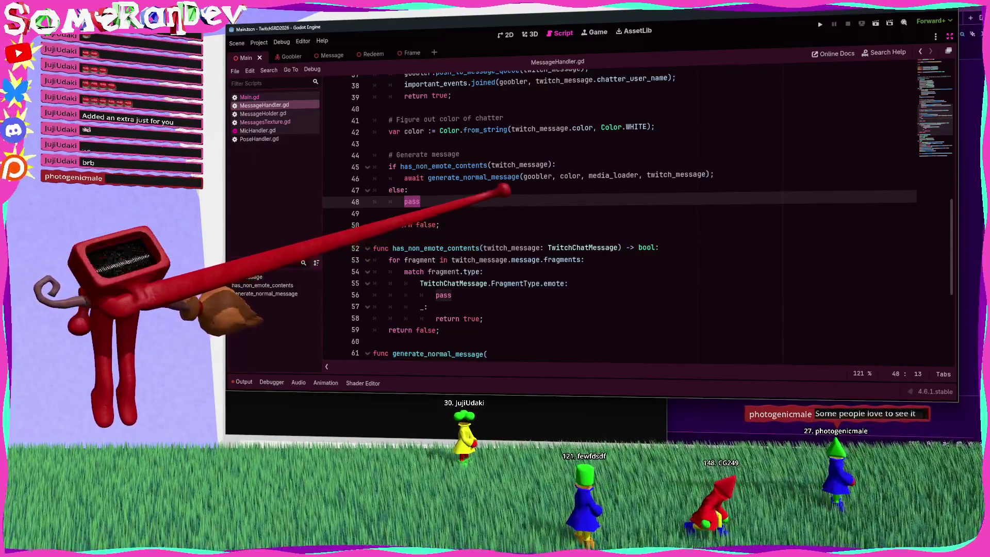
scroll(499, 201, "down", 6)
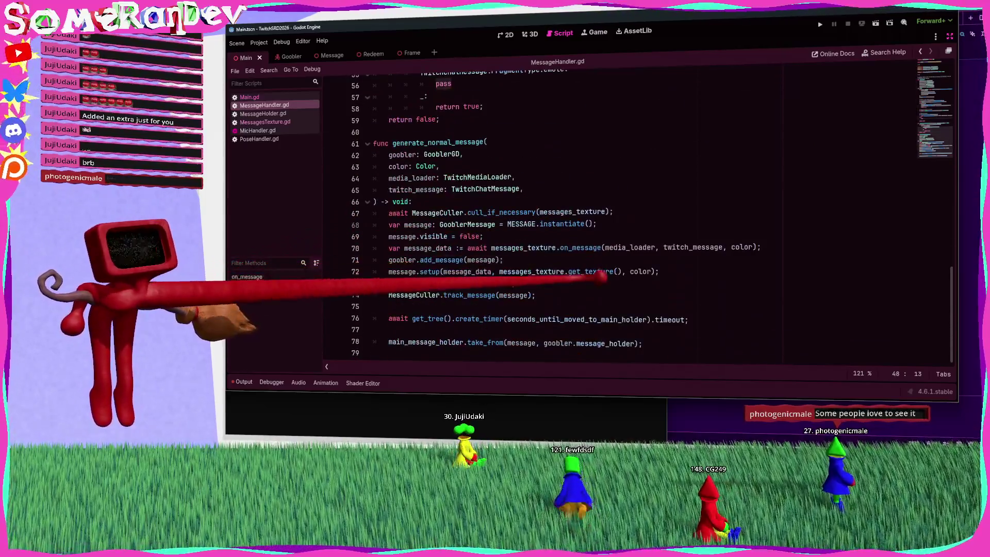
left_click(552, 243, "ctrl")
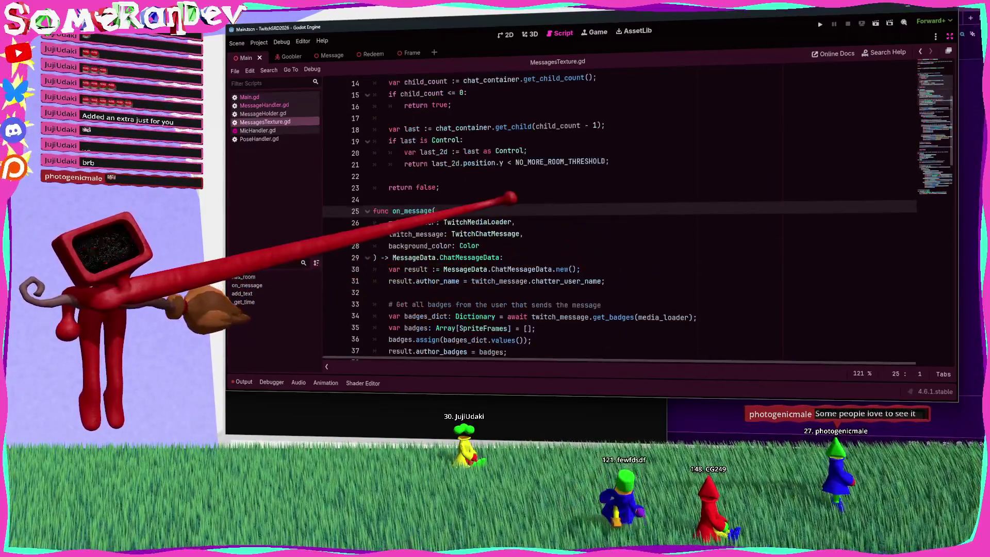
Step: Scroll through the message_type match in MessagesTexture.gd's on_message to review each type's rendering
scroll(497, 188, "down", 4)
scroll(499, 187, "down", 4)
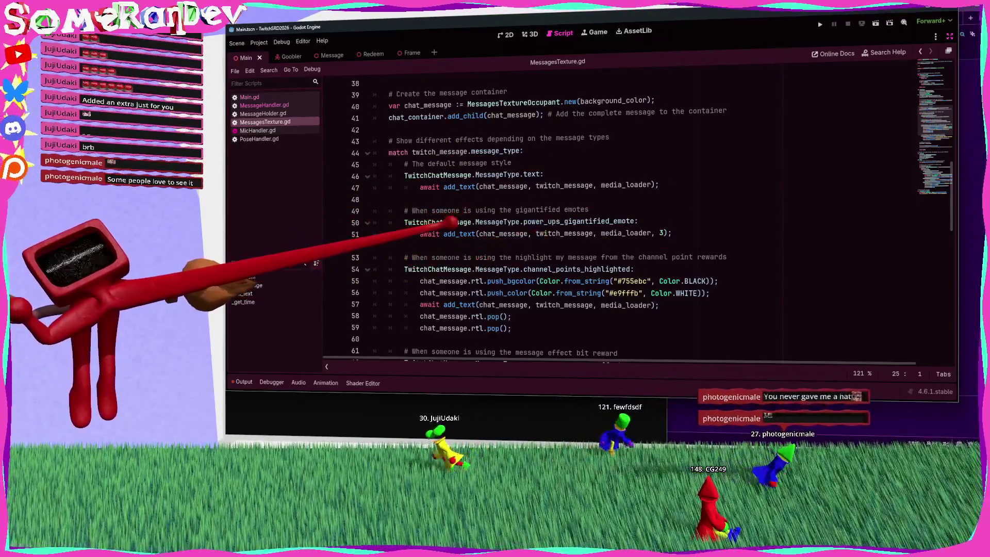
mouse_move(452, 223)
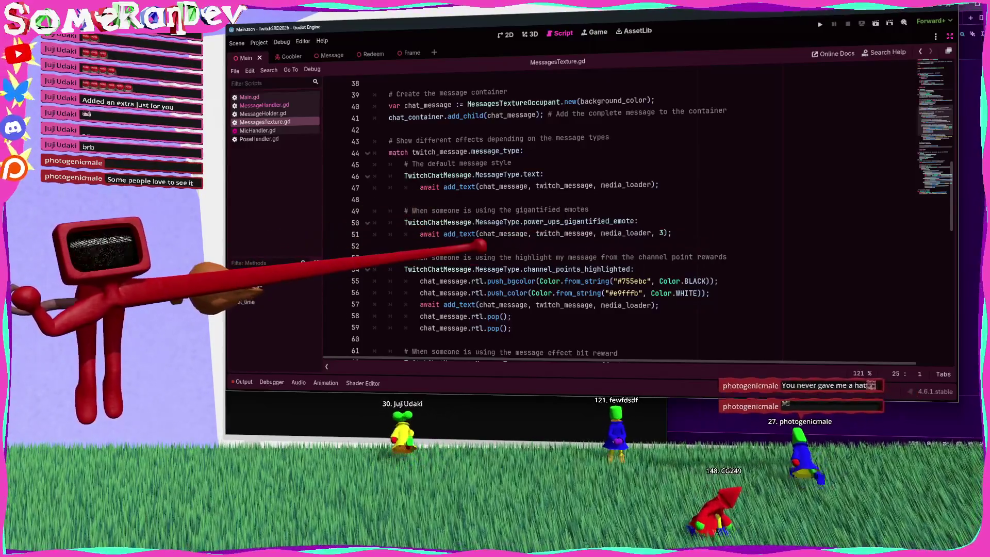
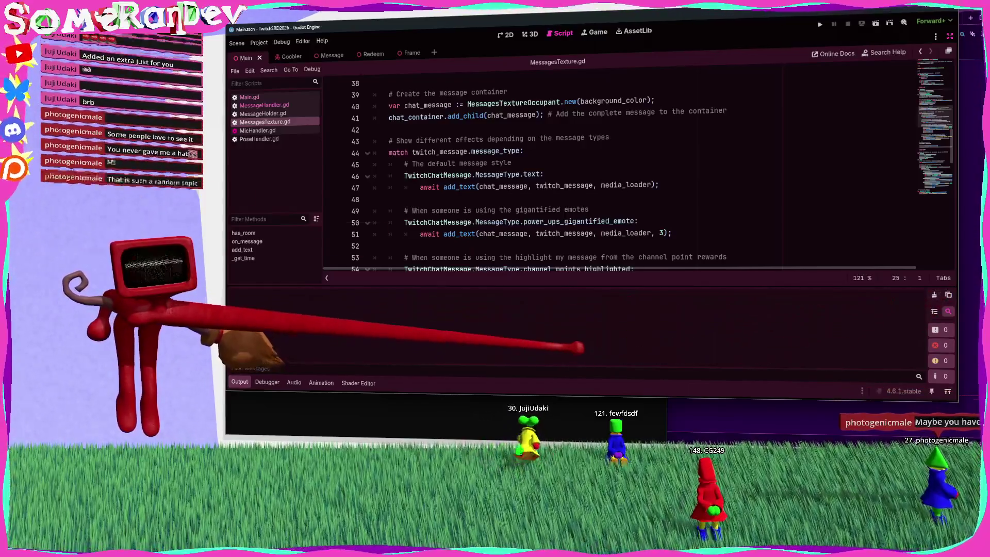
Step: Collapse the output log and scroll through the message code in MessagesTexture.gd
left_click(239, 381)
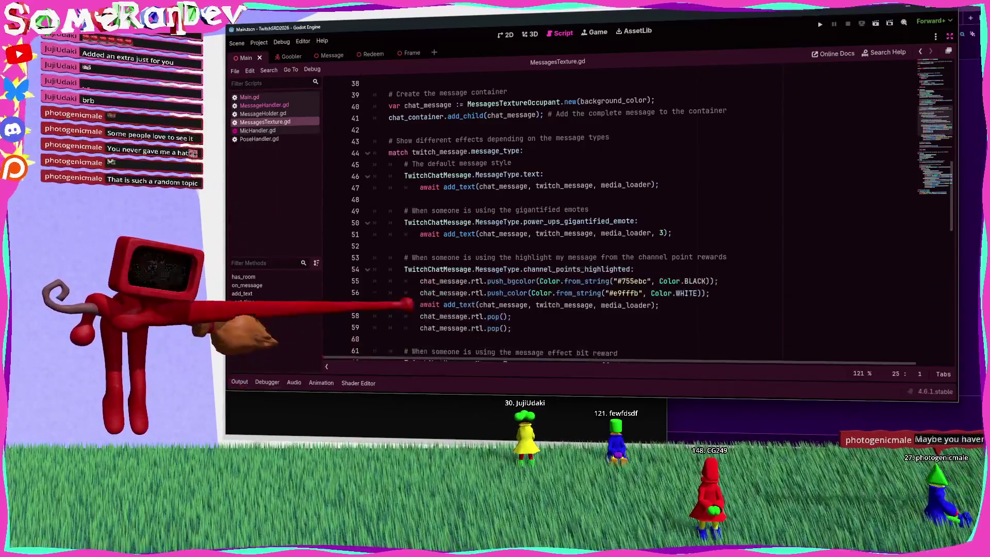
left_click(391, 246)
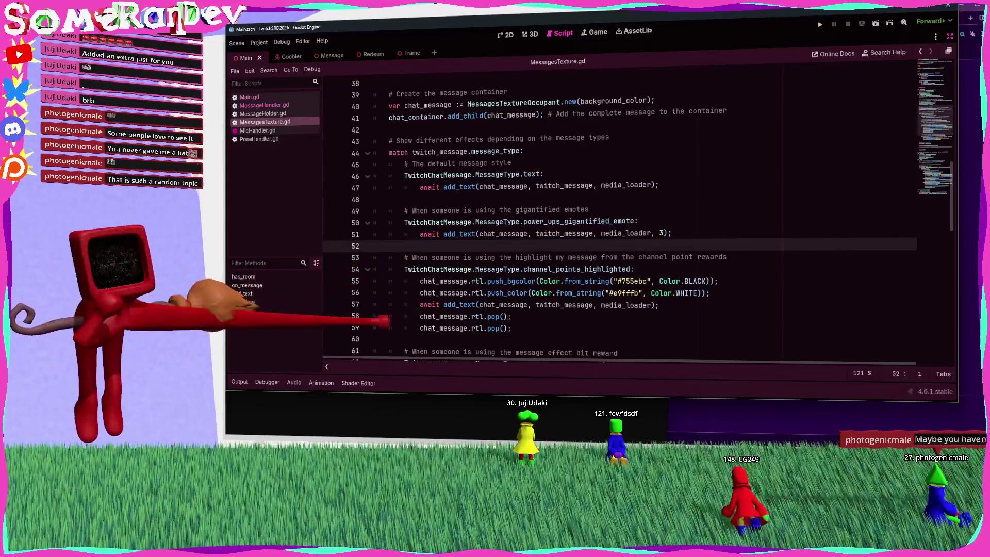
scroll(485, 273, "up", 2)
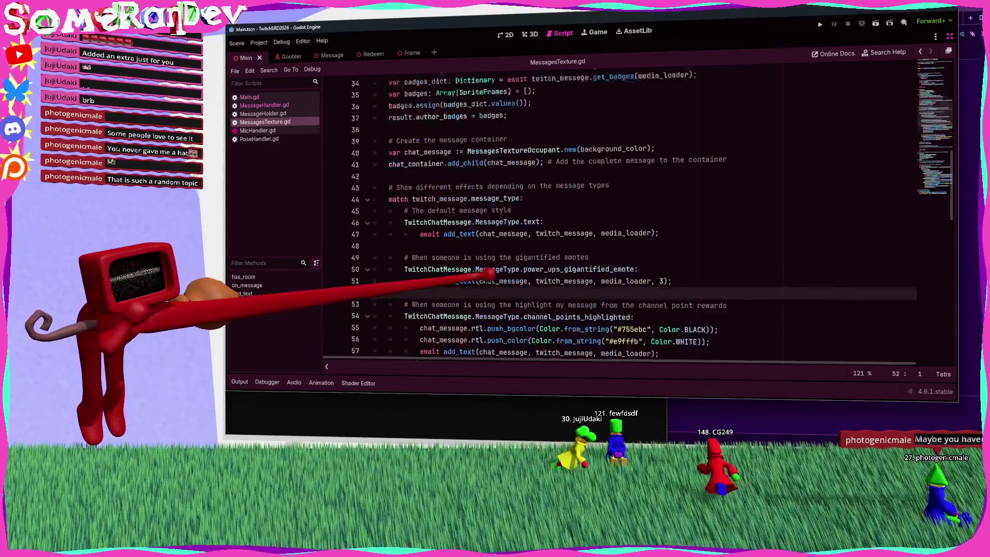
scroll(487, 273, "down", 8)
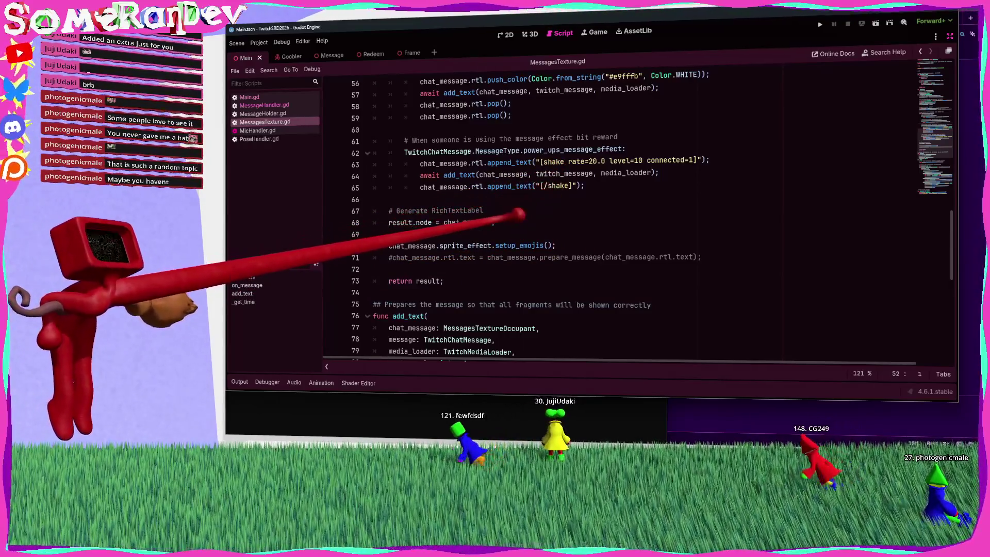
scroll(619, 216, "up", 3)
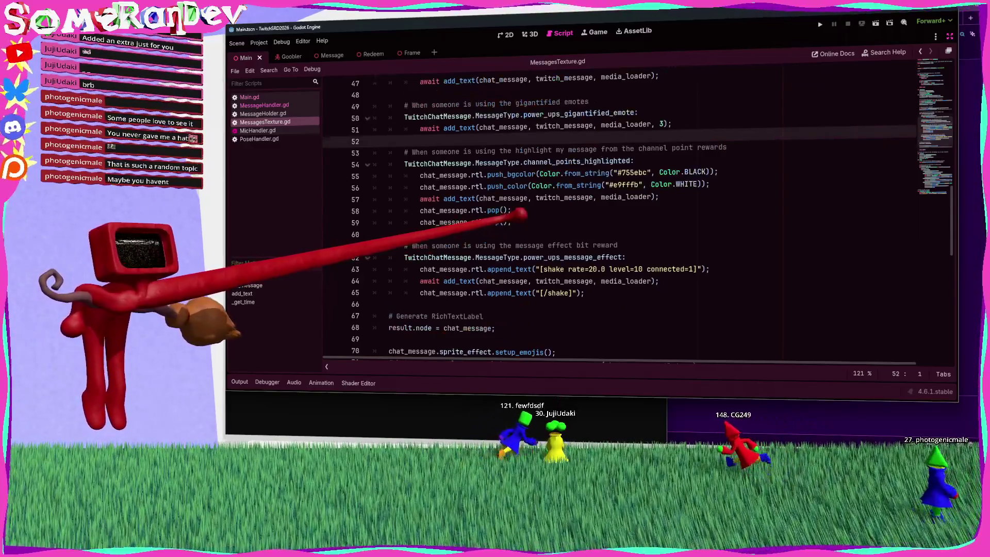
scroll(618, 216, "up", 4)
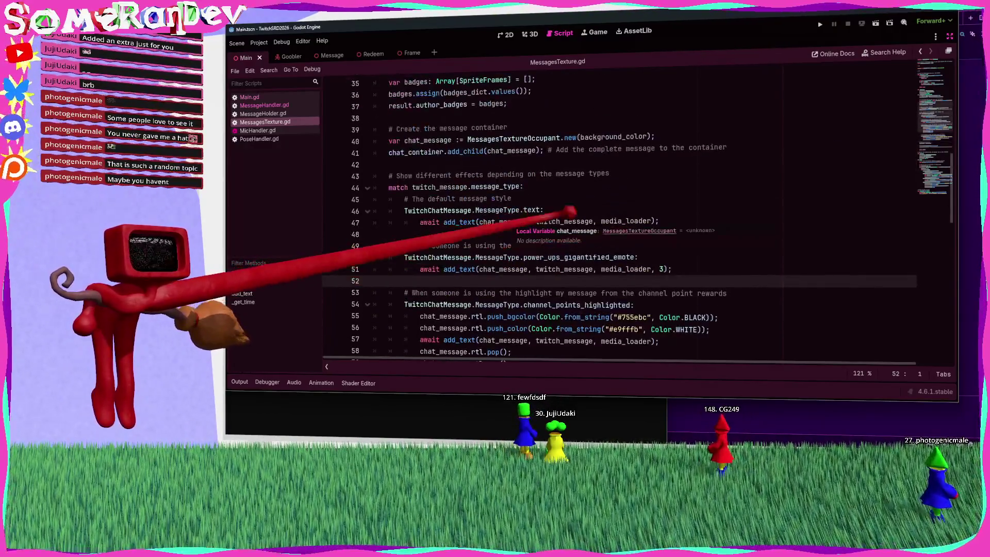
left_click(480, 234)
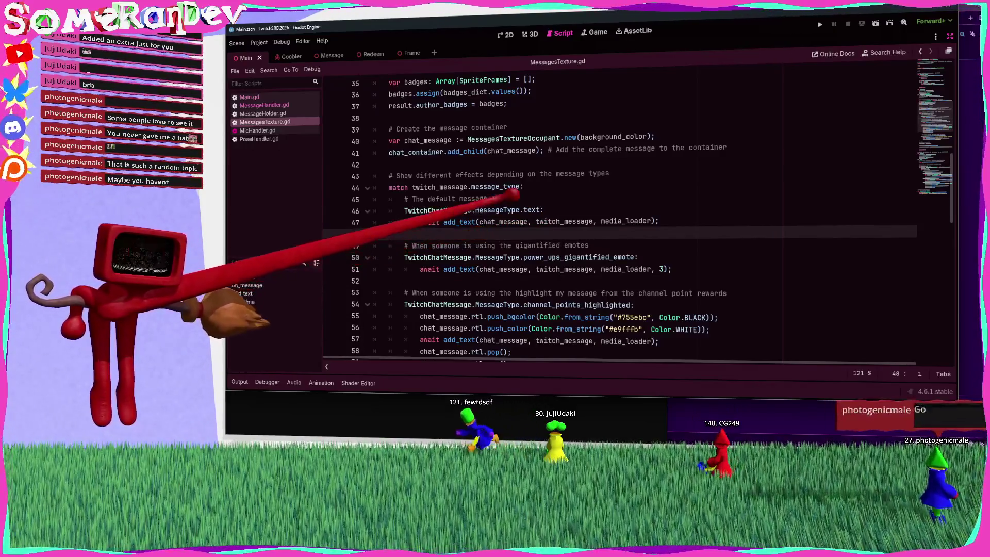
scroll(619, 216, "down", 3)
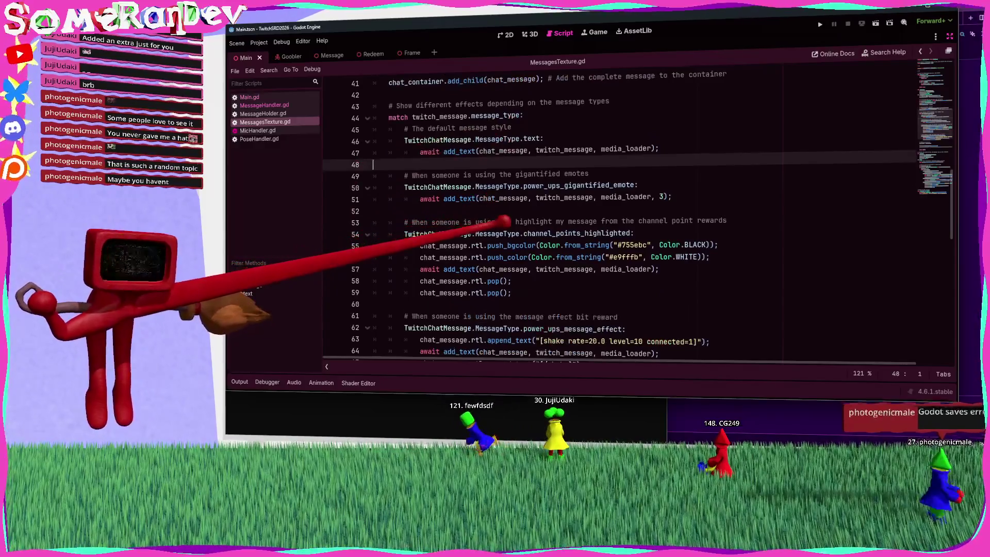
scroll(619, 217, "up", 2)
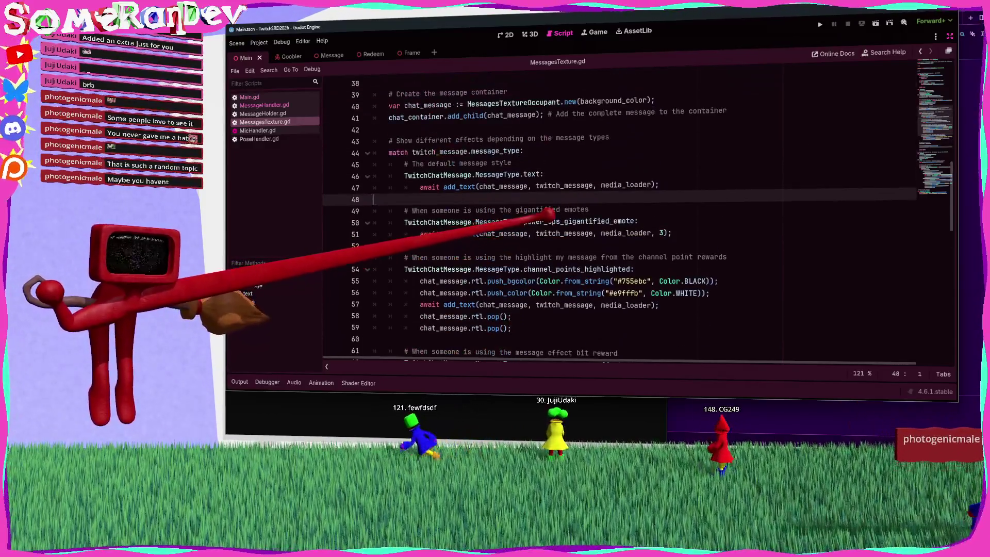
Step: Jump to the add_text definition and read the get_sprite_frames documentation
left_click(594, 221)
scroll(516, 232, "up", 2)
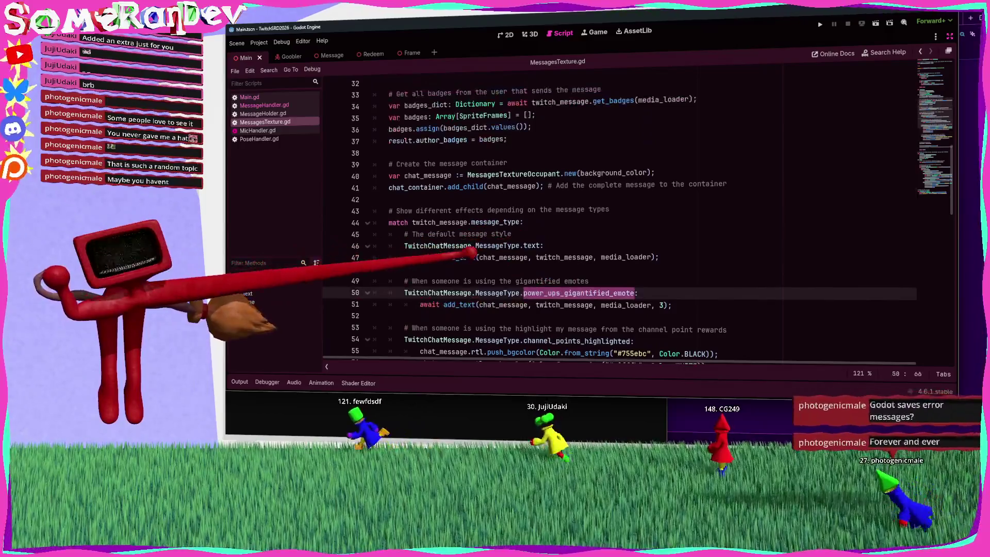
left_click(464, 257, "ctrl")
scroll(619, 216, "down", 6)
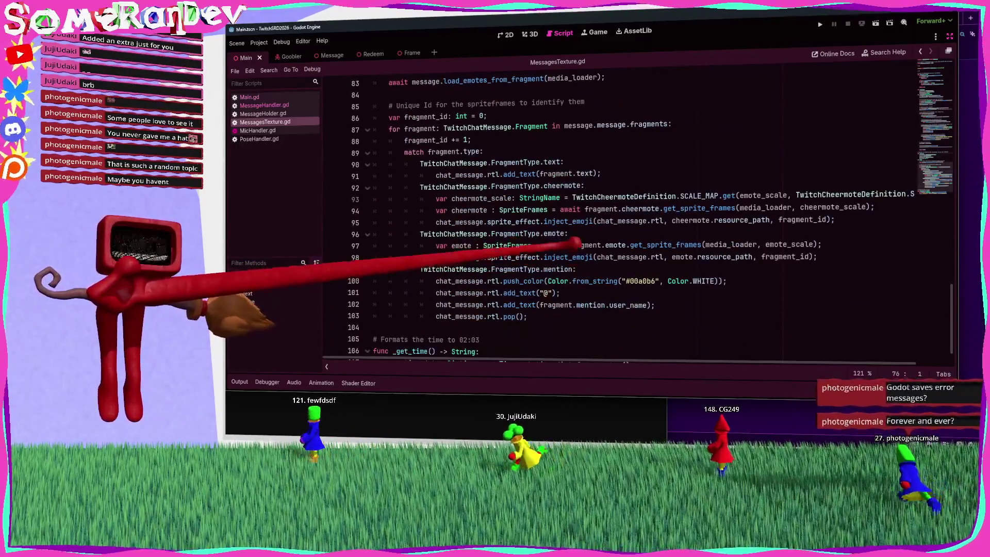
double_click(554, 233)
double_click(665, 245)
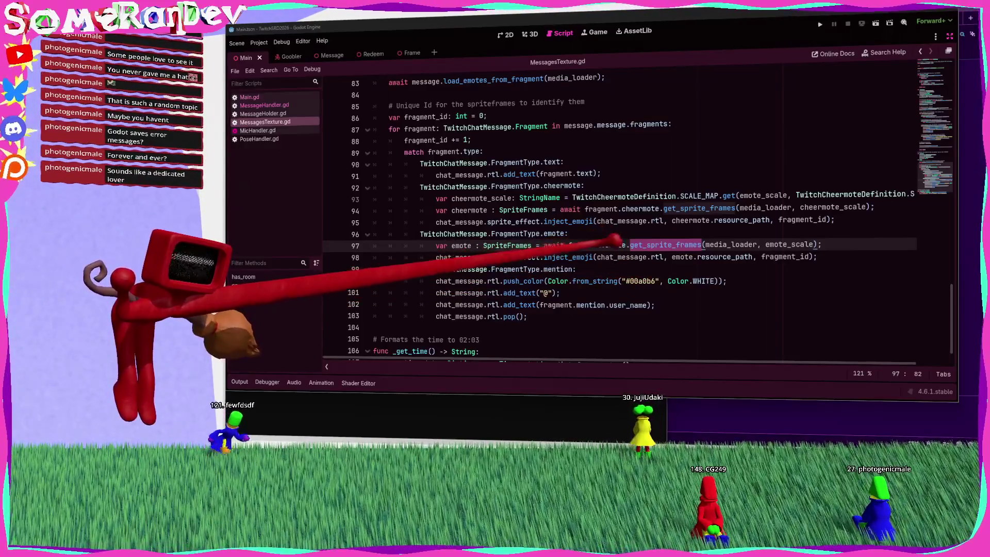
mouse_move(691, 243)
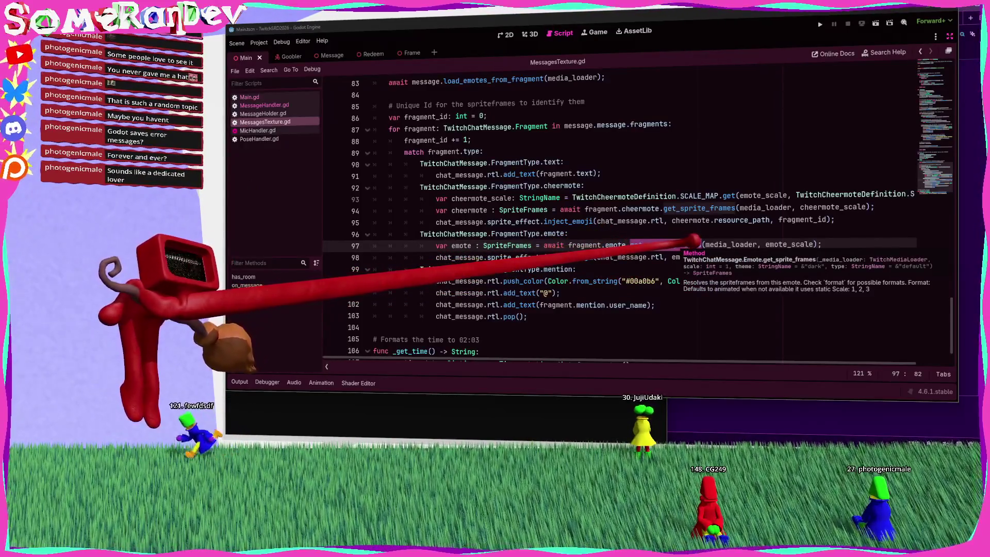
Step: Check the SpriteFrames type documentation, then show the Main scene in the 3D view
double_click(507, 246)
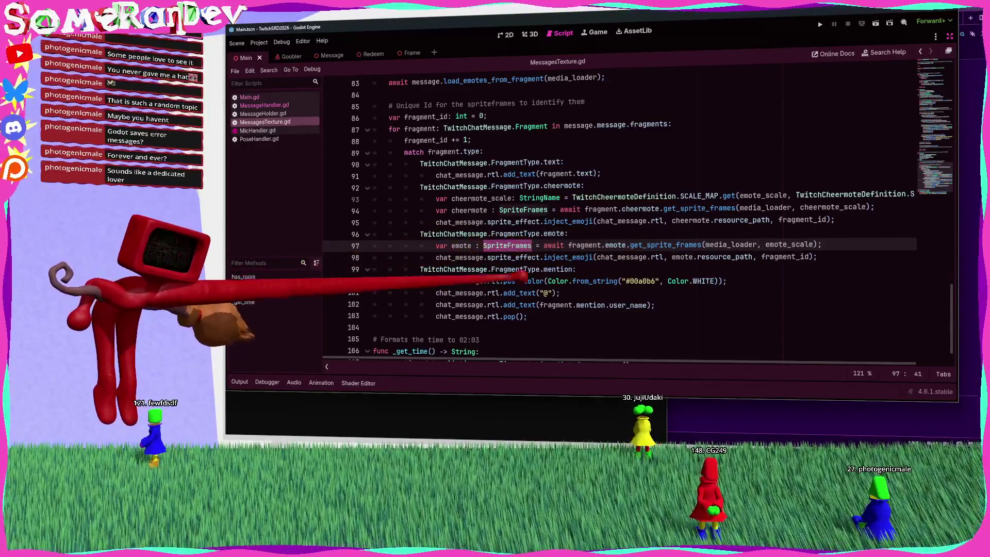
mouse_move(531, 246)
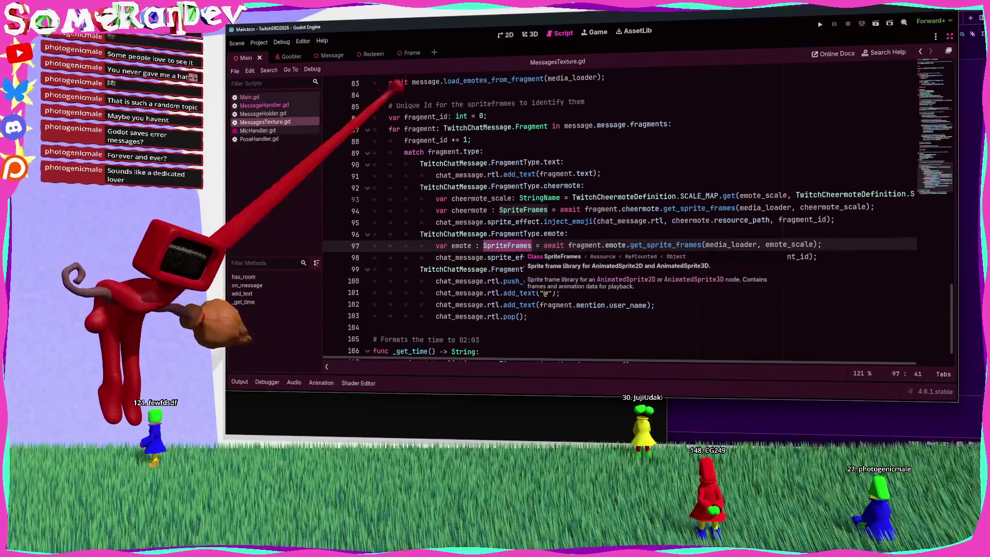
left_click(531, 34)
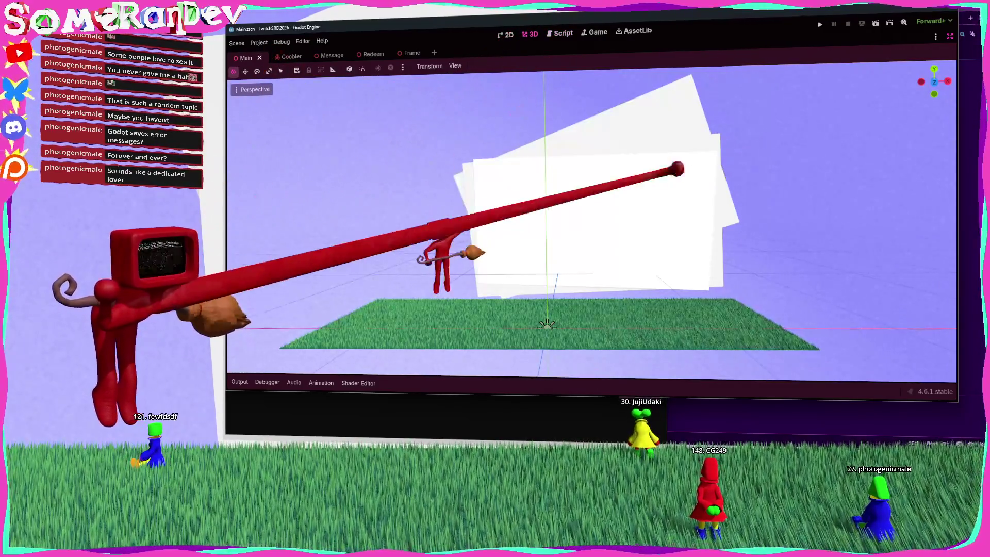
Step: Restore the side panels and add a Sprite3D child node under Main
left_click(949, 36)
left_click(248, 87)
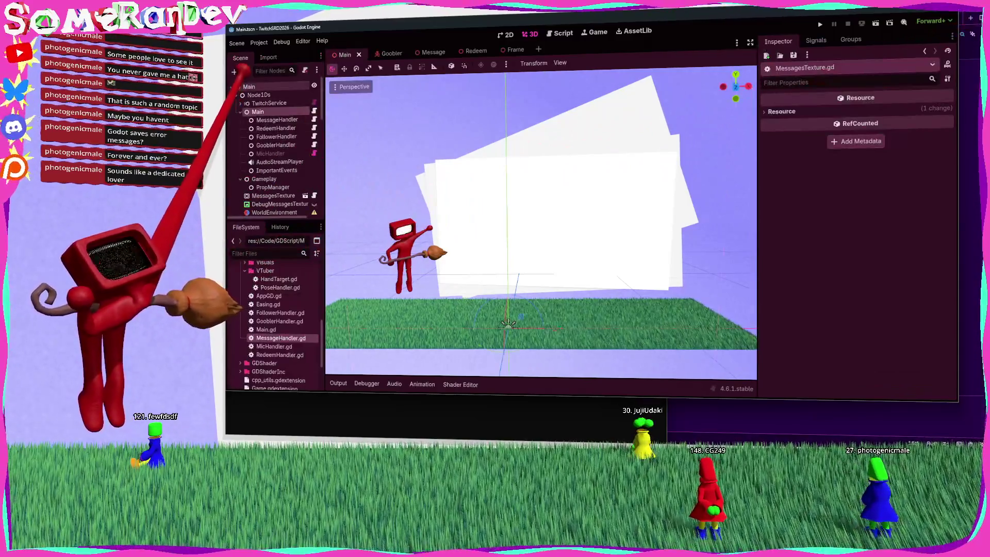
left_click(234, 72)
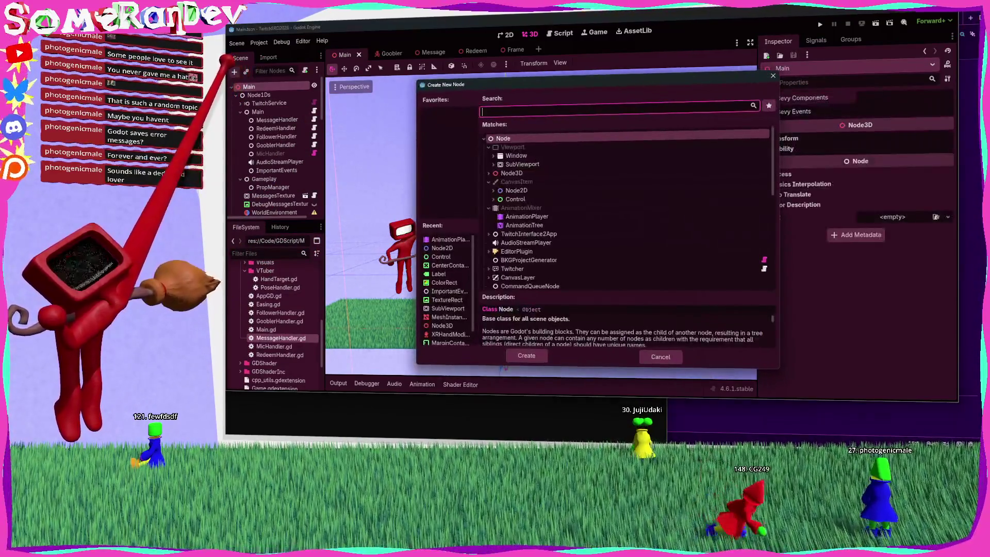
type("sprite3d")
key("Return")
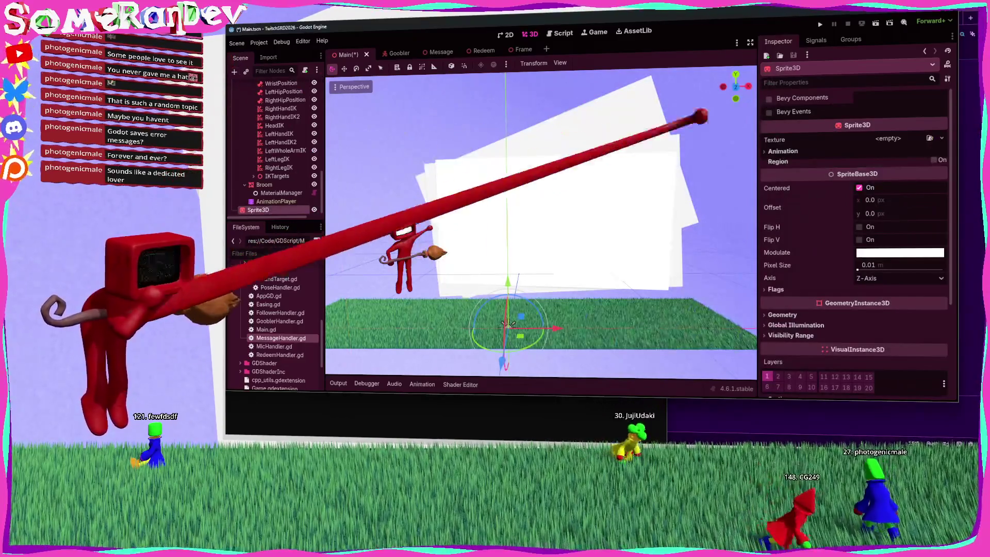
Step: Look over the Sprite3D texture options without picking one, and collapse the Node1Ds branch
left_click(941, 138)
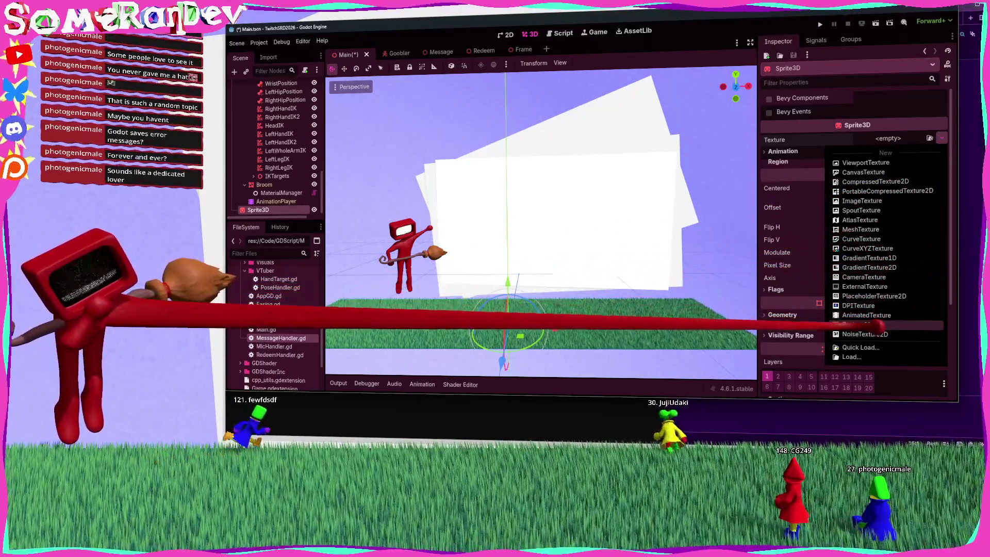
left_click(821, 135)
scroll(273, 165, "up", 5)
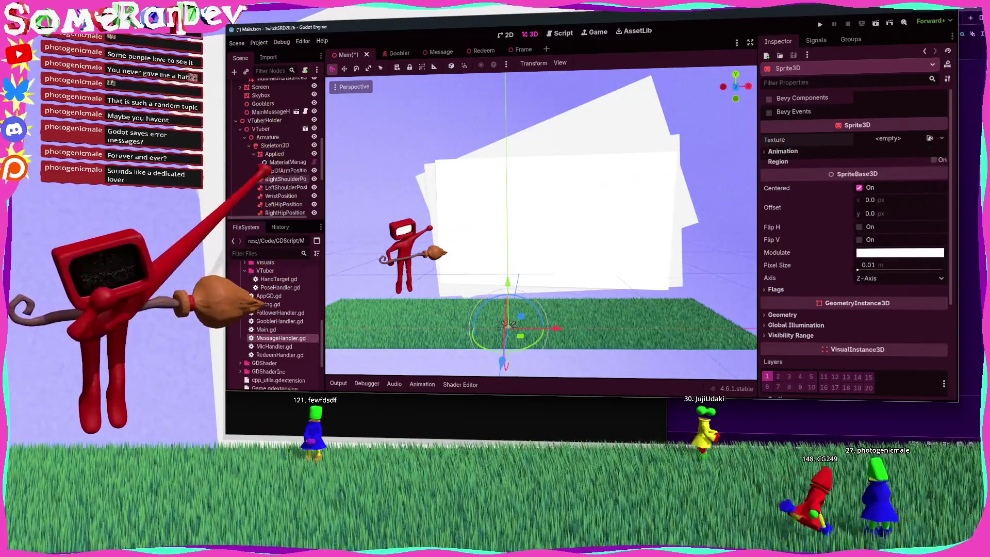
scroll(274, 155, "down", 8)
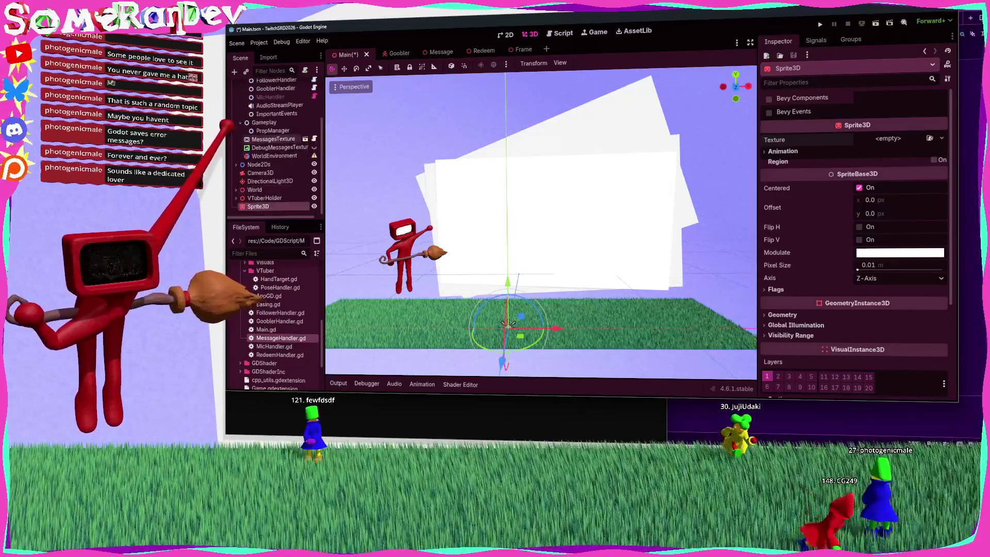
scroll(273, 154, "up", 8)
left_click(236, 94)
Step: Add an AnimatedSprite3D child node under Main
left_click(249, 87)
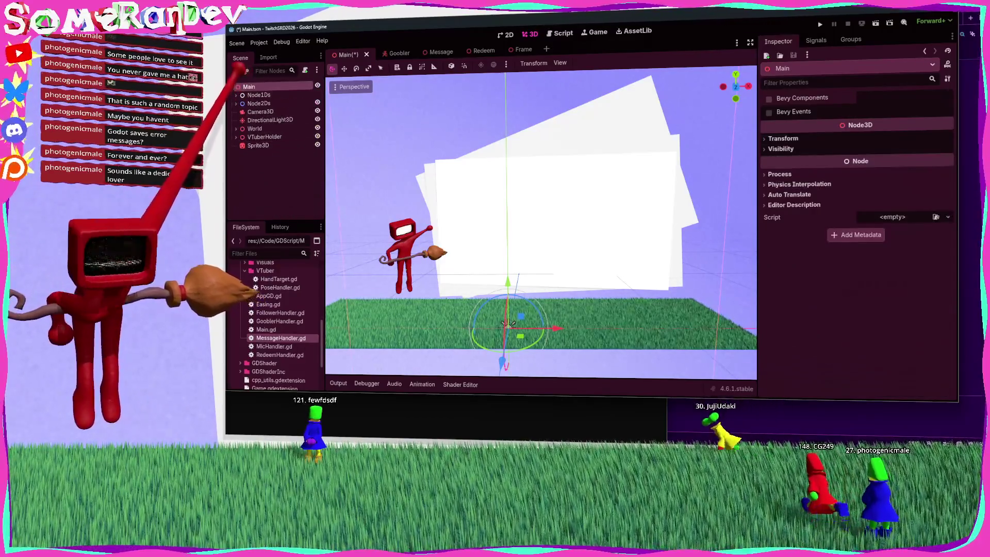
left_click(234, 72)
type("animate")
type("ds")
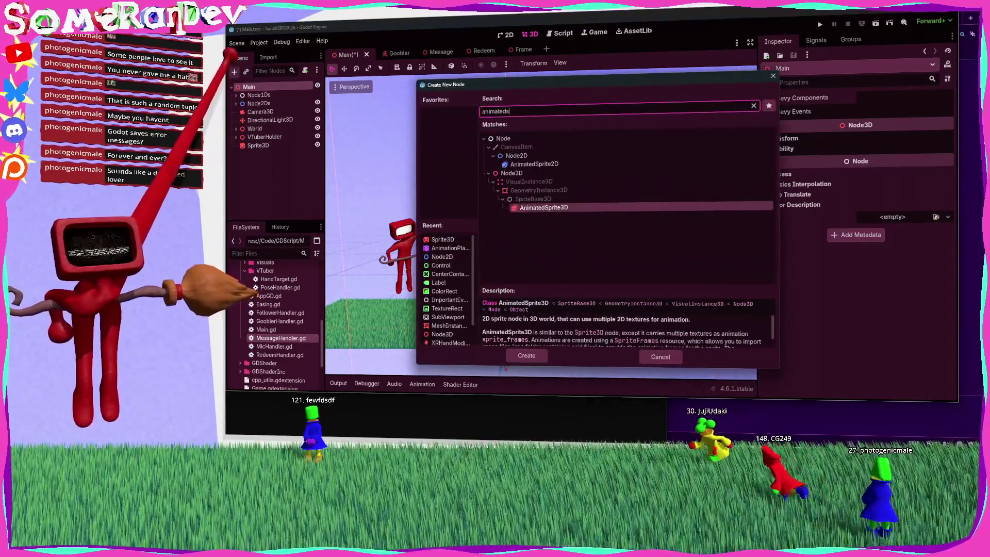
key("Return")
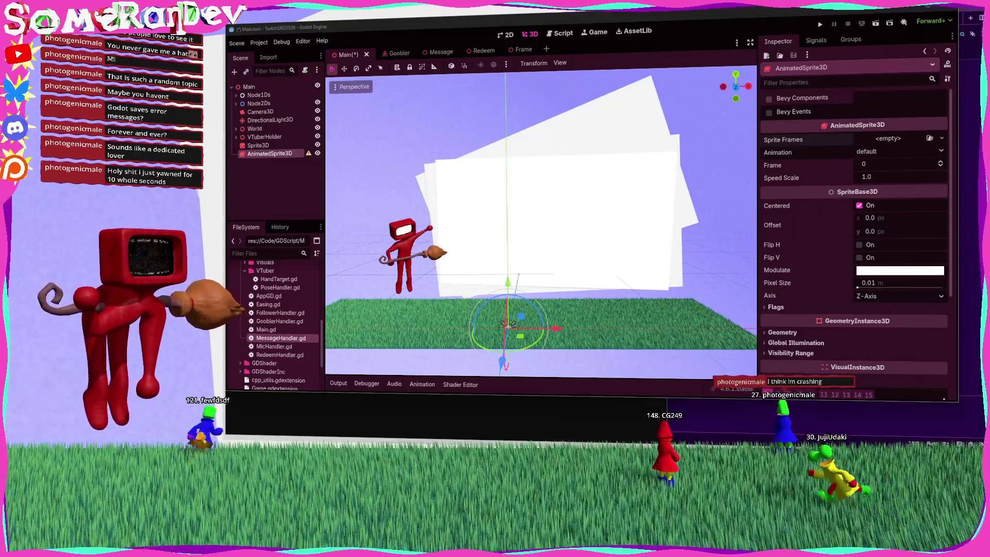
key("alt+Tab")
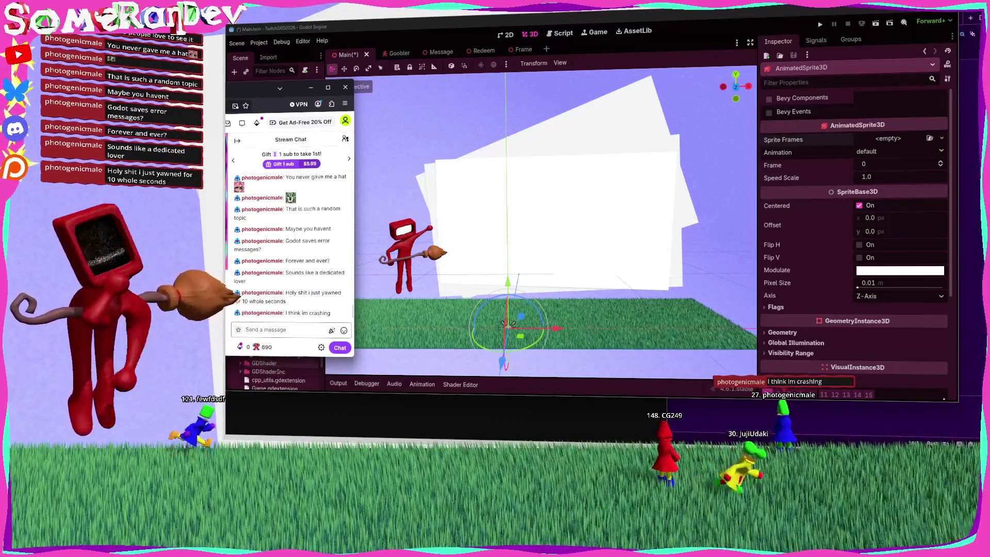
key("alt+Tab")
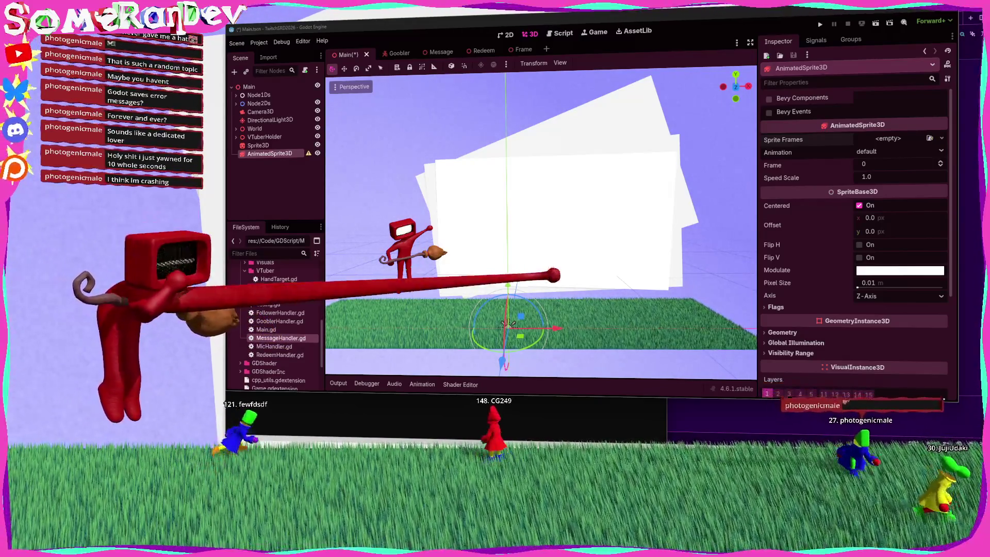
left_click(276, 183)
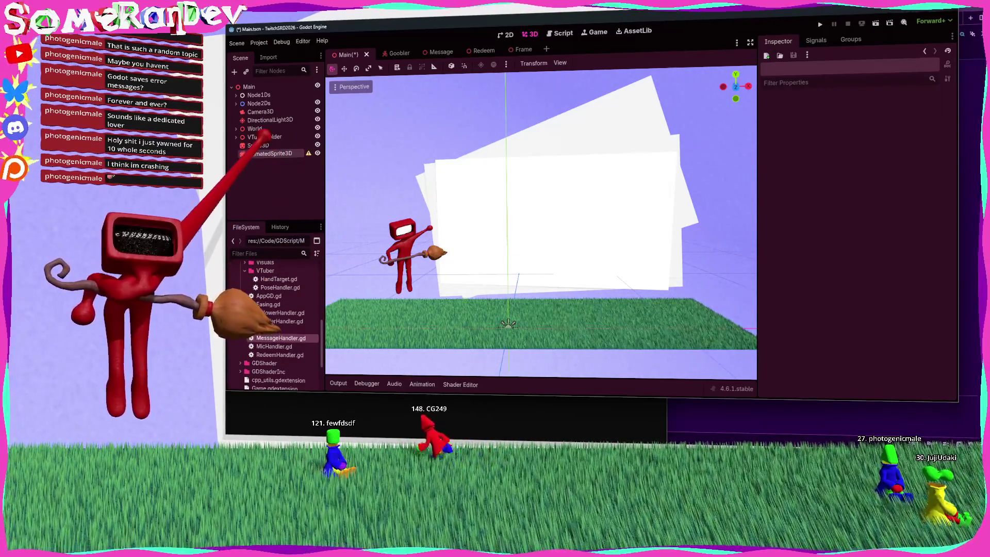
left_click(257, 145)
key("Delete")
key("Return")
left_click(263, 145)
key("Delete")
key("Return")
key("ctrl+s")
key("alt+Tab")
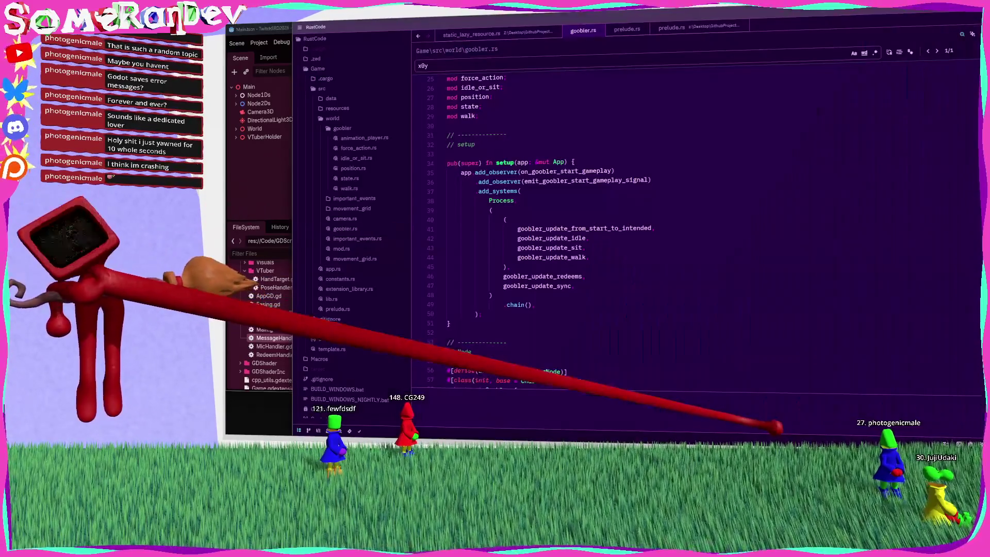
key("alt+Tab")
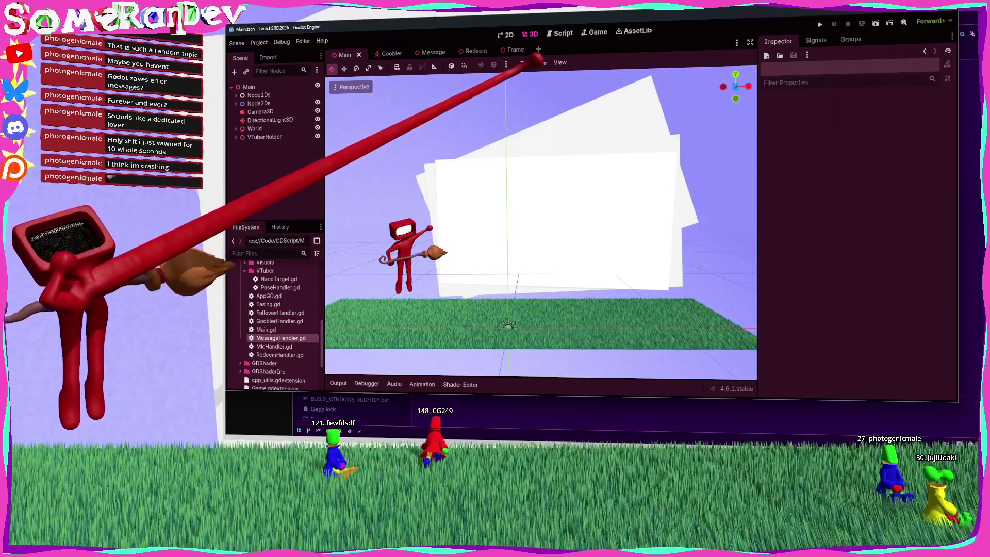
left_click(560, 32)
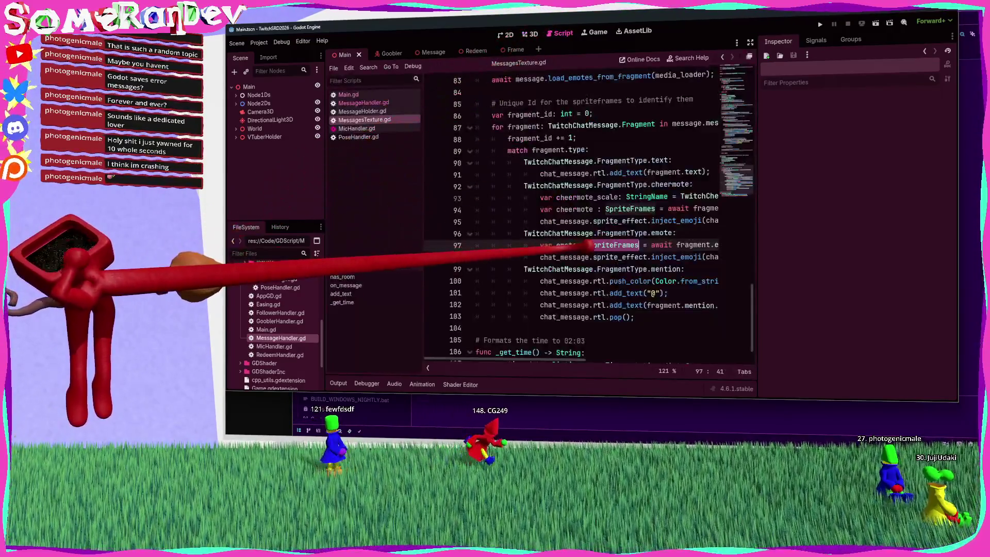
Step: Paste the emote sprite-frames line into the empty else branch of MessageHandler.gd
scroll(697, 245, "right", 5)
scroll(722, 243, "left", 5)
left_click(547, 244)
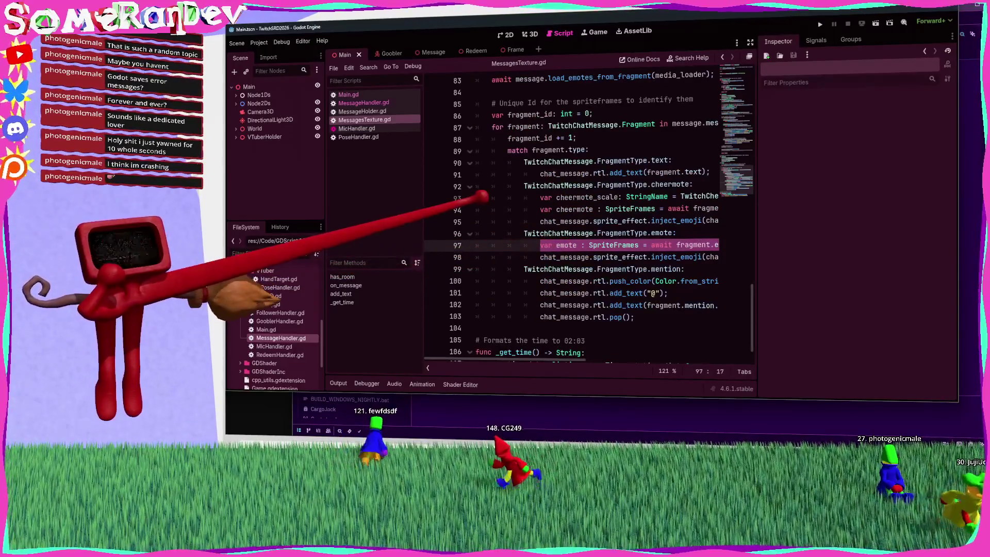
left_click(341, 102)
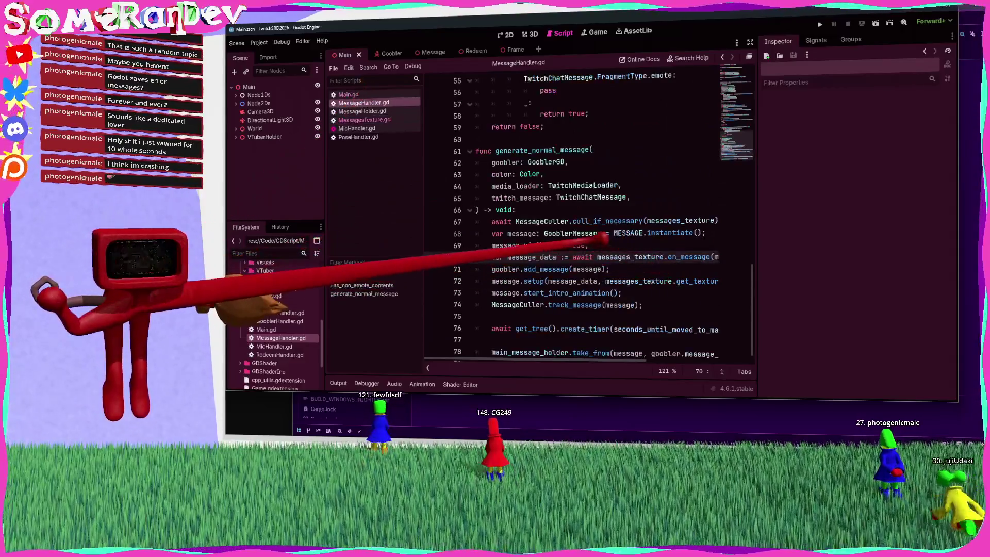
scroll(513, 222, "up", 5)
left_click(517, 174)
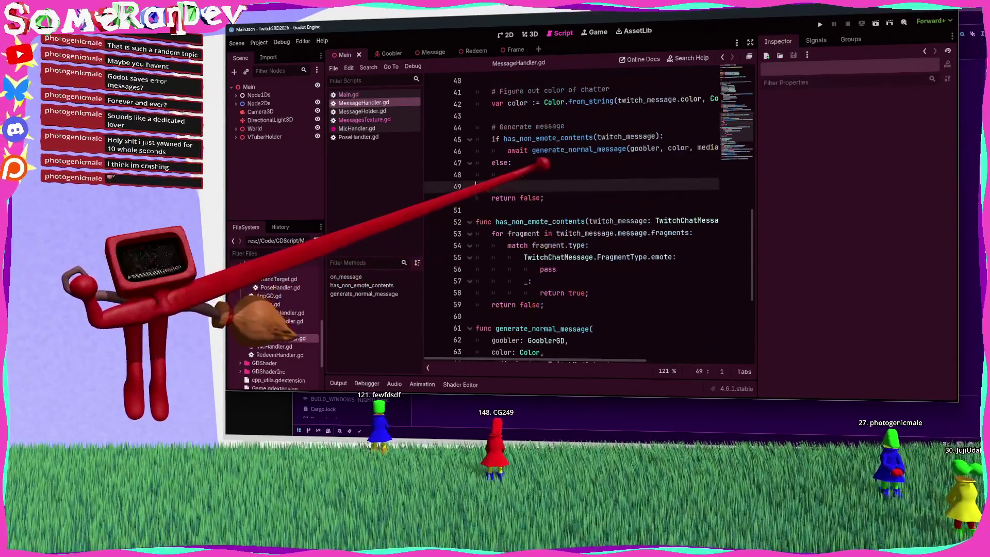
type("var emote : SpriteFrames = await fragment.emote.get_sprite_frames(media_loader, emote_scale);")
Step: Copy the fragment loop and match lines into the else branch and indent the emote line under them
left_click(750, 42)
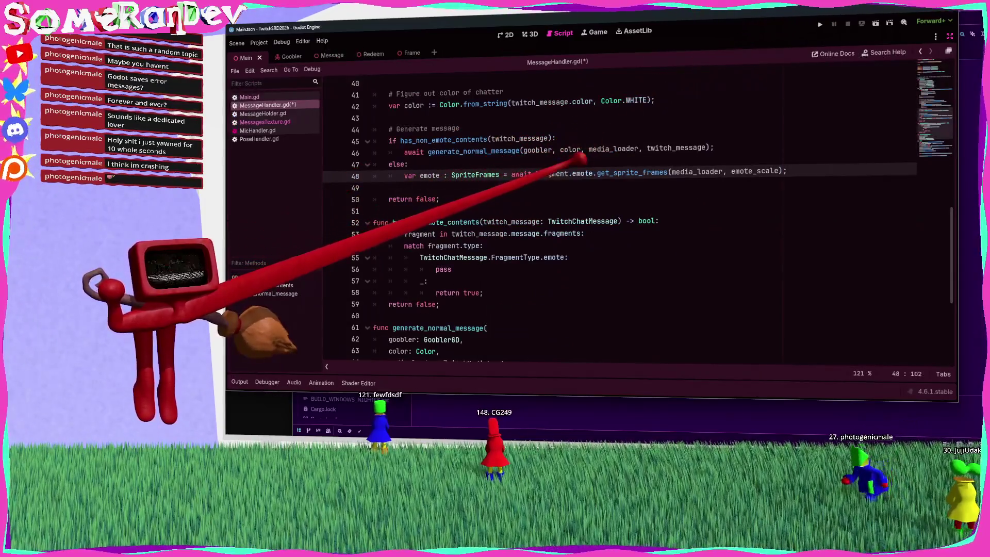
left_click(567, 173)
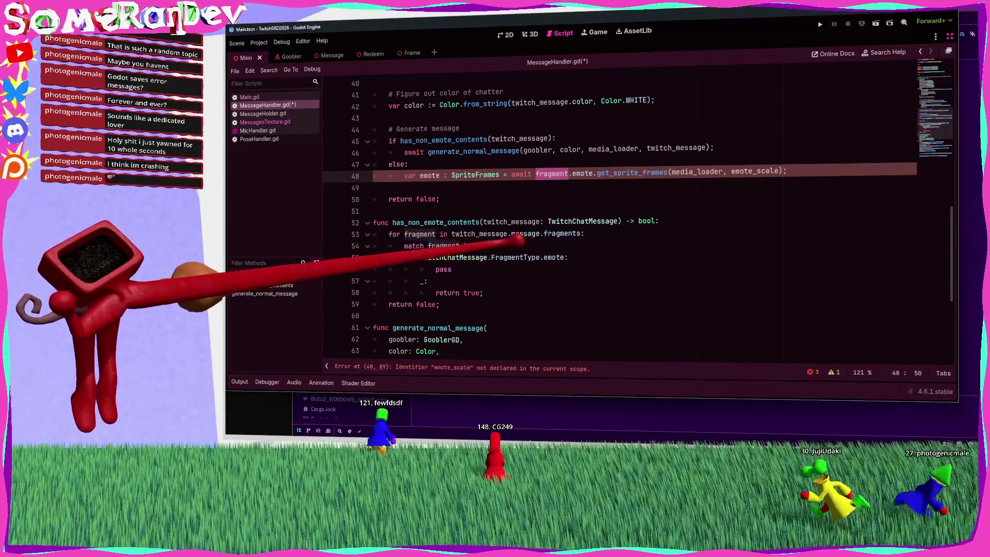
left_click_drag(484, 246, 386, 234)
key("ctrl+c")
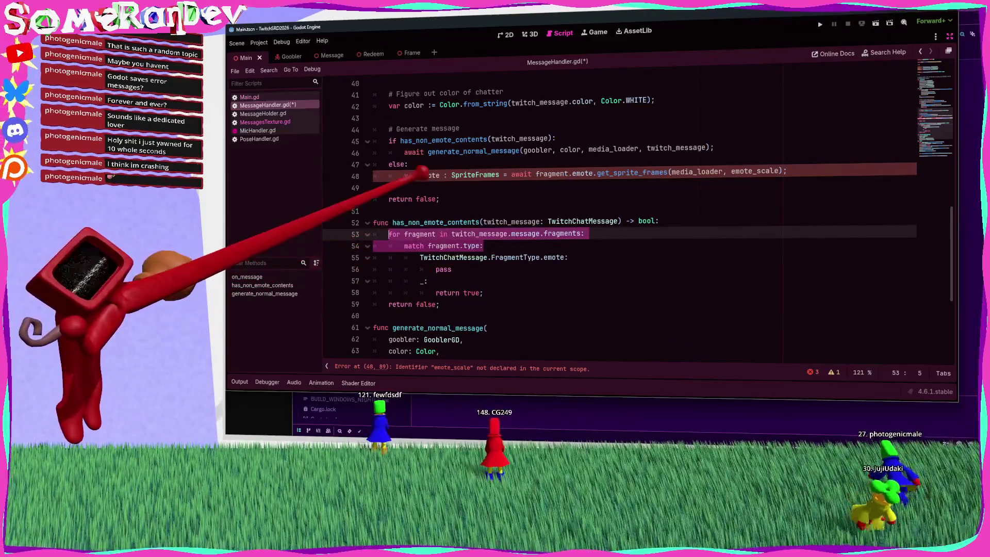
left_click(413, 164)
key("Return")
key("ctrl+v")
key("Home")
key("Tab")
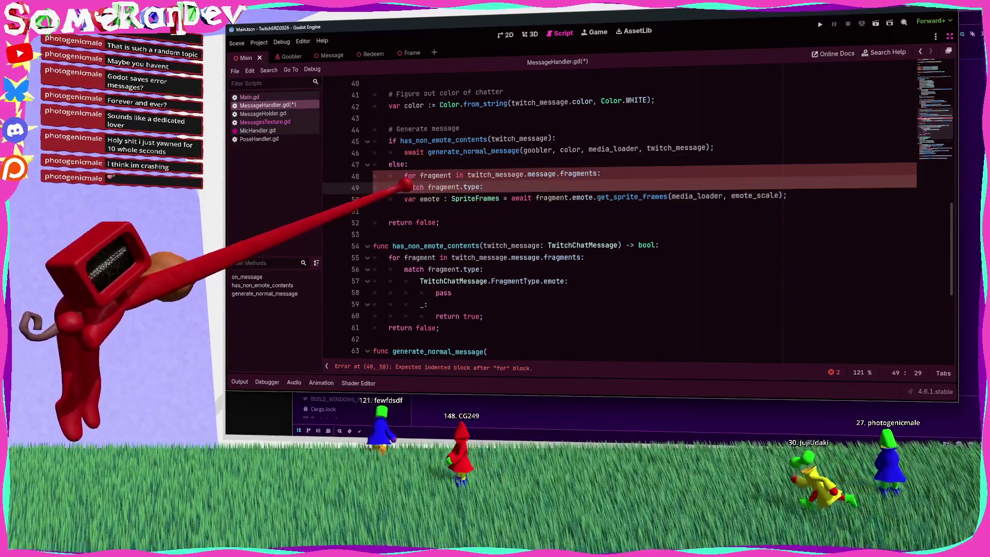
key("Down")
key("Home")
key("Tab")
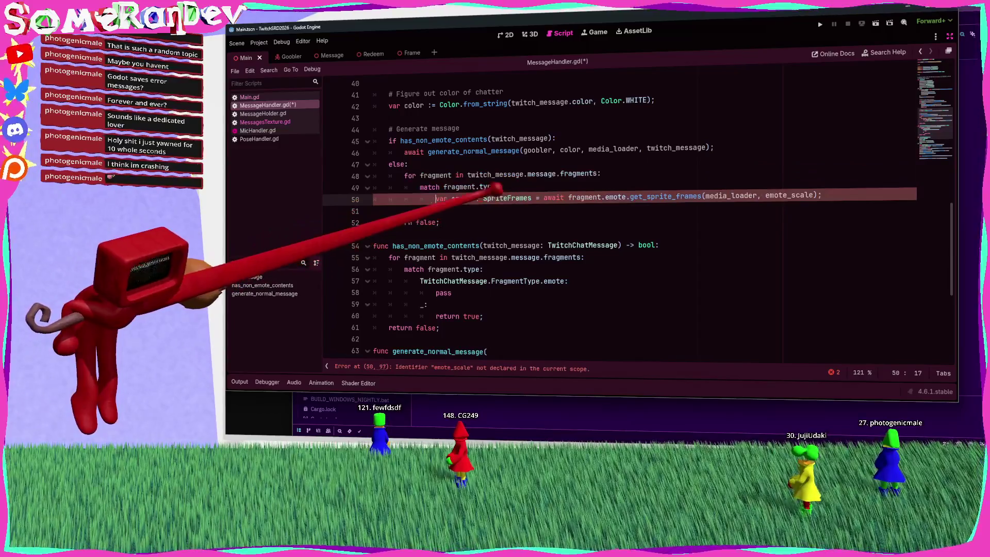
Step: Add the emote case pattern with a pass line and a default '_:' case to the match
left_click_drag(567, 281, 424, 280)
key("ctrl+c")
left_click(510, 187)
key("Return")
key("ctrl+v")
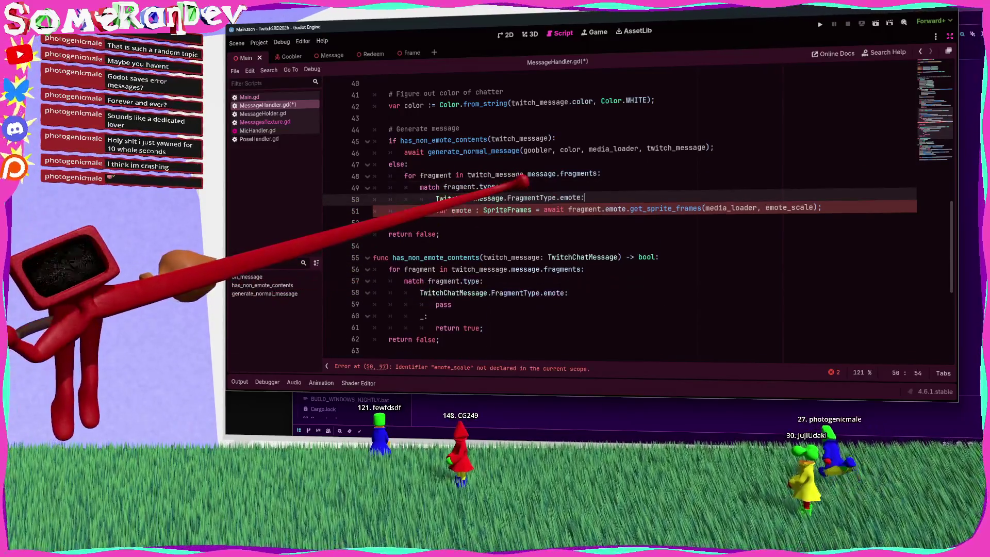
left_click(440, 210)
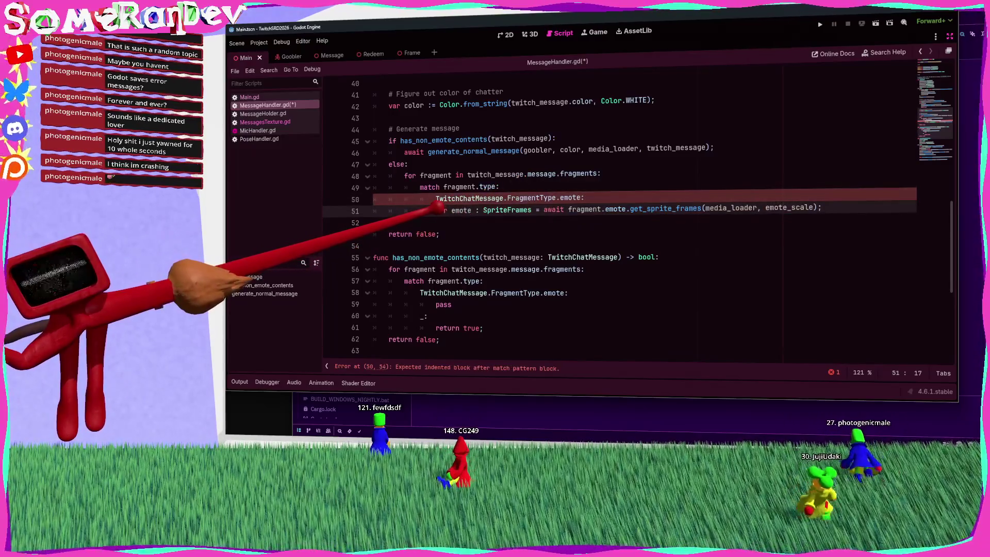
key("Tab")
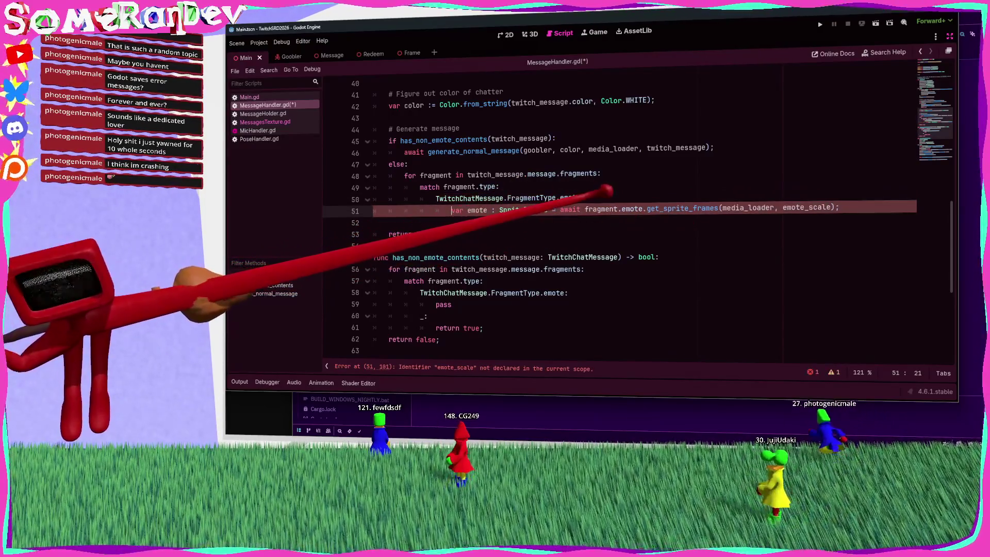
left_click(601, 194)
key("Return")
type("pass")
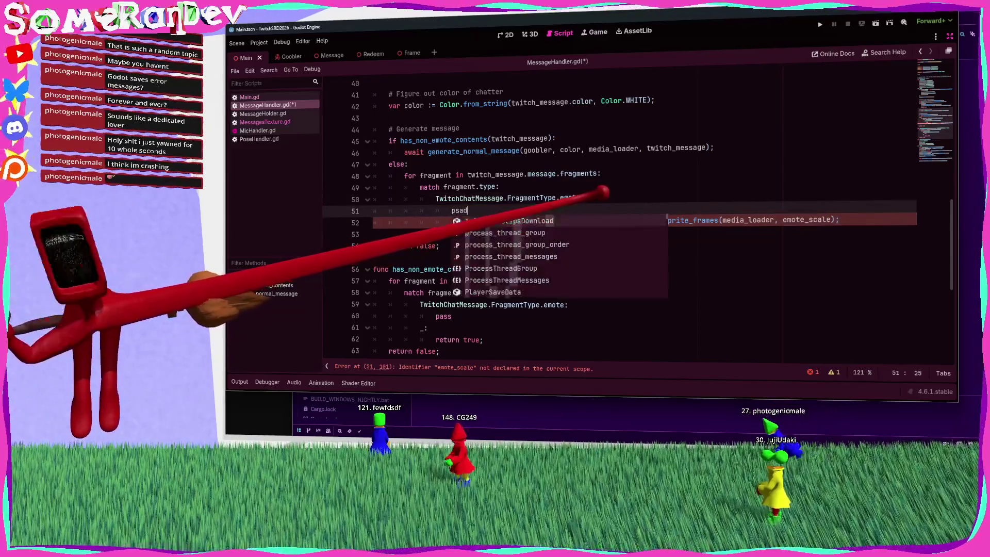
key("Return")
key("Return")
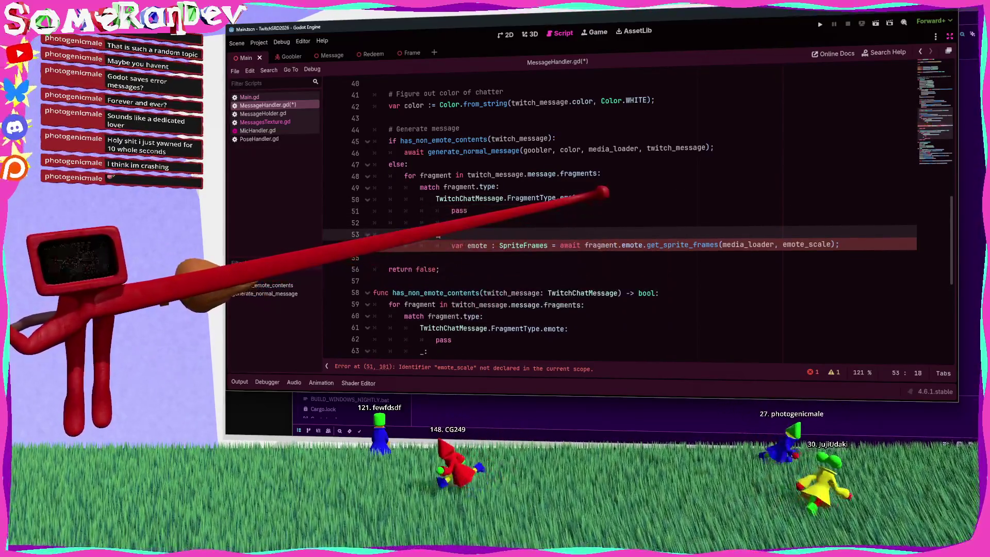
type("_:")
Step: Remove the pasted match block, de-indent the emote line under the loop, and save
mouse_move(442, 234)
left_mouse_down()
mouse_move(408, 222)
mouse_move(389, 186)
left_mouse_up()
key("BackSpace")
key("Delete")
key("shift+Tab")
key("shift+Tab")
key("shift+Tab")
left_click(374, 199)
key("ctrl+s")
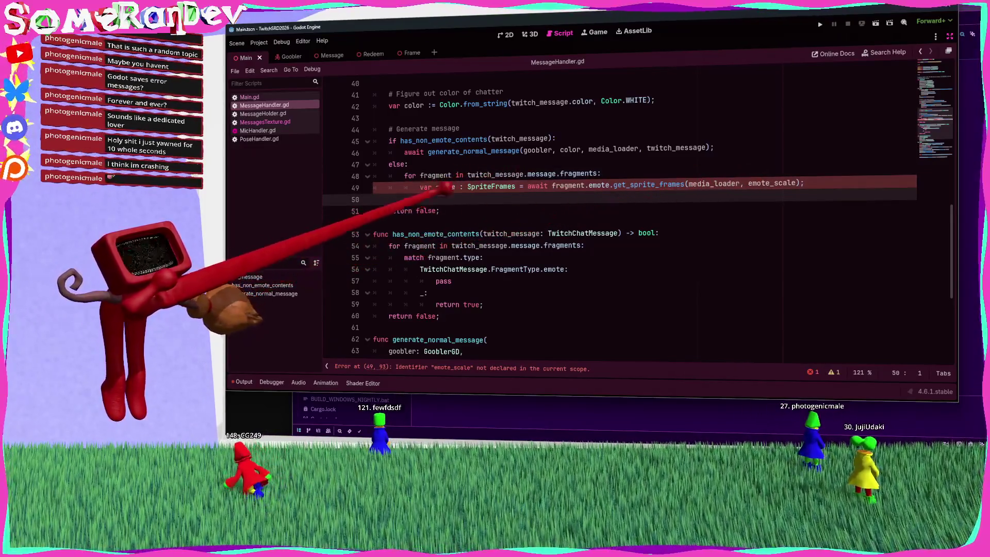
Step: Add an 'if fragment.type != TwitchChatMessage.FragmentType.emote:' check under the loop header
double_click(467, 257)
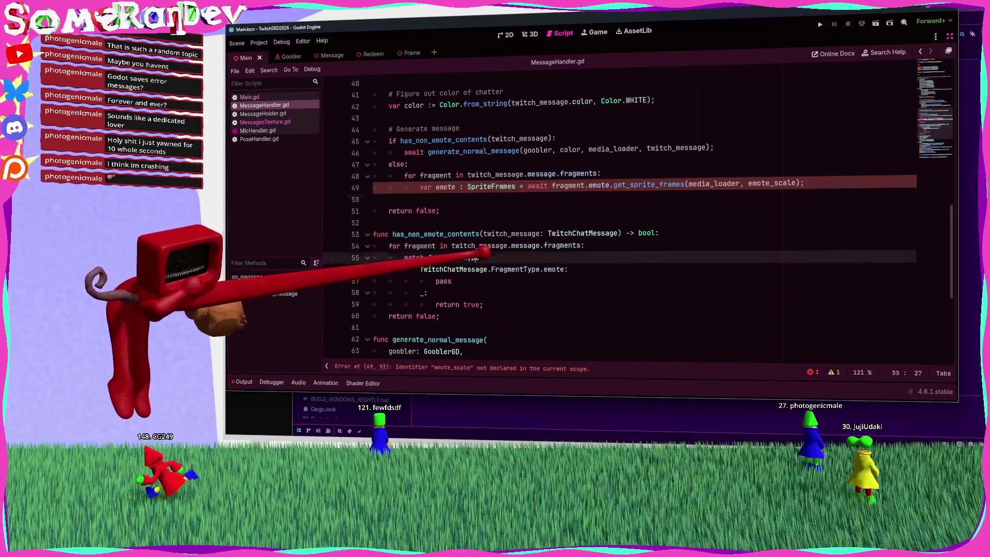
left_click(639, 172)
key("Return")
type("if fragment.type ")
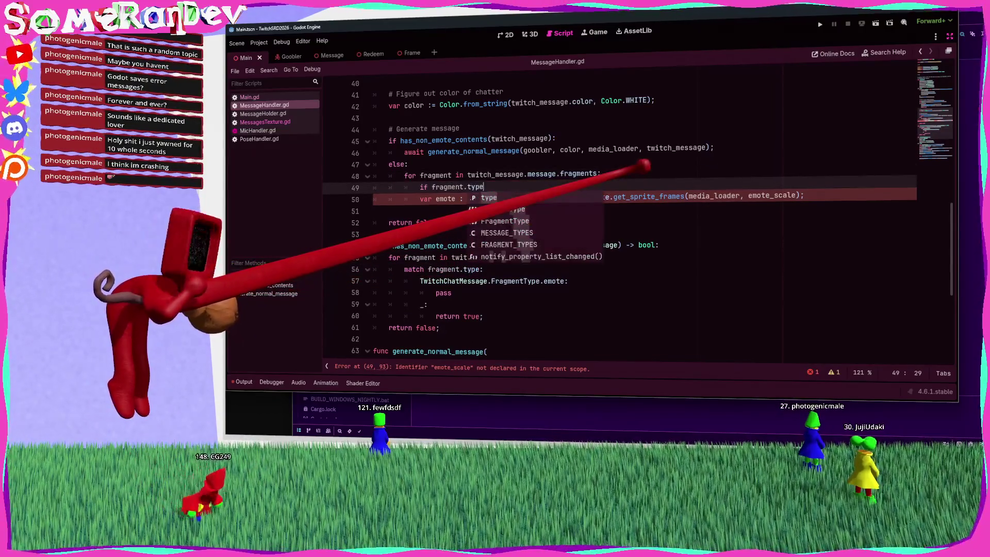
type("!=")
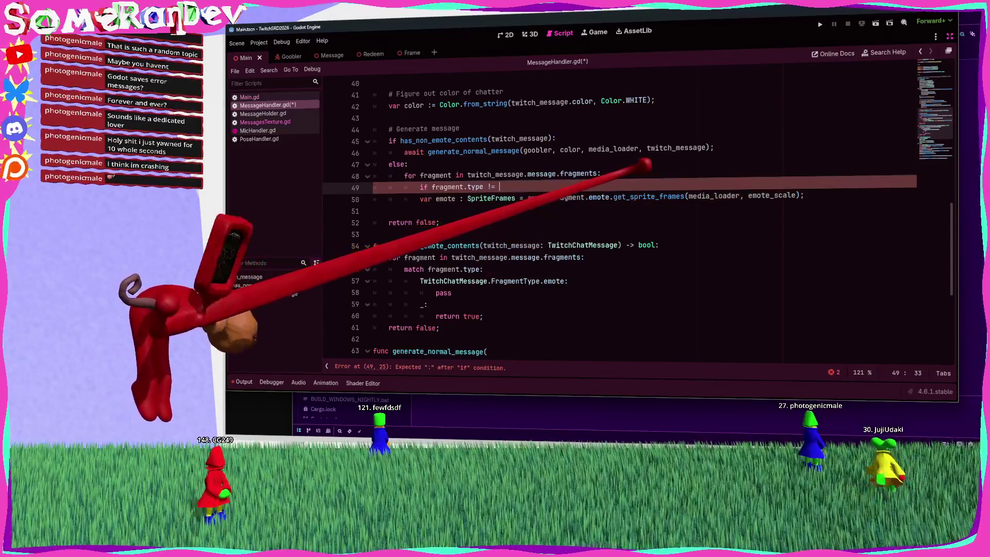
left_click_drag(567, 281, 420, 281)
key("ctrl+c")
left_click(510, 187)
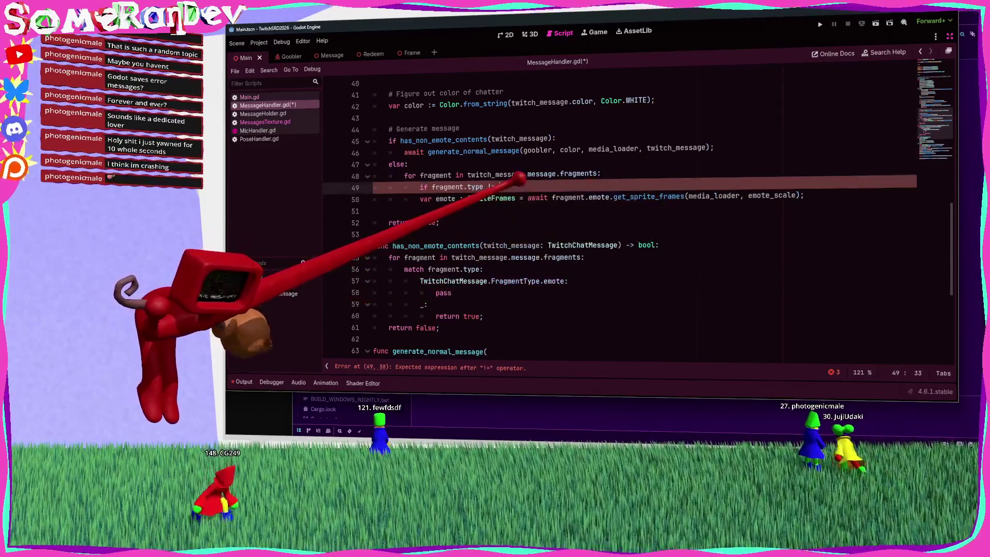
key("ctrl+v")
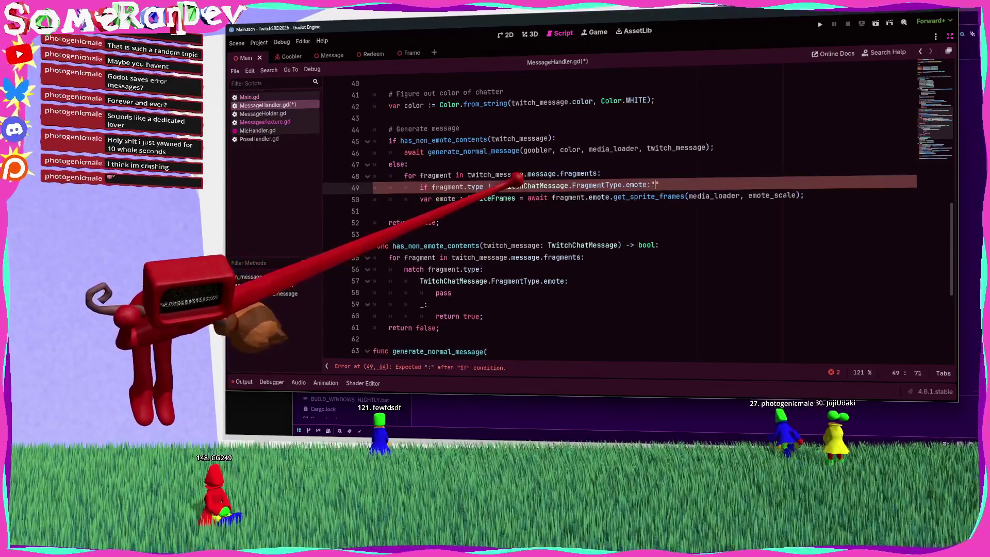
key("ctrl+F2")
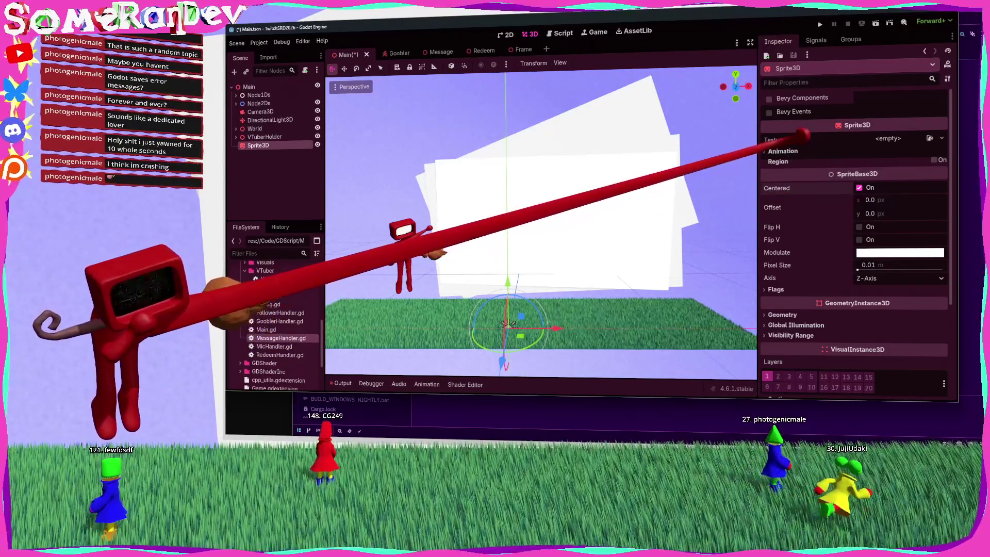
Step: Dismiss the Texture list, delete the Sprite3D node, and return to MessageHandler.gd
left_click(888, 139)
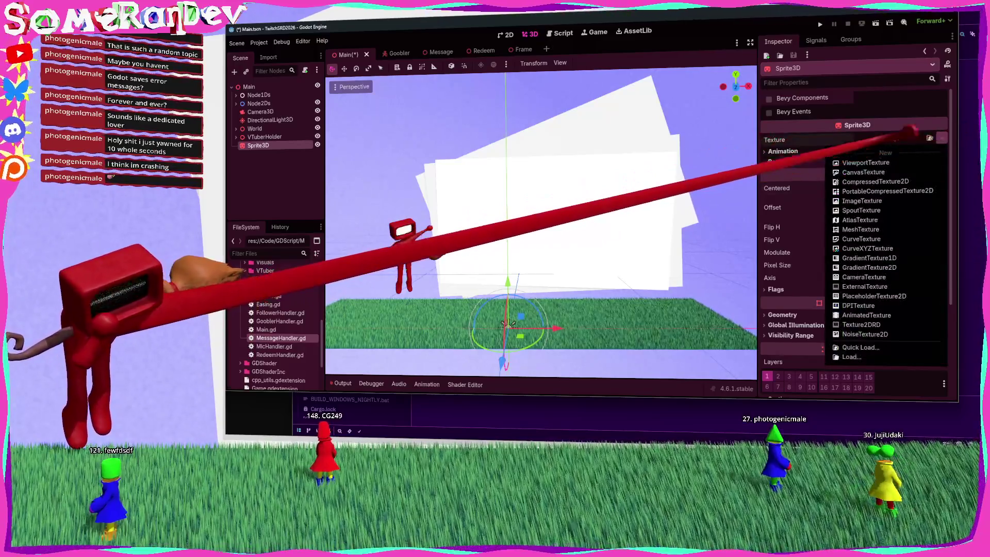
key("Escape")
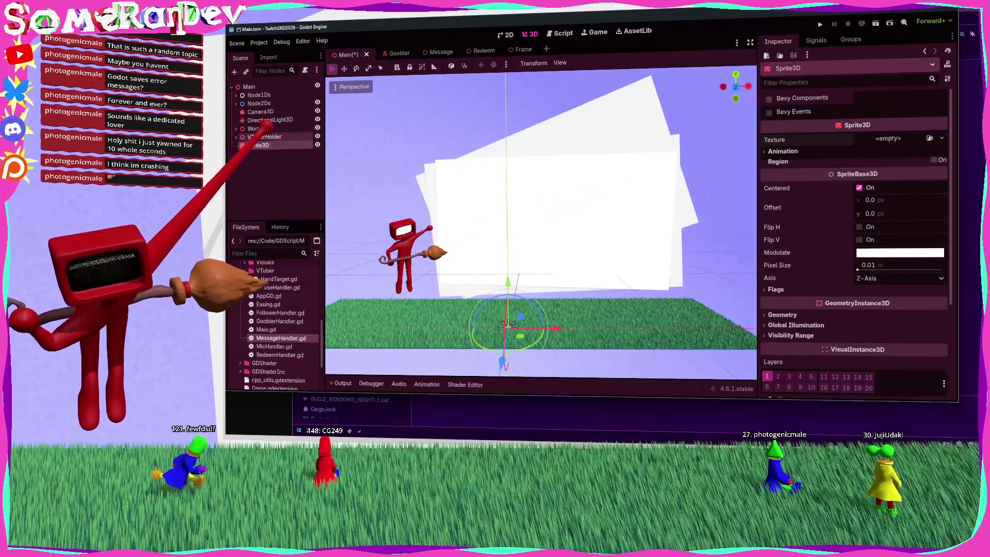
key("Delete")
key("Return")
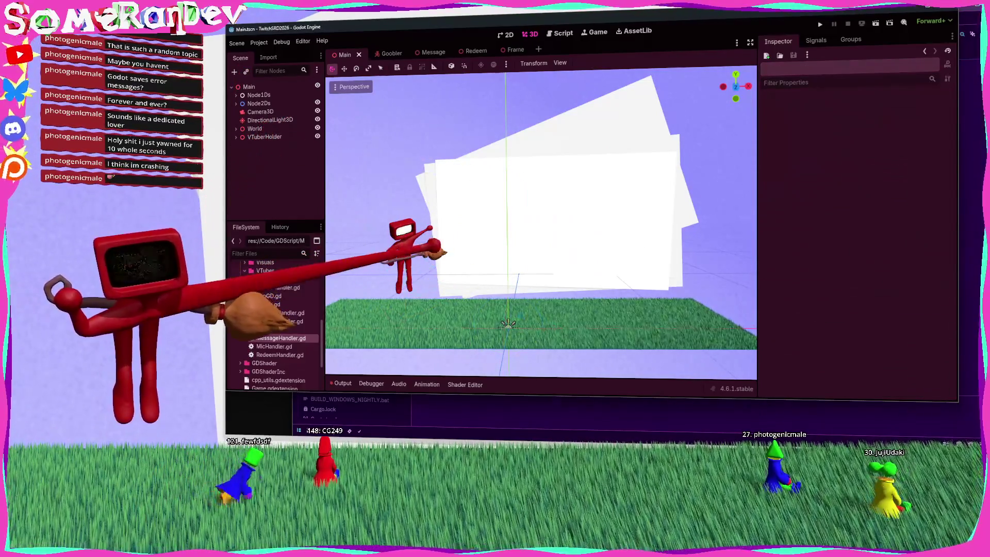
left_click(560, 33)
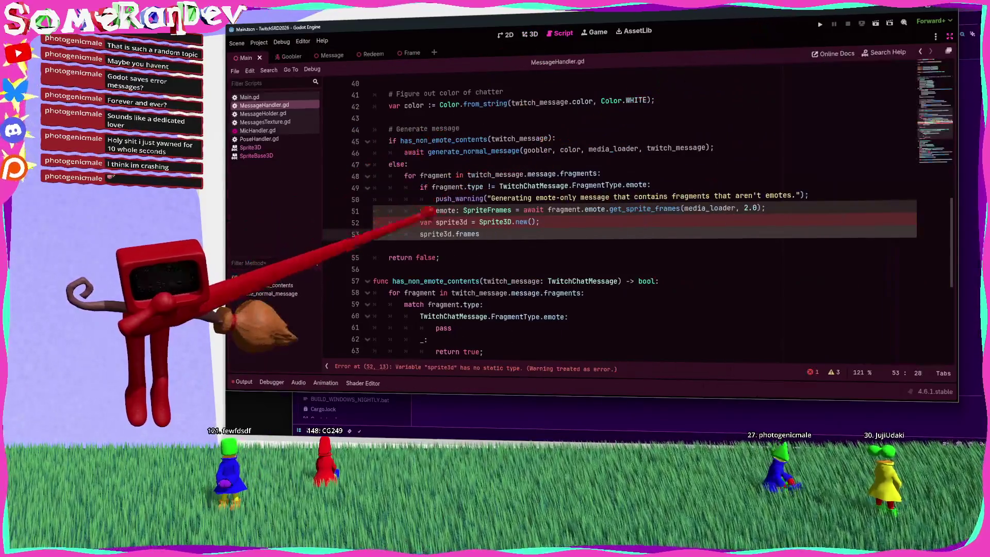
Step: Switch the class to AnimatedSprite3D and set 'sprite3d.sprite_frames = emote;' on line 53
double_click(495, 222)
type("Animated")
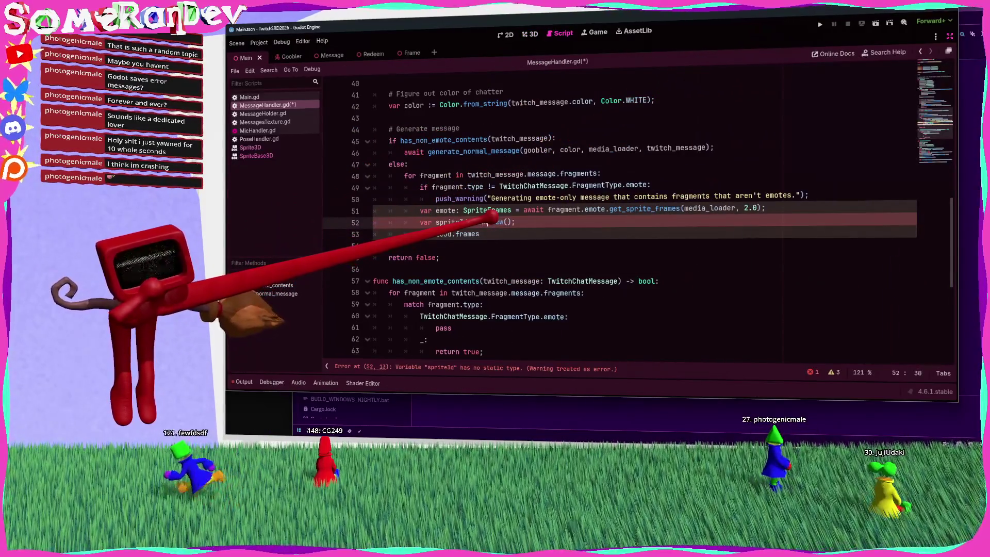
type("Sprite3D")
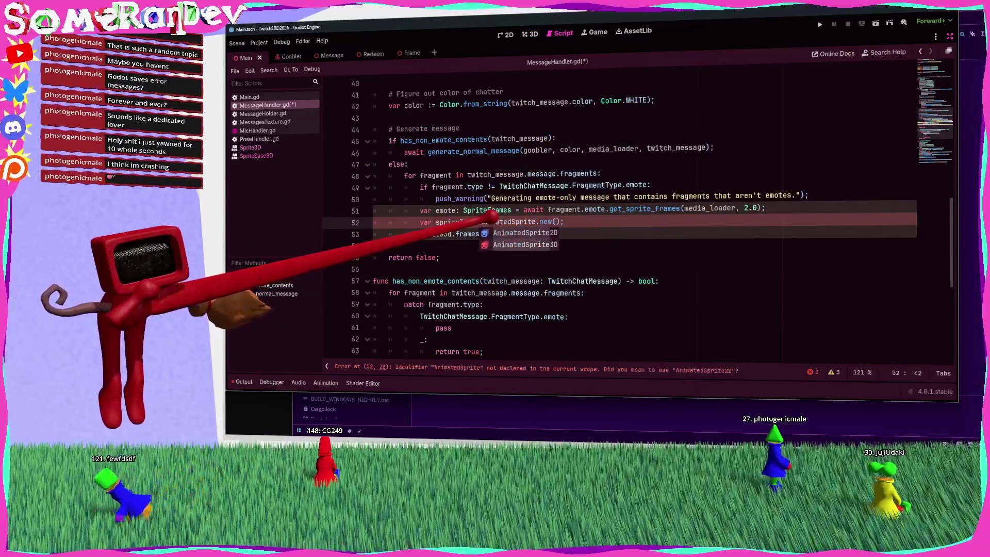
left_click(480, 234)
key("ctrl+s")
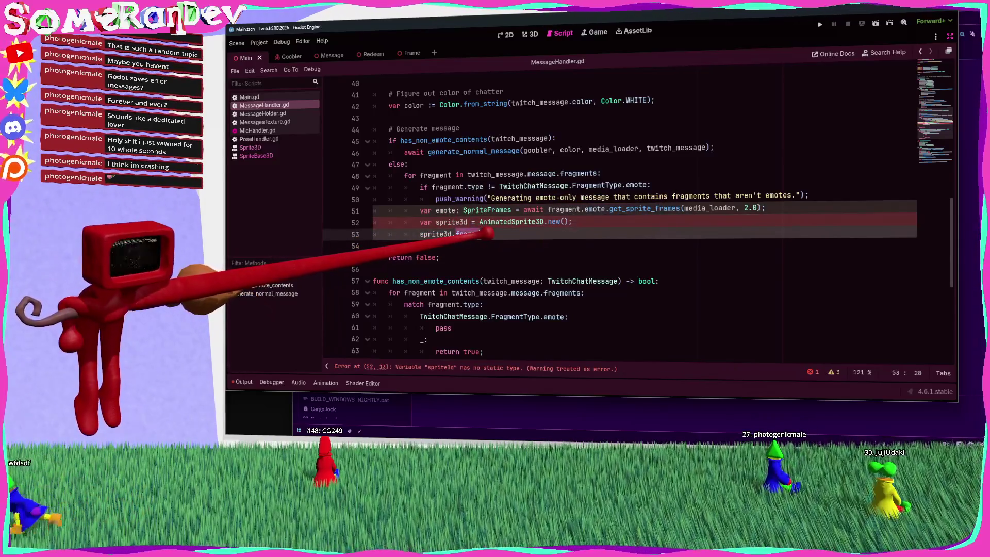
type("sprite")
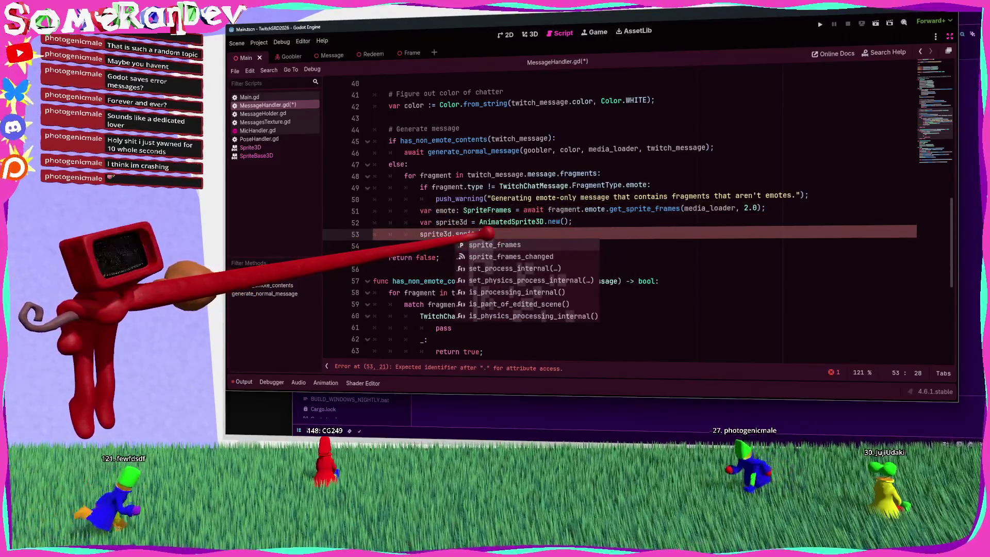
type("_frames = e")
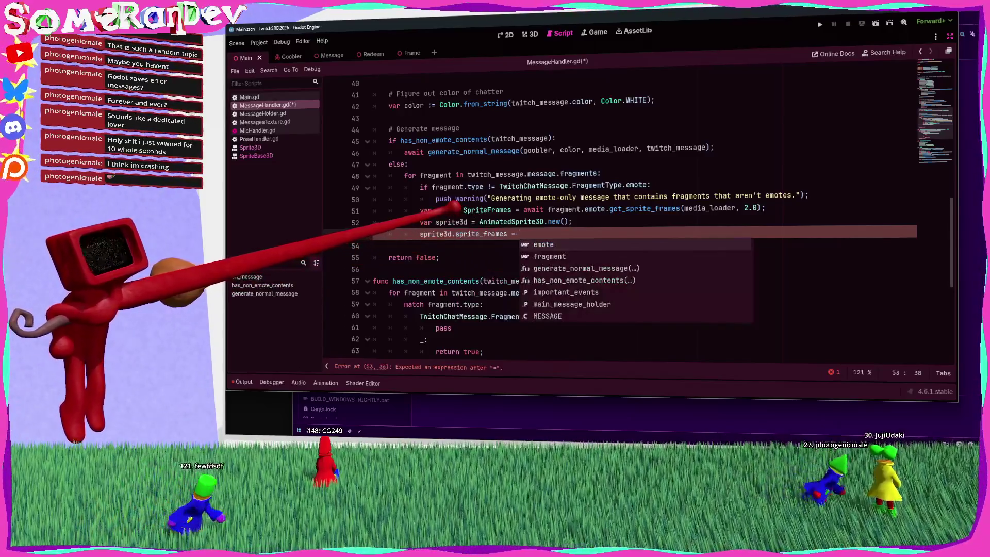
key("Return")
type(";")
key("ctrl+s")
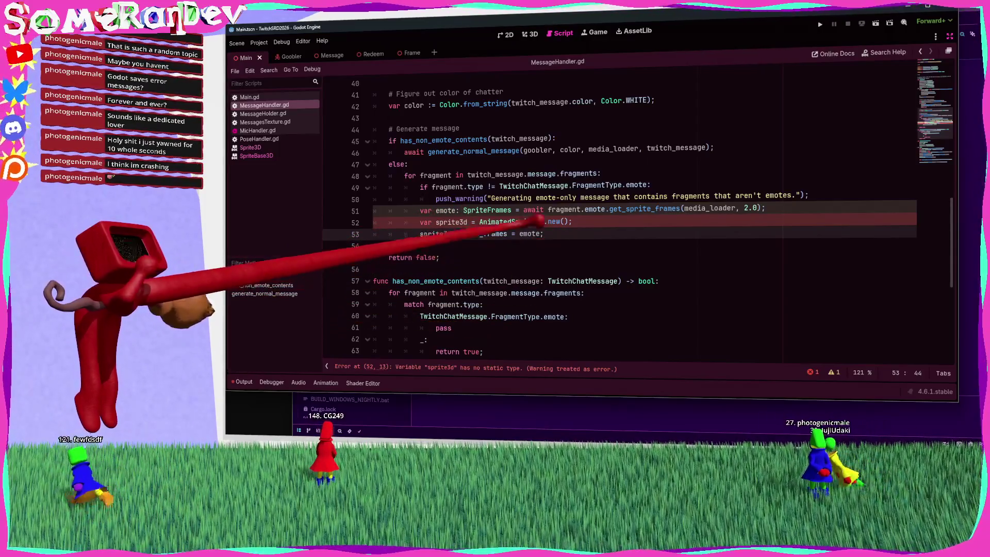
Step: Complete line 52 as 'var sprite3d := AnimatedSprite3D.new()', save, and review lines 51–53
mouse_move(524, 222)
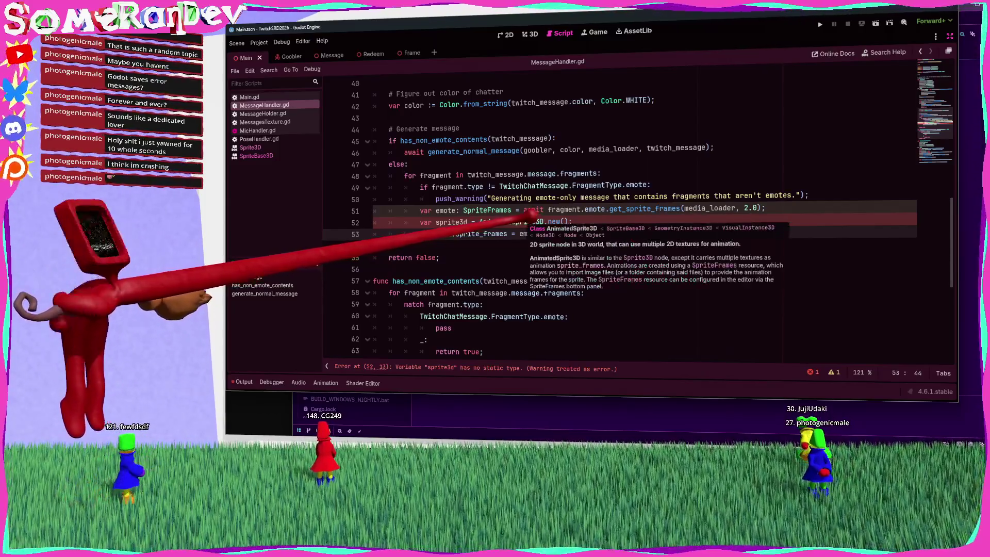
key("Up")
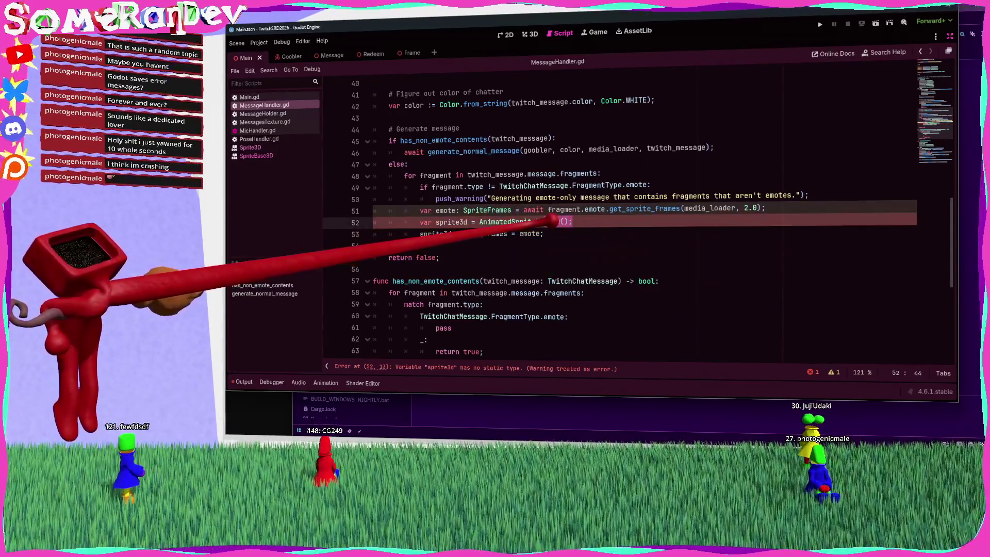
type(".new")
key("Return")
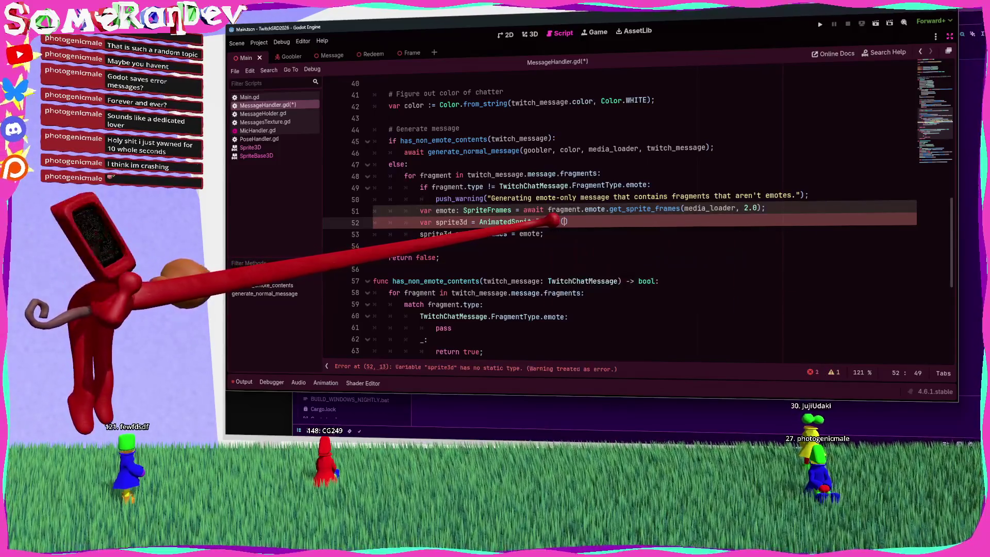
type(");")
key("ctrl+s")
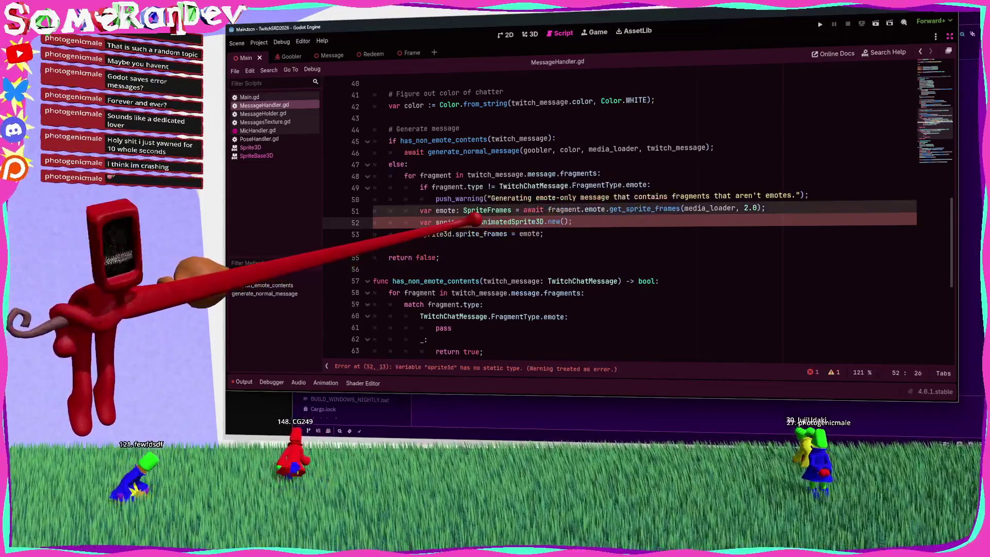
type(":")
left_click(545, 233)
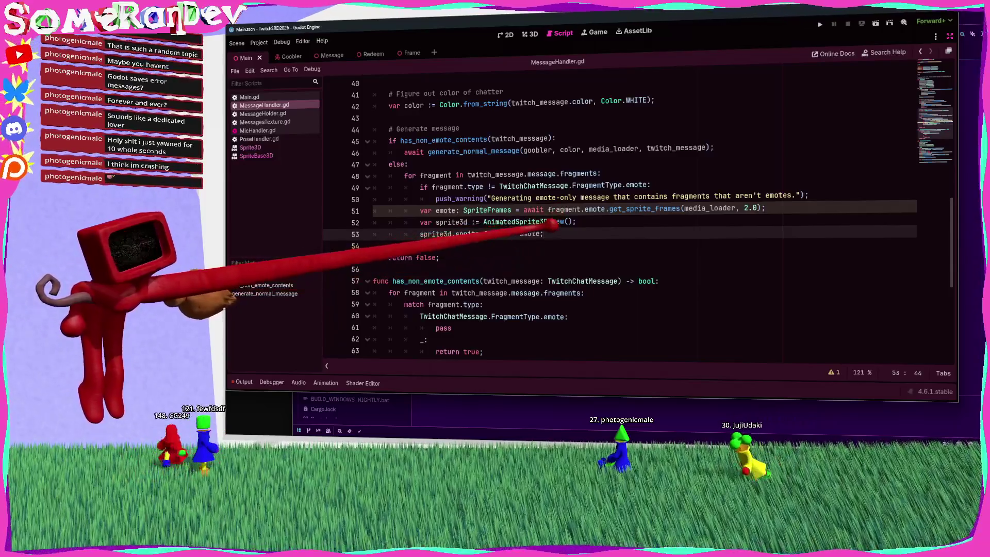
left_click(455, 210)
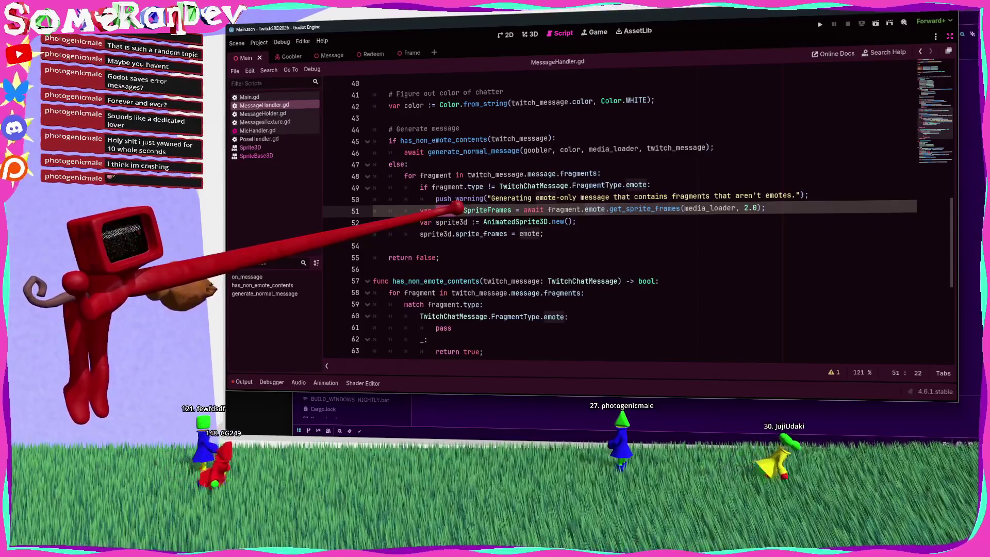
left_click(450, 233)
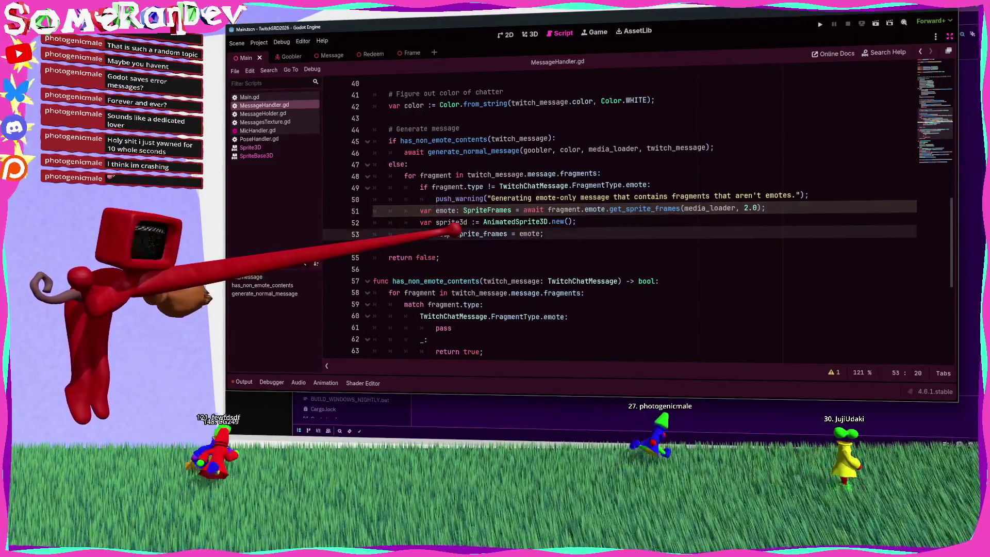
left_click(572, 233)
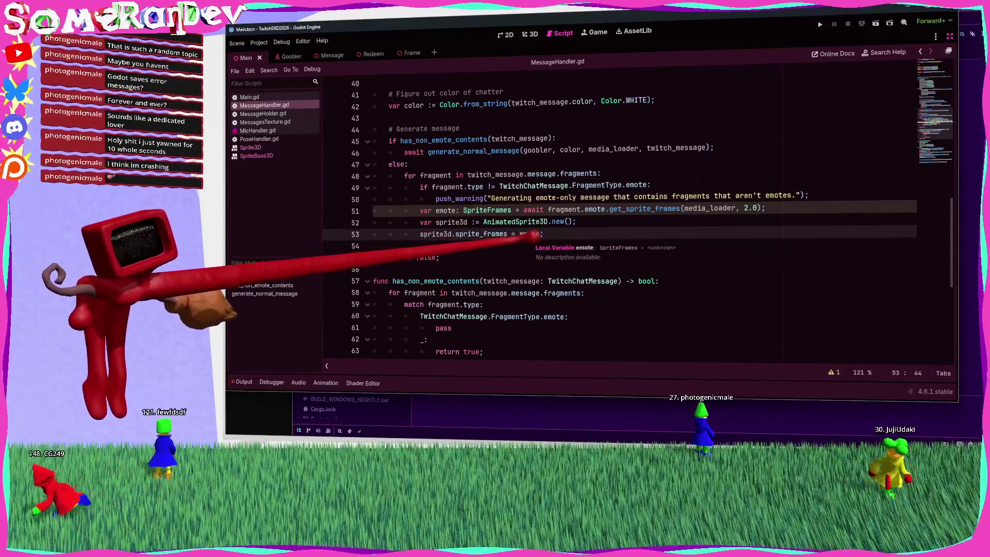
Step: Add a line 'get_tree().current_scene.add_child(...)' after line 53 using autocomplete
scroll(531, 235, "up", 5)
scroll(531, 235, "down", 5)
key("Return")
type("goobler")
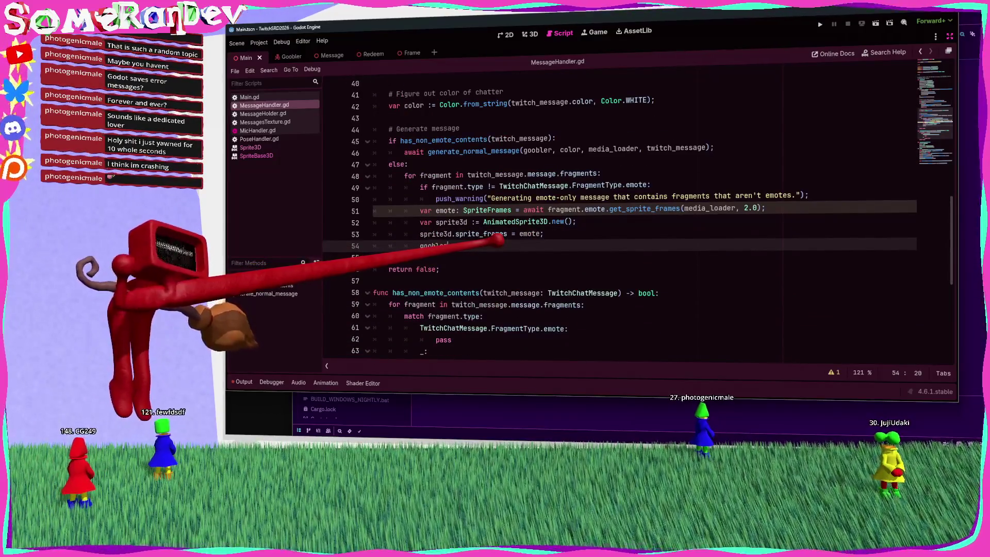
type(".")
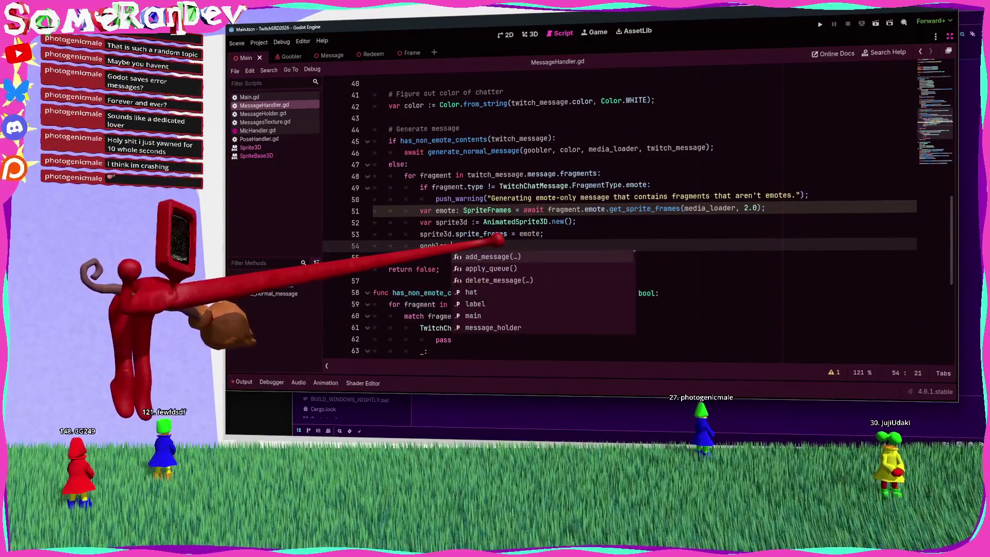
type("pare")
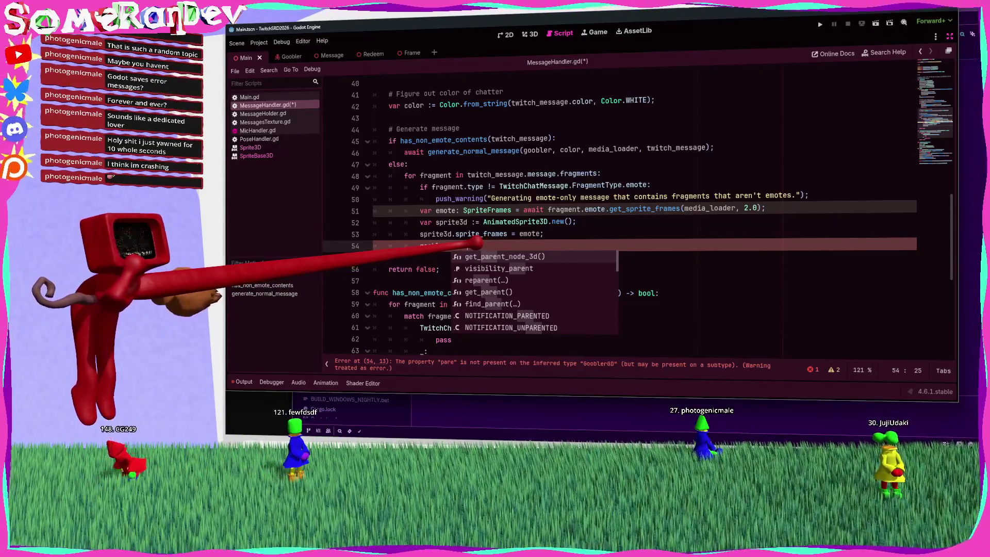
key("Escape")
type("get")
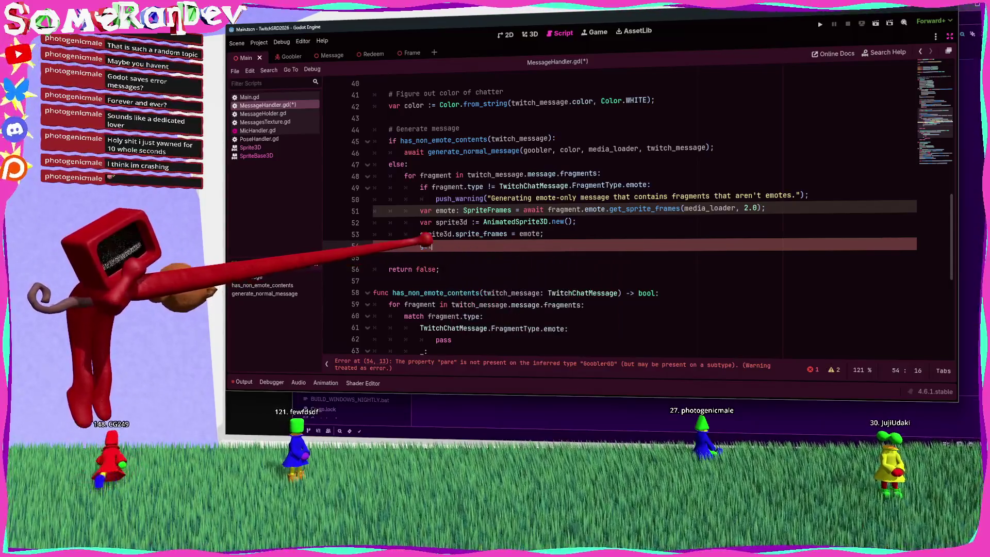
key("BackSpace")
key("BackSpace")
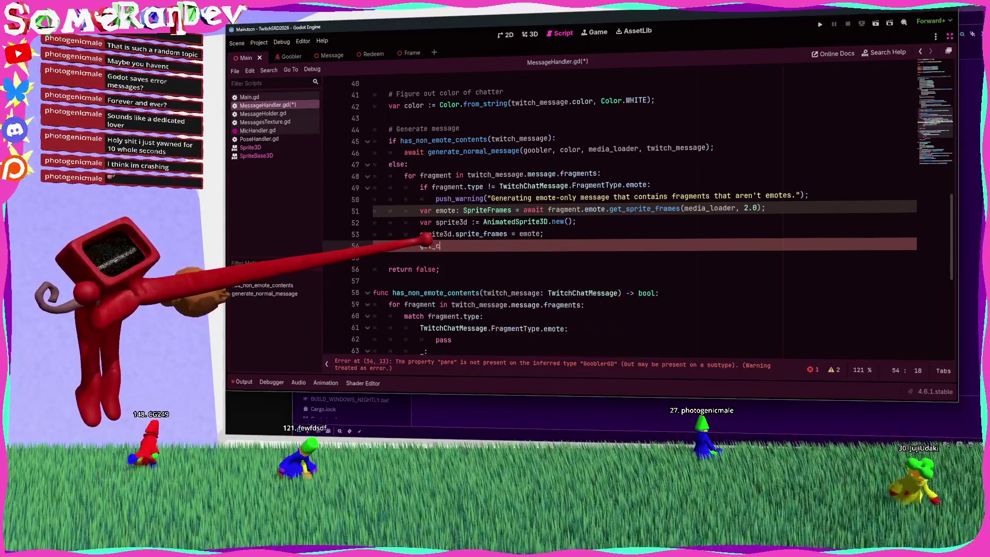
type("_tre")
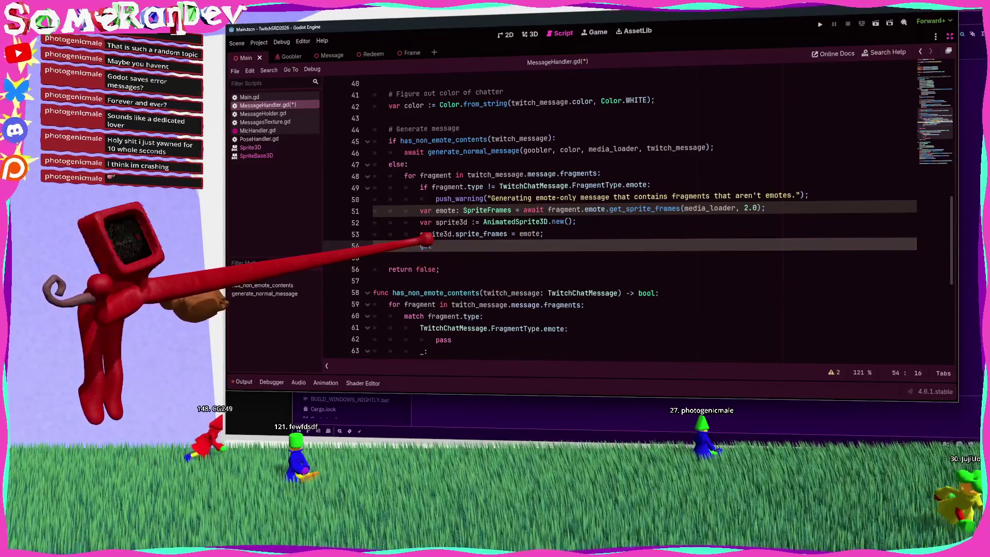
key("Return")
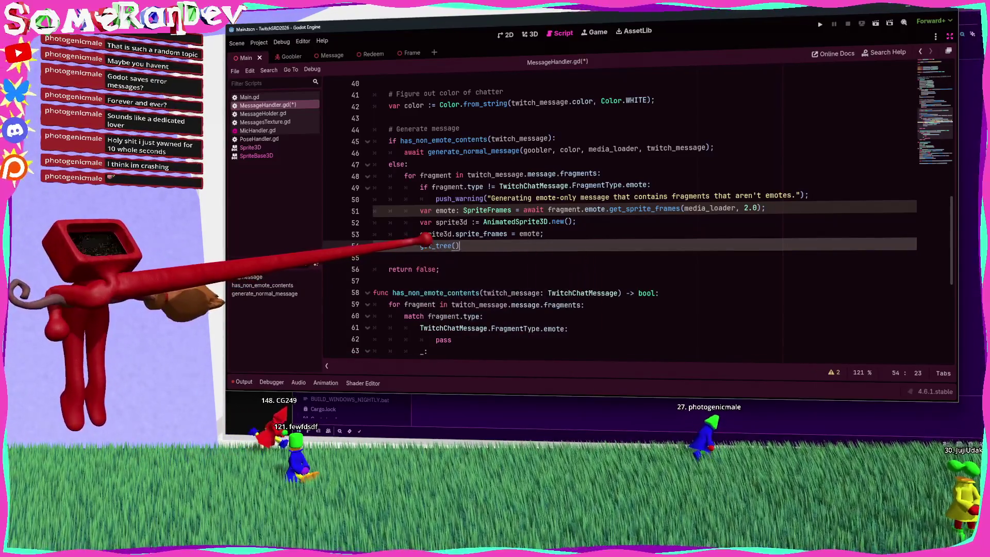
type(".get_curr")
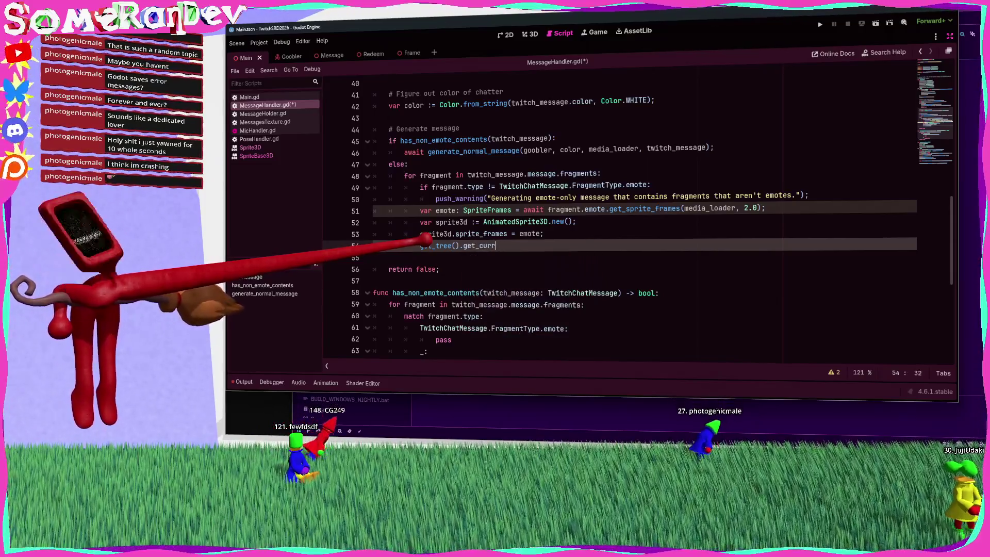
type("eur")
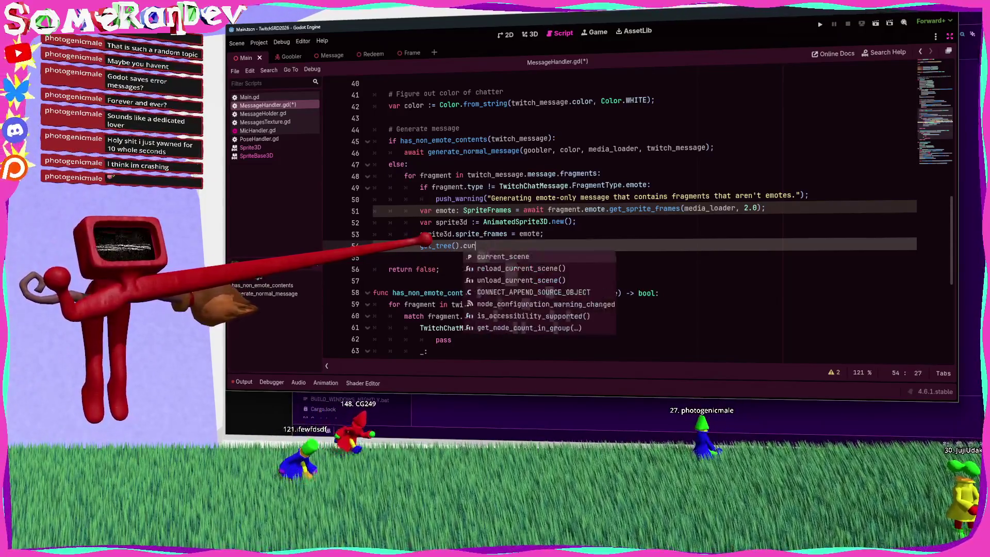
type("rent_scene.add_chi")
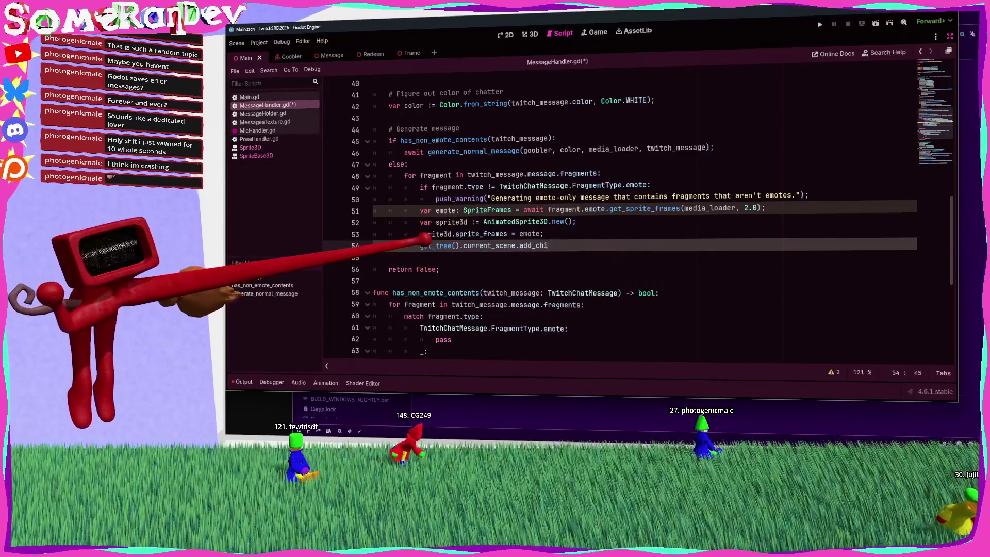
key("Return")
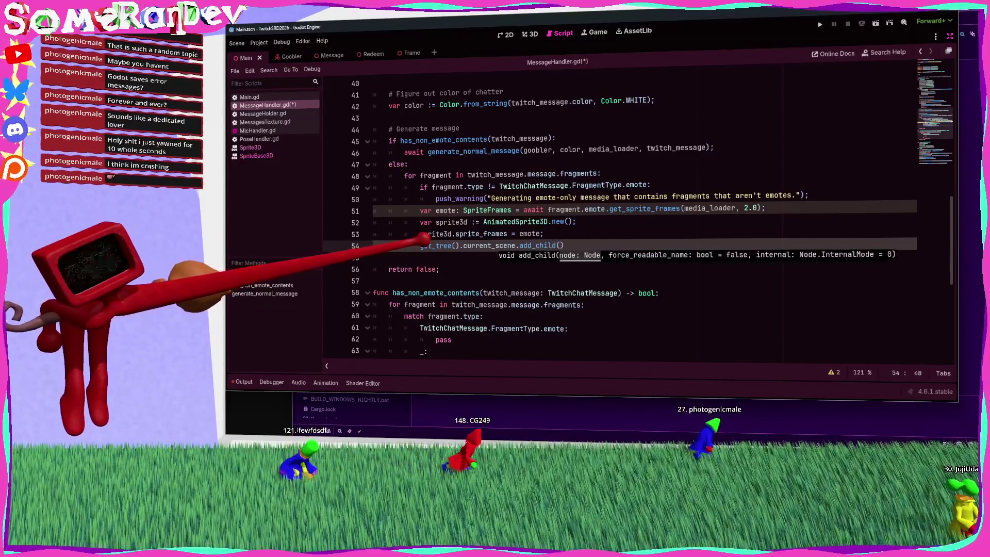
key("BackSpace")
key("BackSpace")
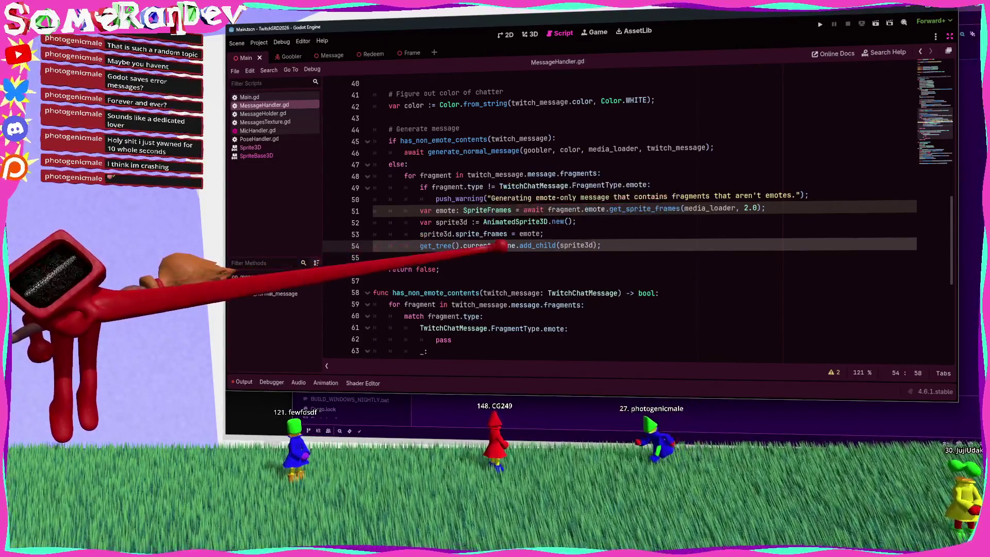
Step: Start a line setting sprite3d.global_position to goobler.global_position plus 2
double_click(435, 234)
key("ctrl+c")
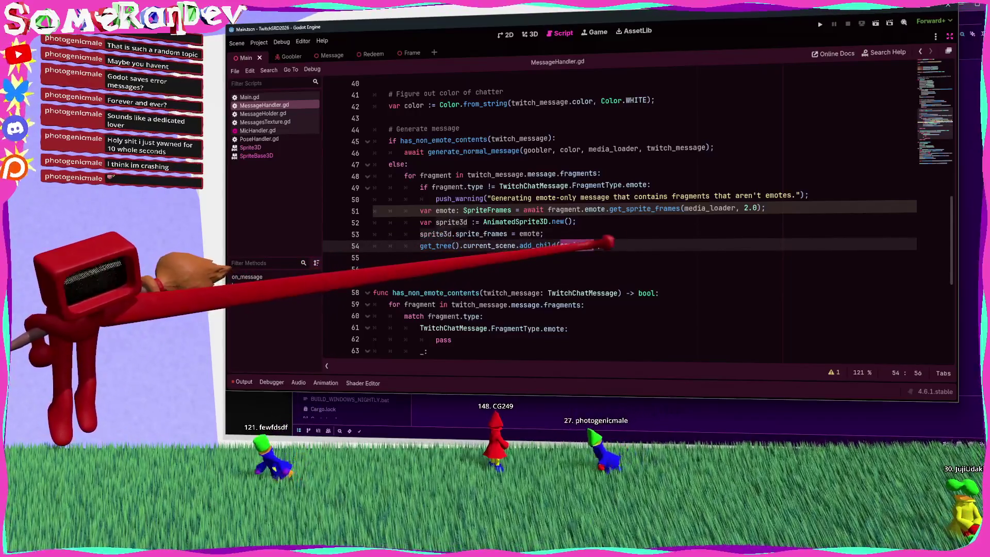
key("Down")
key("End")
key("Return")
key("ctrl+v")
key("BackSpace")
type(".")
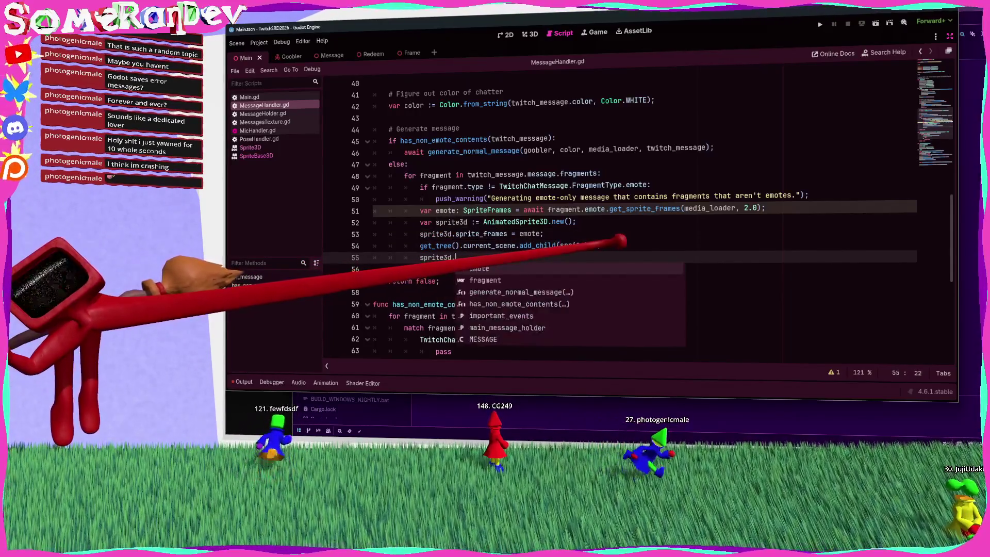
type("global_position = goobler.")
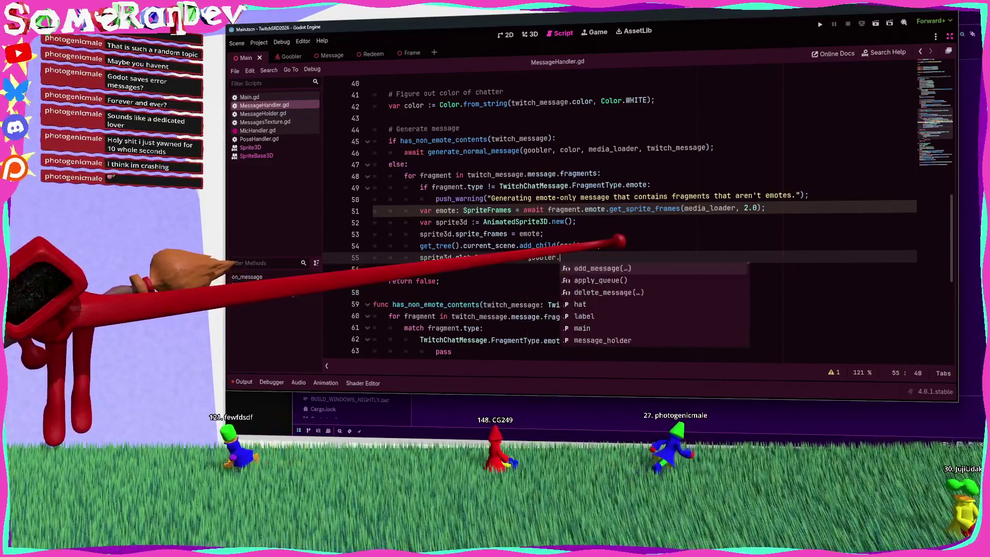
type("global")
key("Down")
key("Return")
type("+ Vector3(")
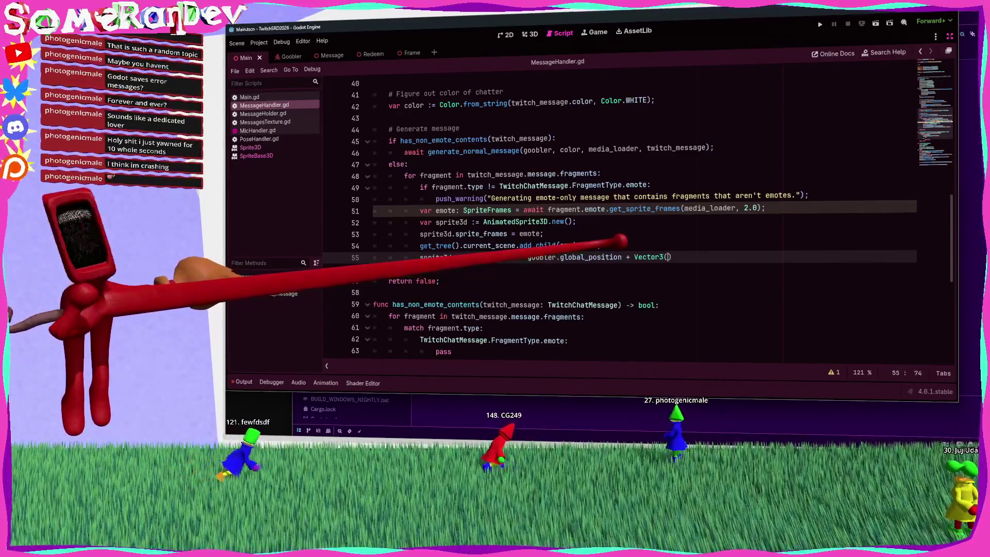
type("2")
type(");")
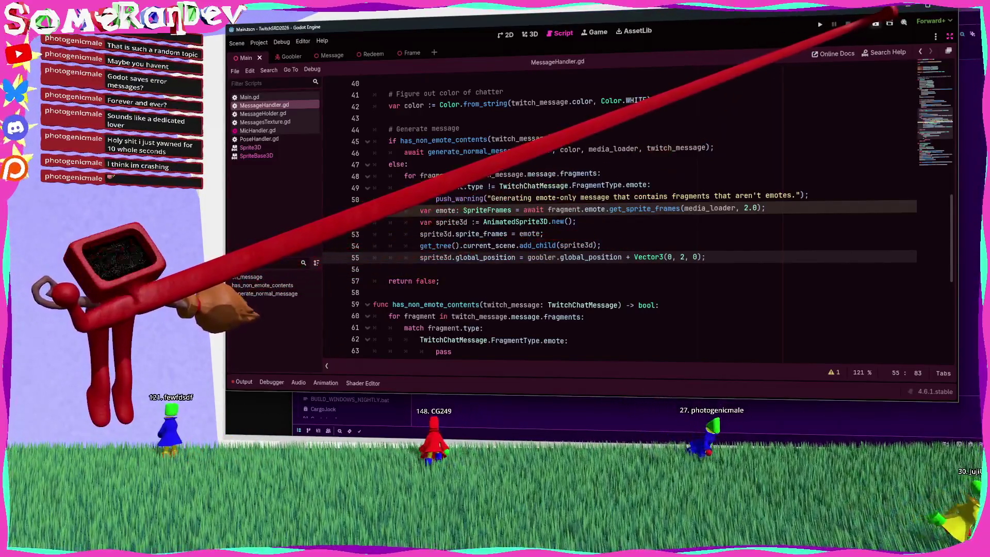
Step: Run the current scene, watch the emote sprites appear, then stop it with F8
left_click(875, 24)
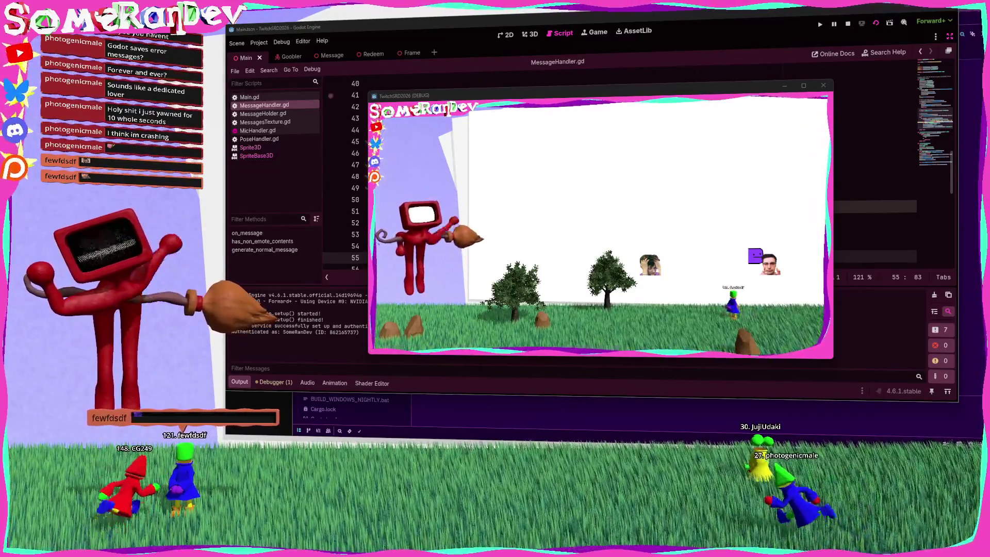
key("F8")
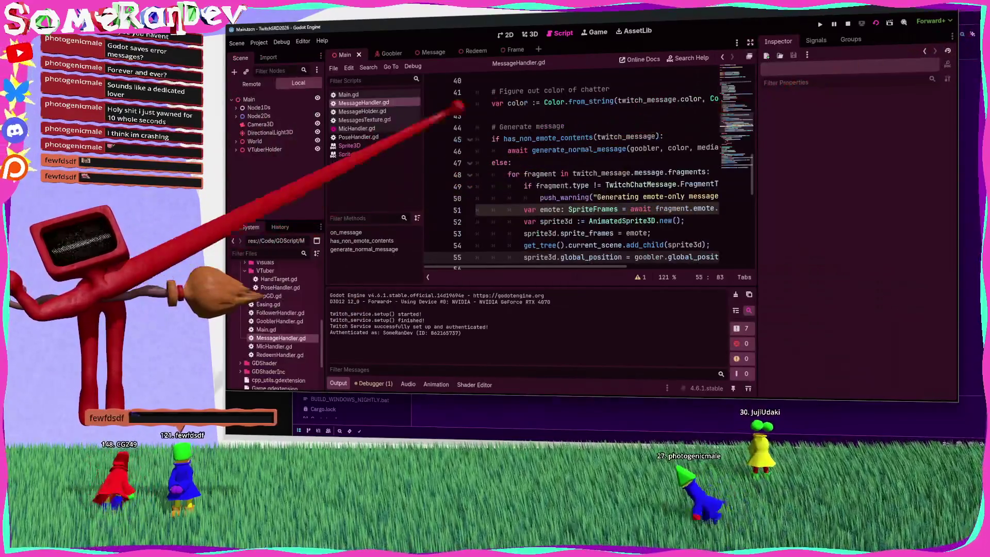
Step: Inspect a spawned AnimatedSprite3D's sprite frames in the remote tree, then stop the game
left_click(250, 85)
left_click(236, 116)
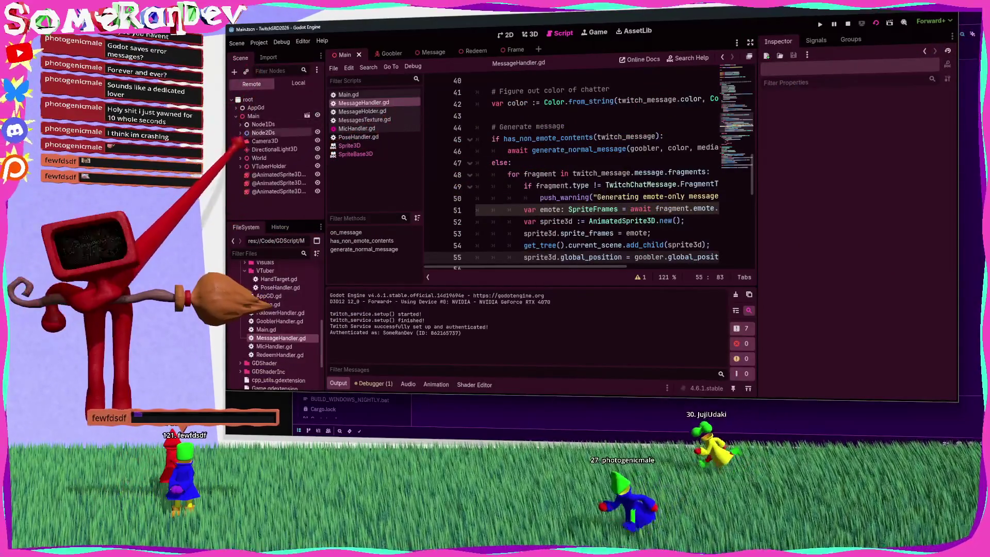
left_click(278, 191)
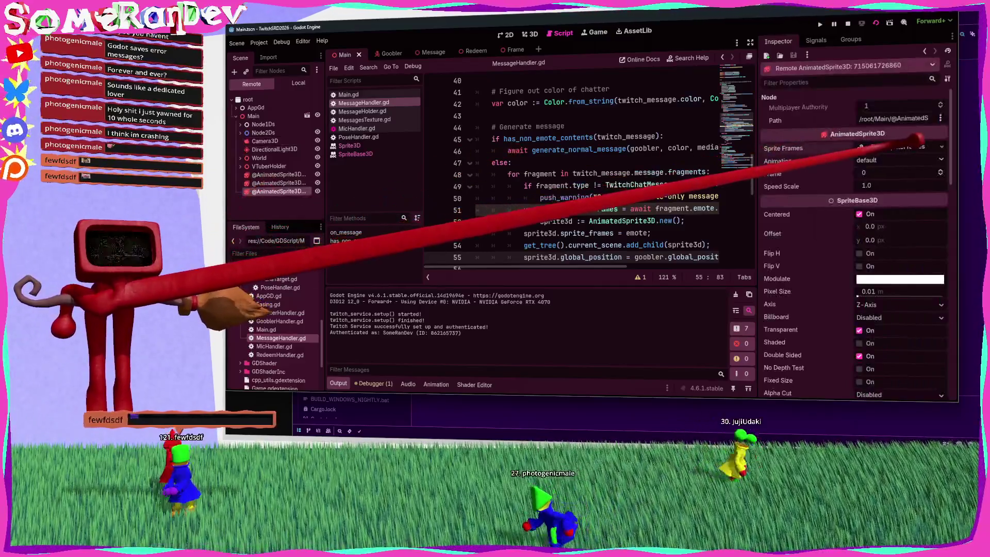
left_click(899, 147)
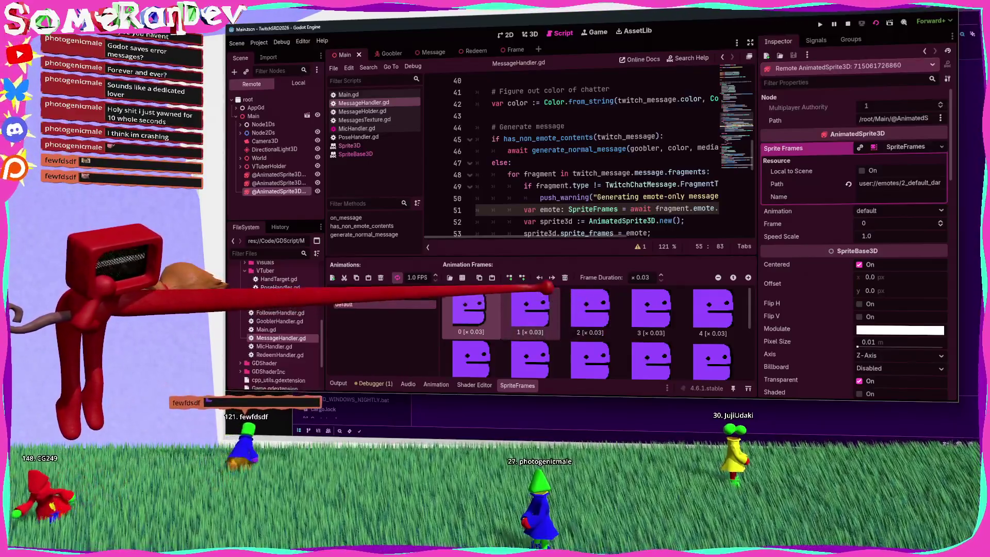
scroll(686, 310, "down", 3)
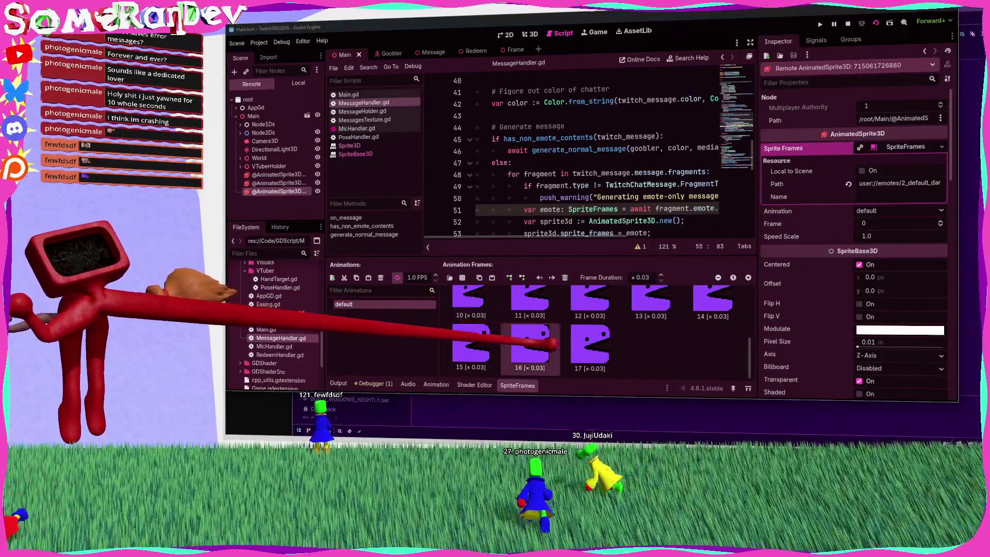
scroll(680, 336, "up", 1)
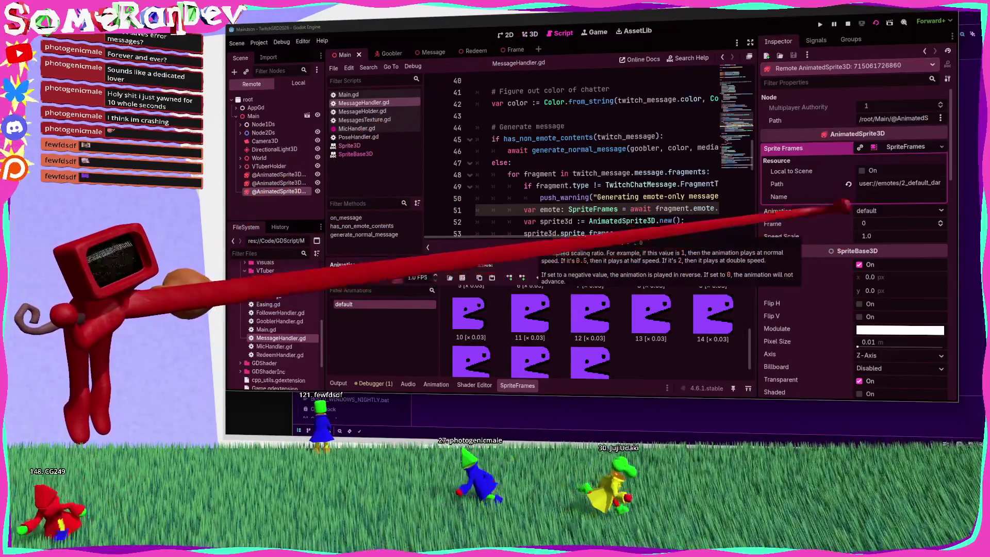
left_click(922, 147)
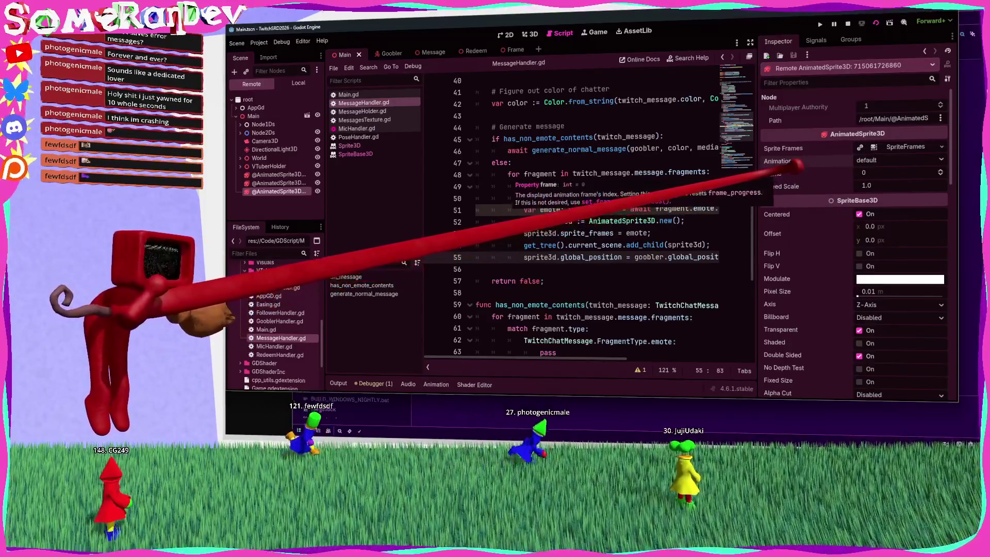
left_click(848, 23)
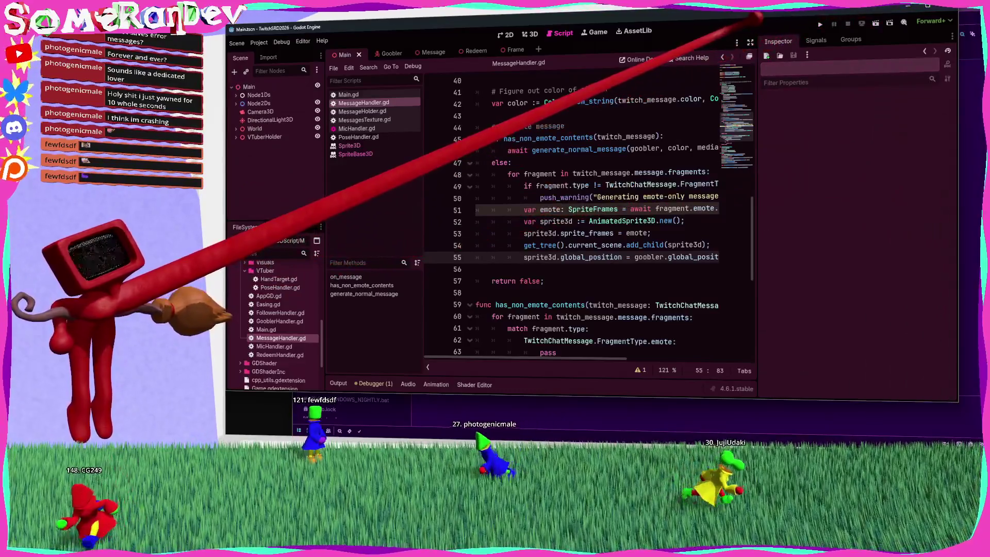
key("alt+Tab")
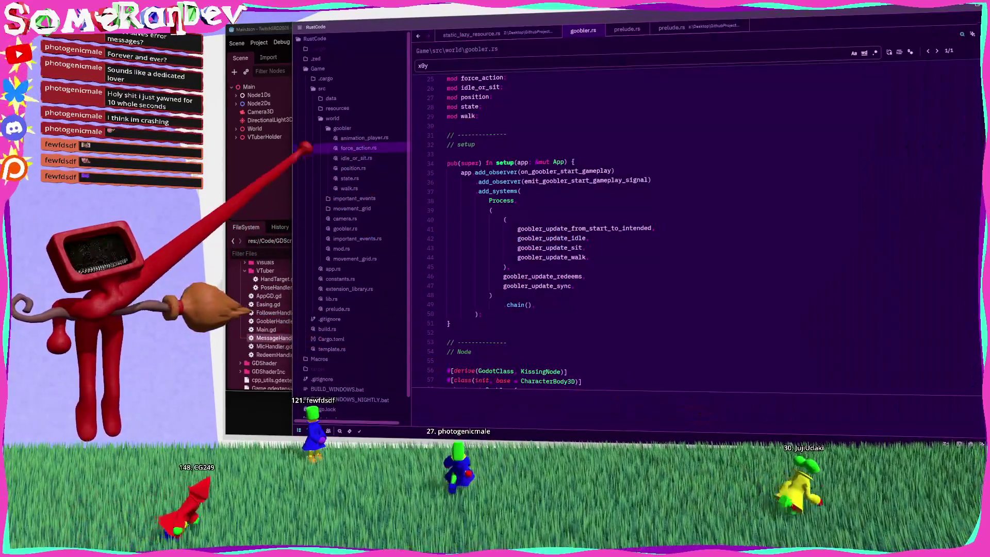
left_click(277, 155)
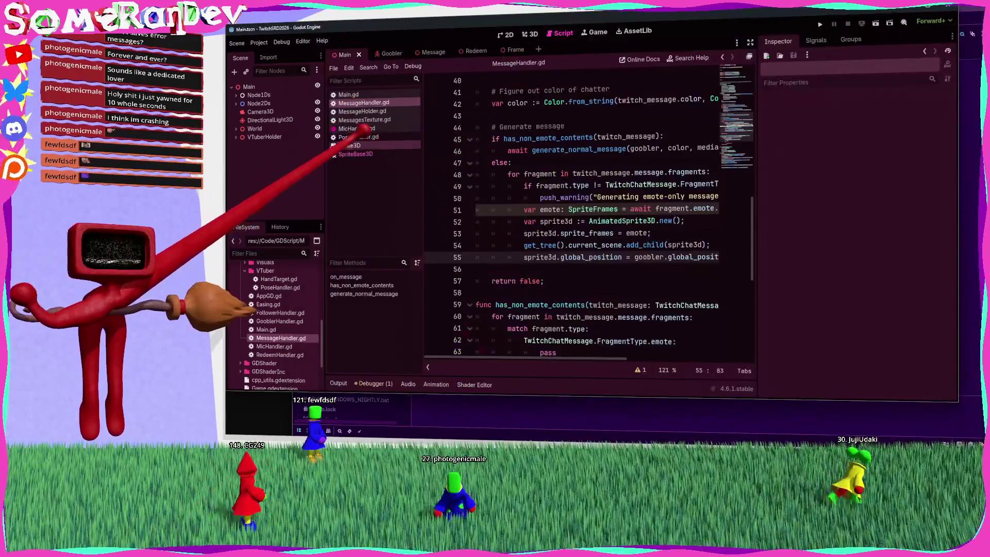
left_click(362, 111)
left_click(364, 119)
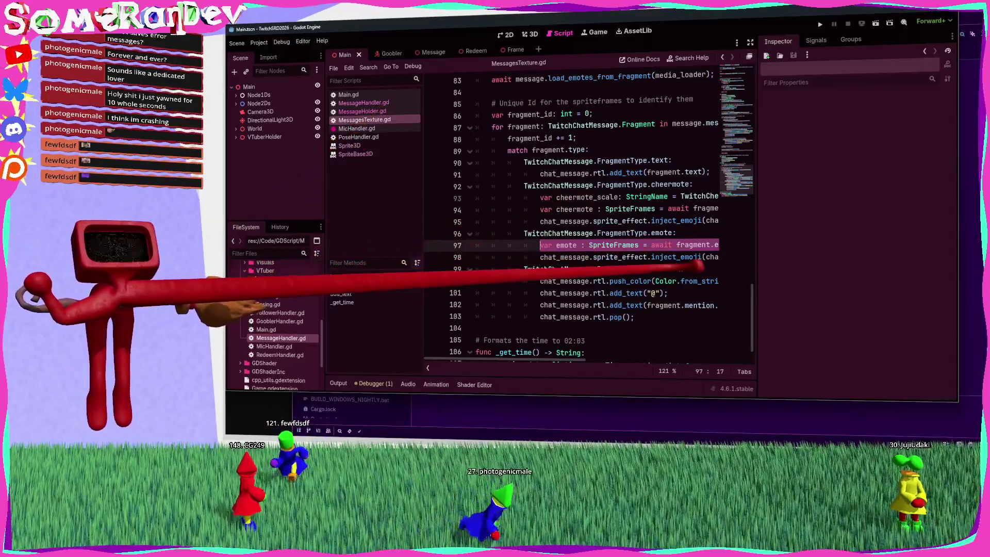
left_click(681, 256, "ctrl")
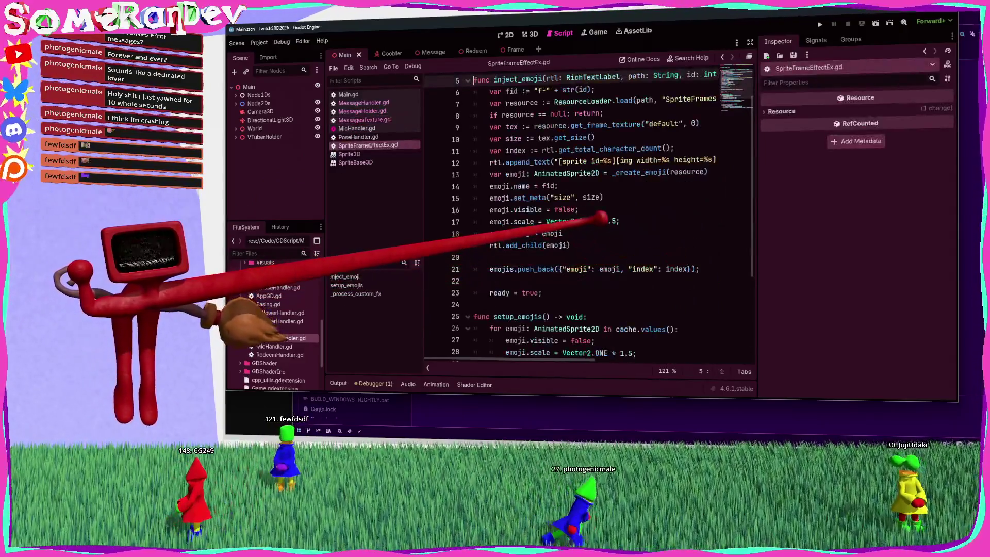
scroll(587, 216, "up", 1)
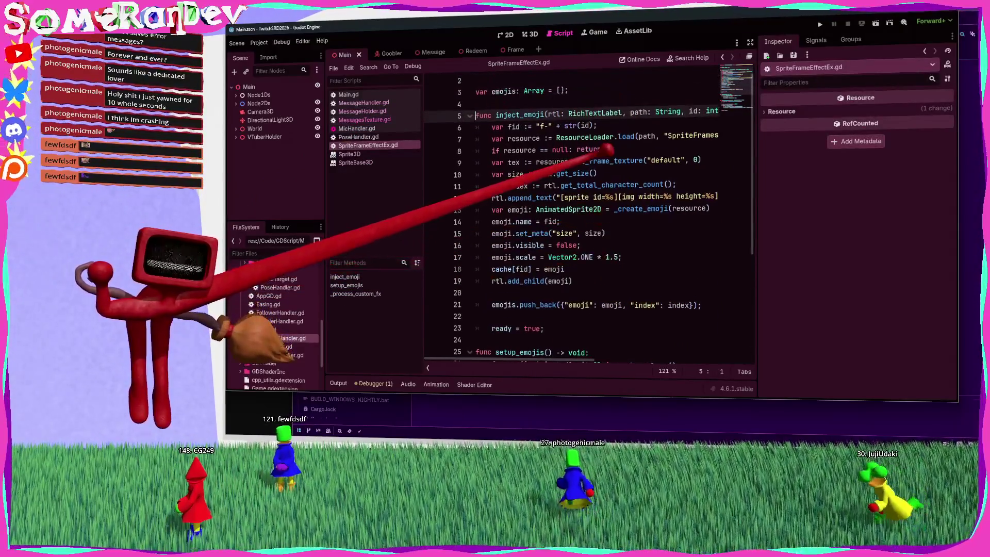
scroll(588, 217, "down", 4)
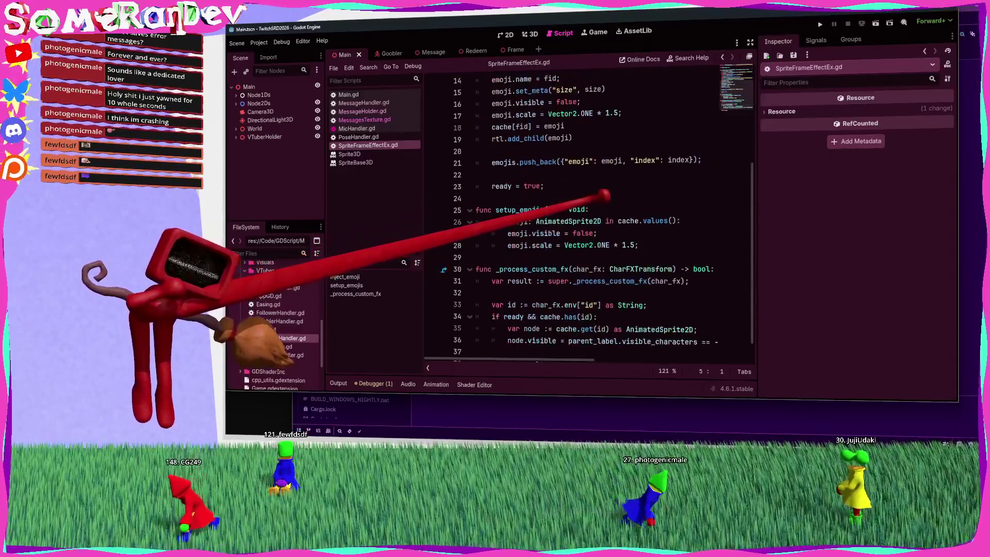
double_click(570, 221)
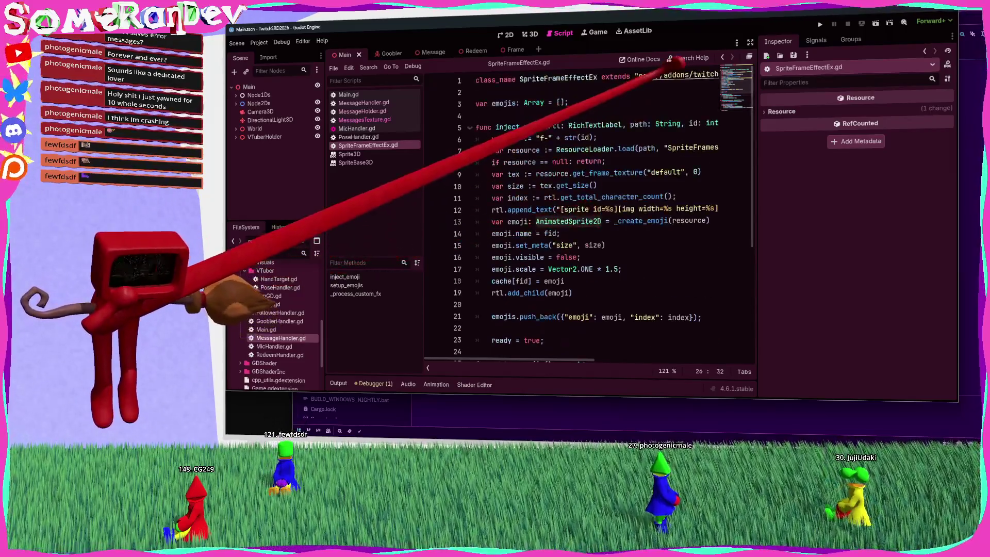
scroll(567, 180, "down", 5)
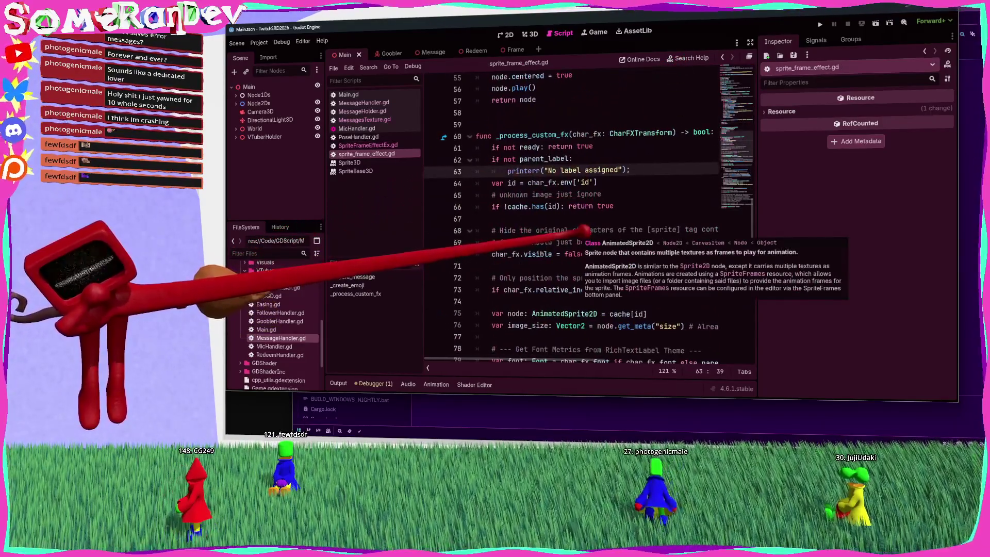
scroll(564, 183, "up", 9)
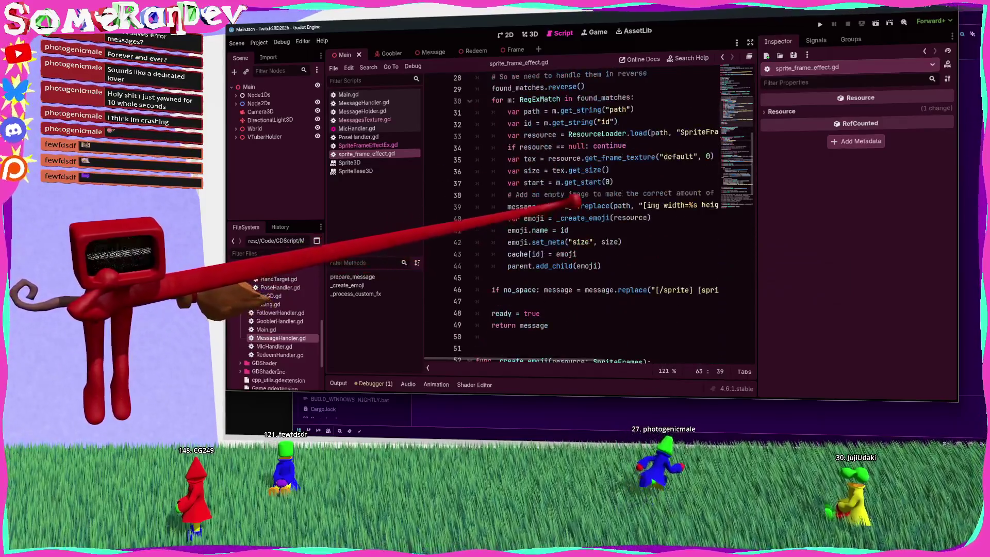
scroll(538, 201, "down", 4)
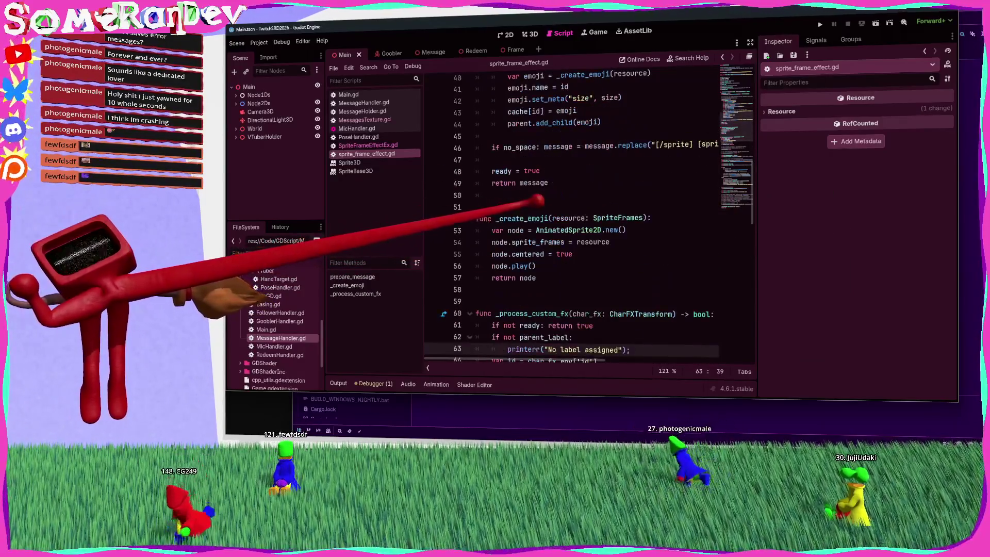
double_click(577, 230)
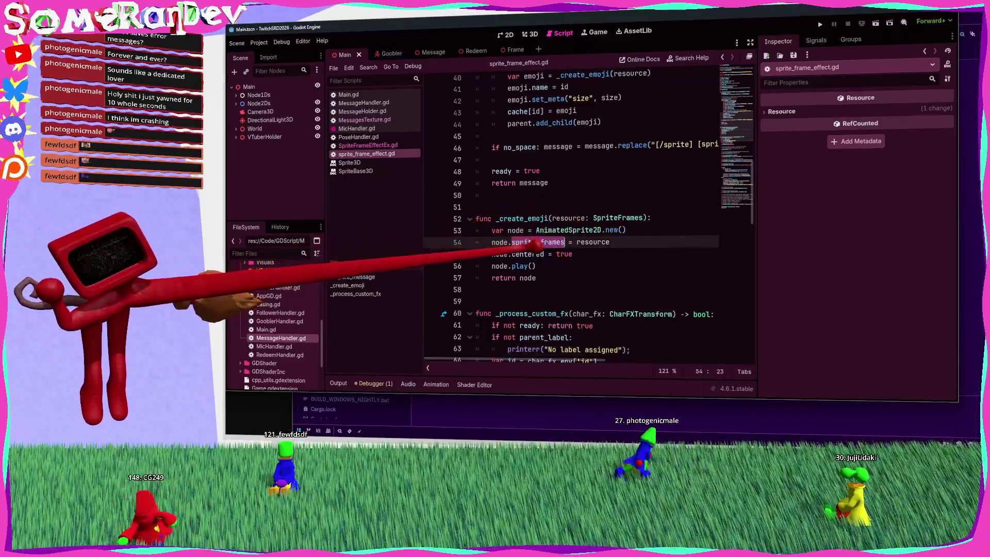
left_click(536, 266)
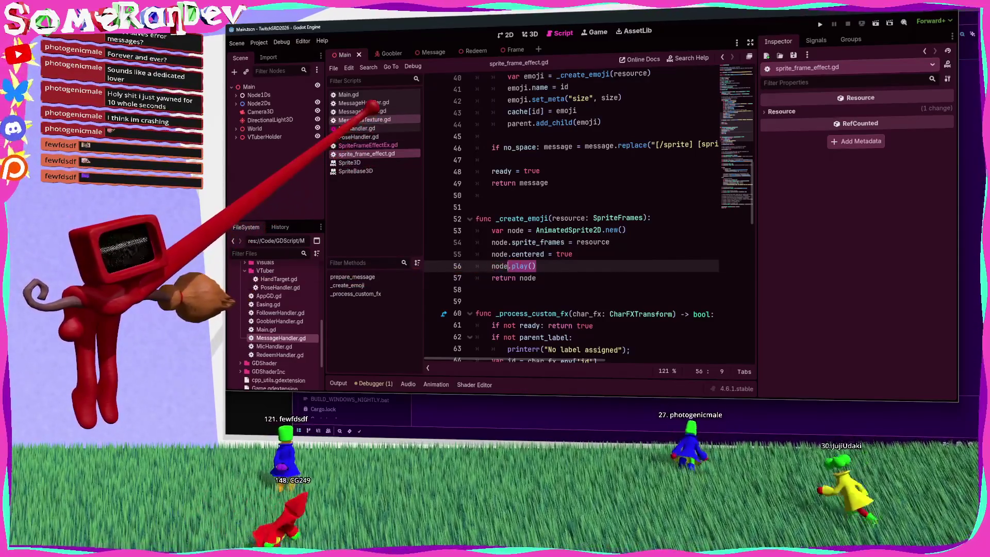
left_click(357, 128)
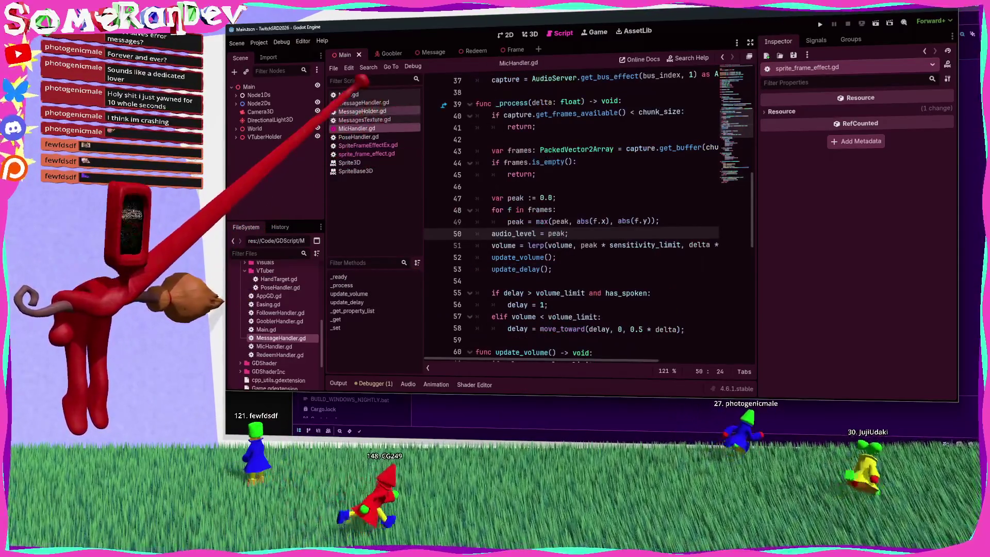
left_click(367, 102)
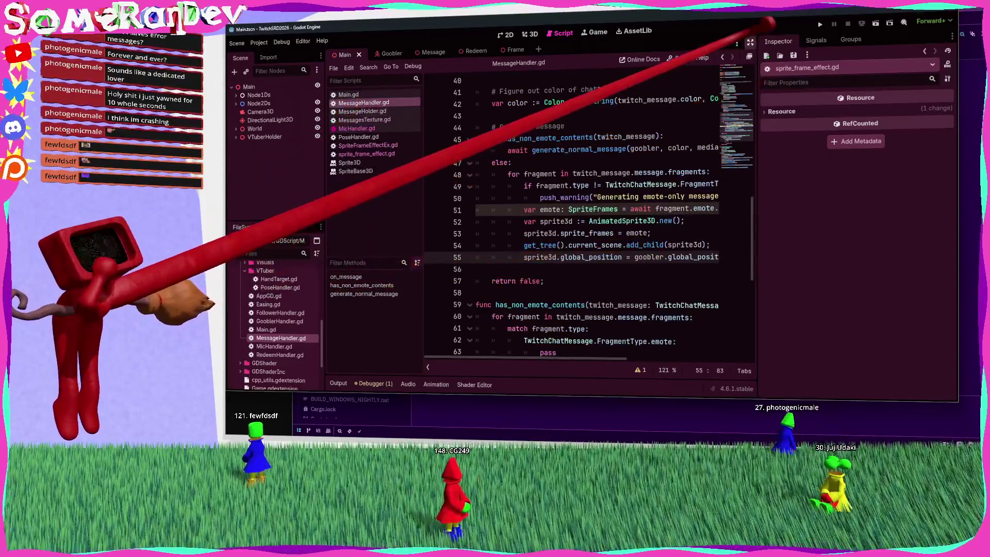
Step: Add 'sprite3d.centered = true' and 'sprite3d.play();' after line 55, save, and run the game
left_click(750, 43)
left_click(451, 234)
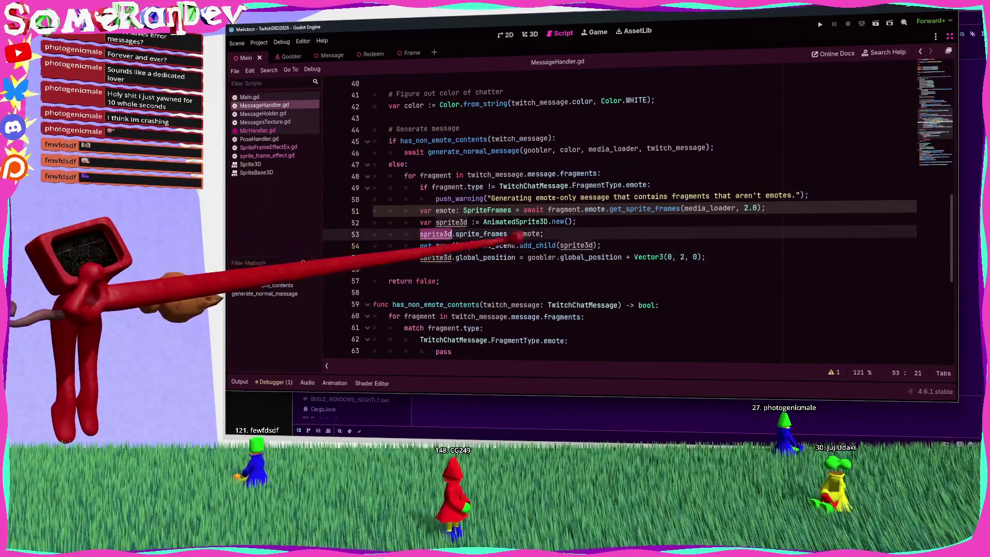
left_click(732, 255)
key("Return")
type("sprite3d.ce")
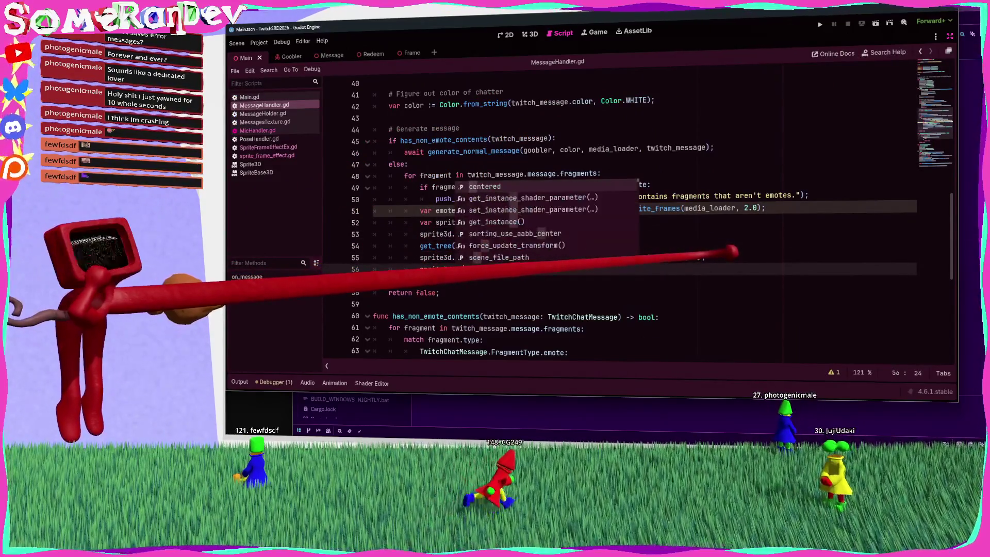
type("ntered =")
key("BackSpace")
key("BackSpace")
key("BackSpace")
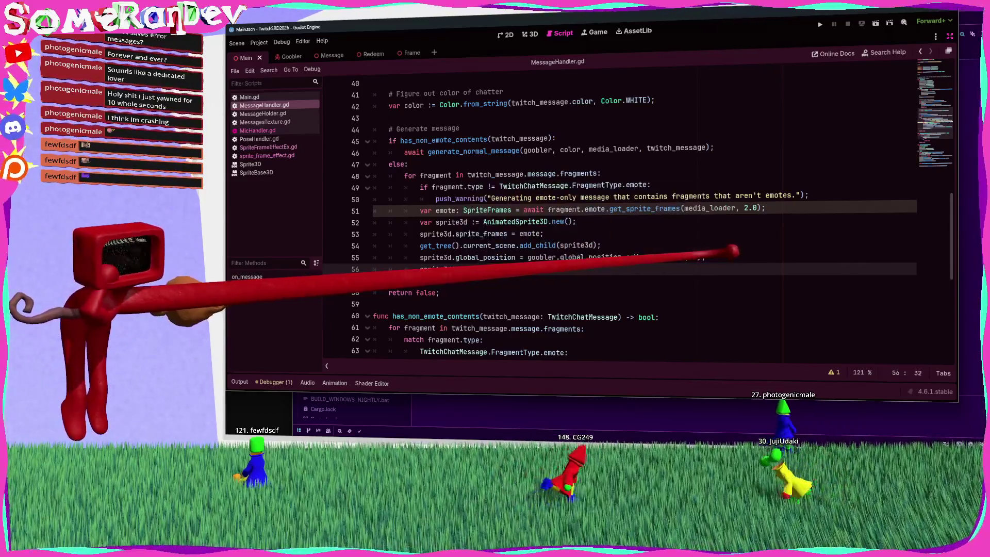
key("Return")
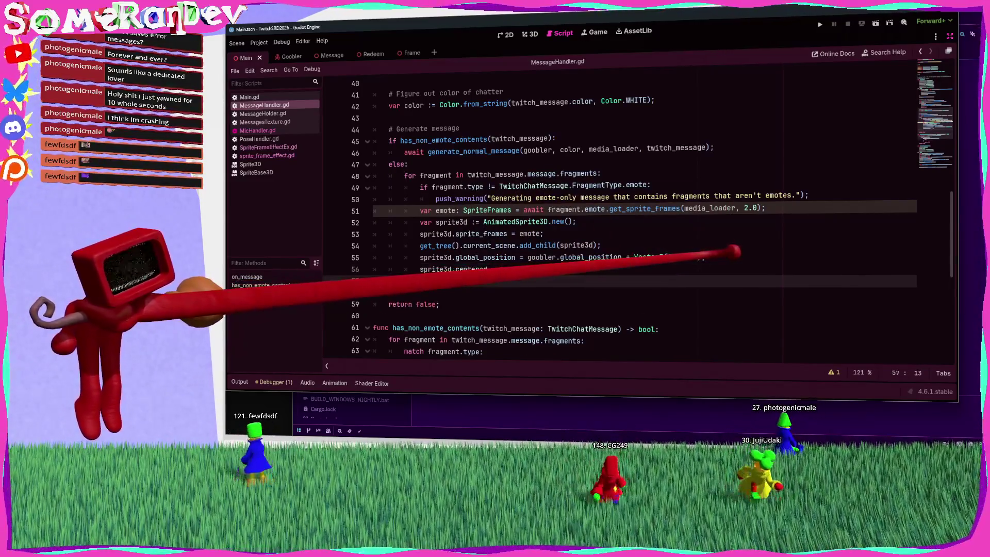
type("d.play()")
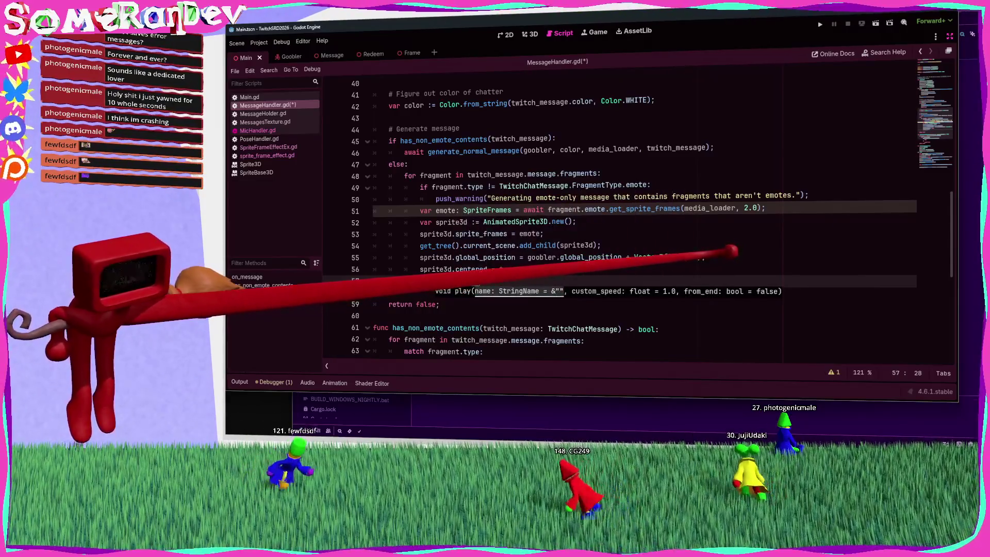
type(";")
key("ctrl+s")
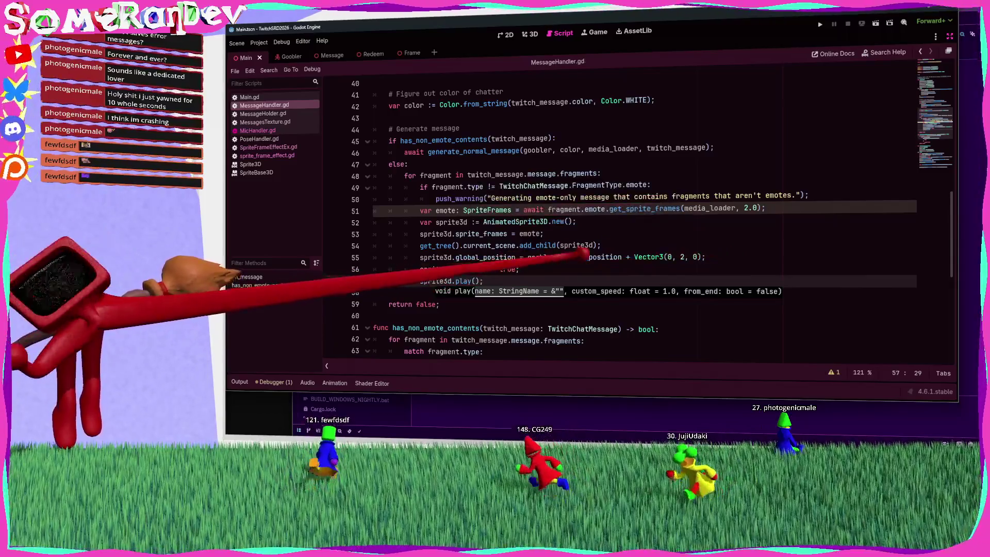
key("F5")
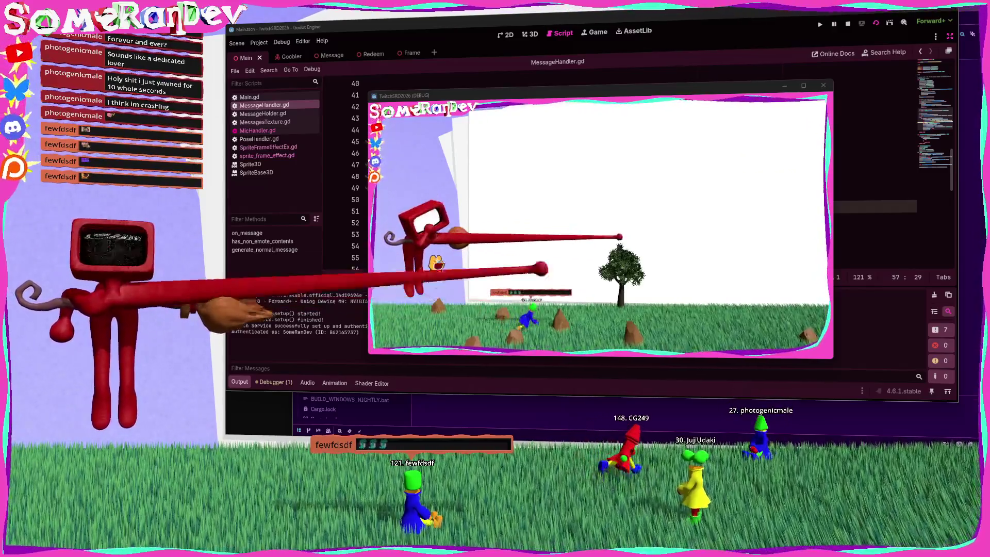
Step: Stop the running game with F8
key("F8")
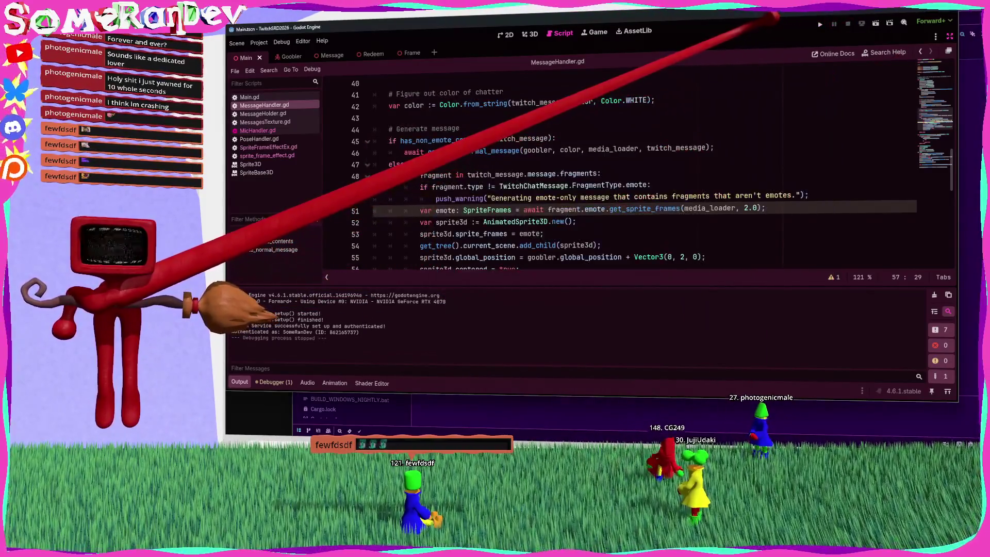
scroll(567, 206, "down", 4)
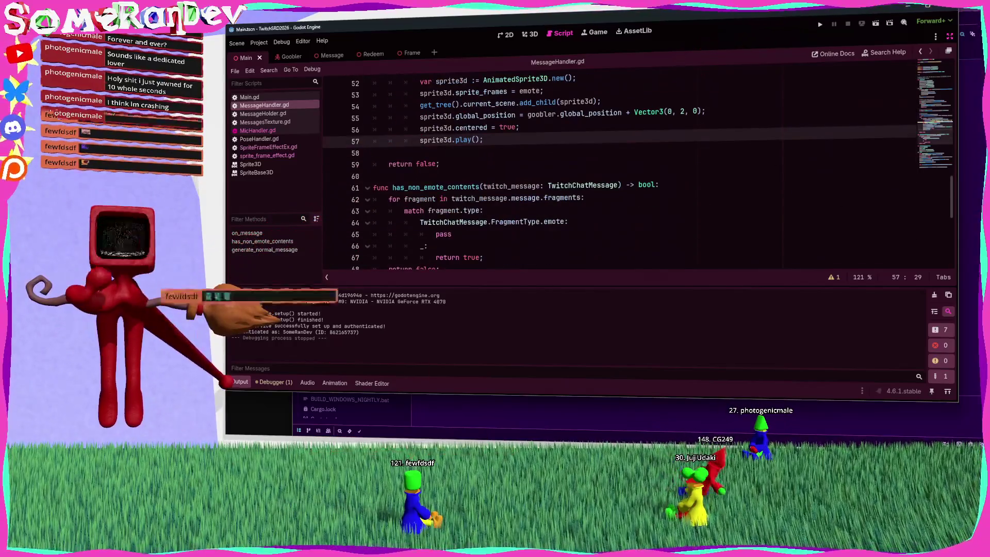
key("ctrl+j")
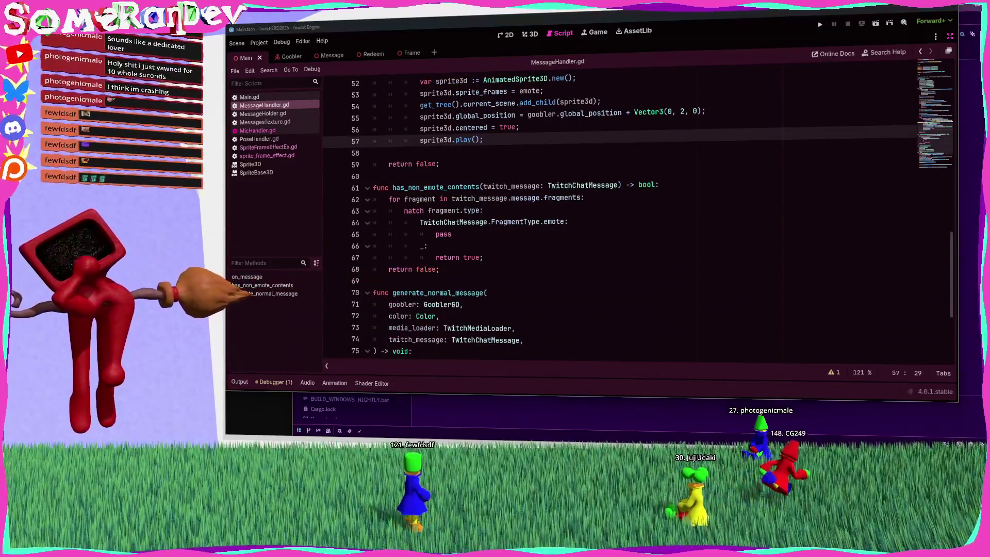
scroll(567, 206, "down", 2)
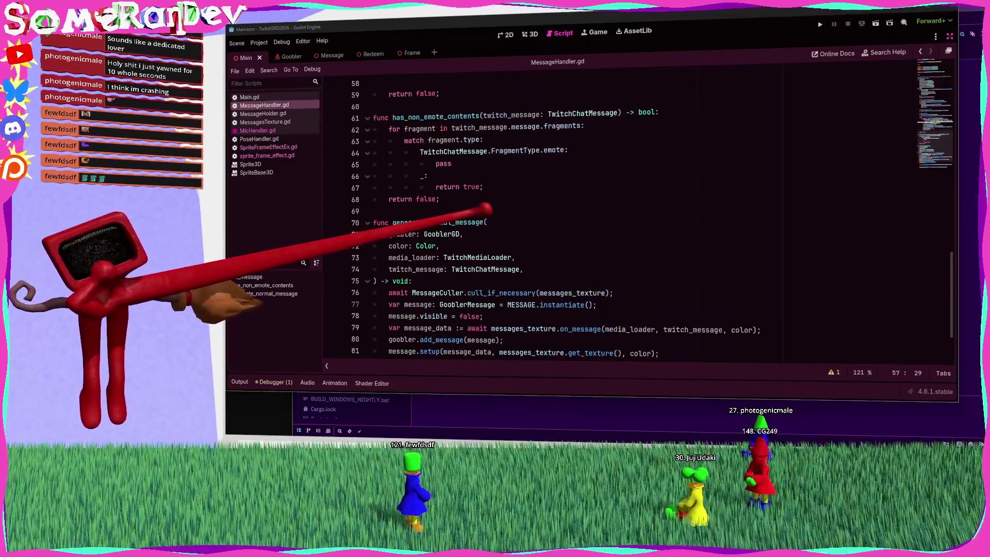
scroll(567, 217, "up", 5)
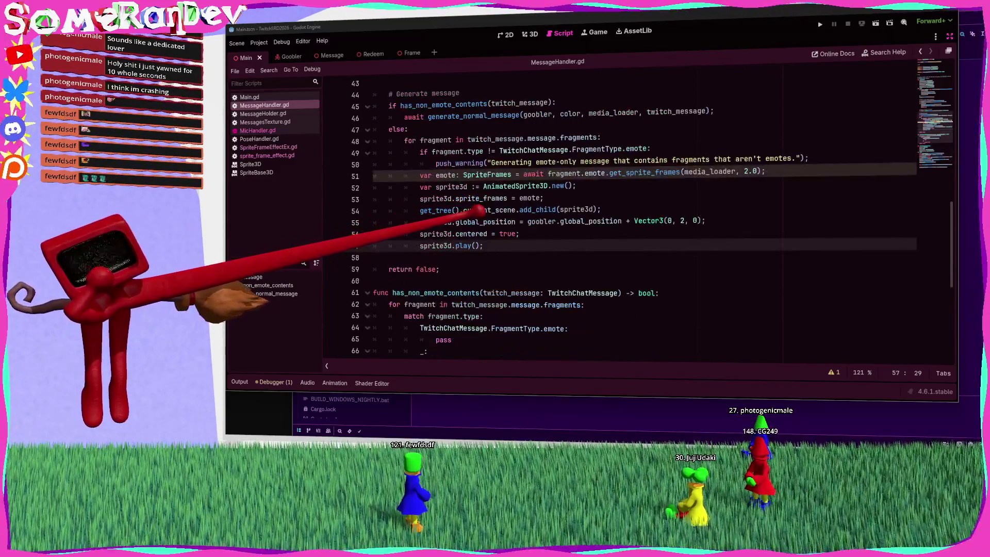
mouse_move(482, 211)
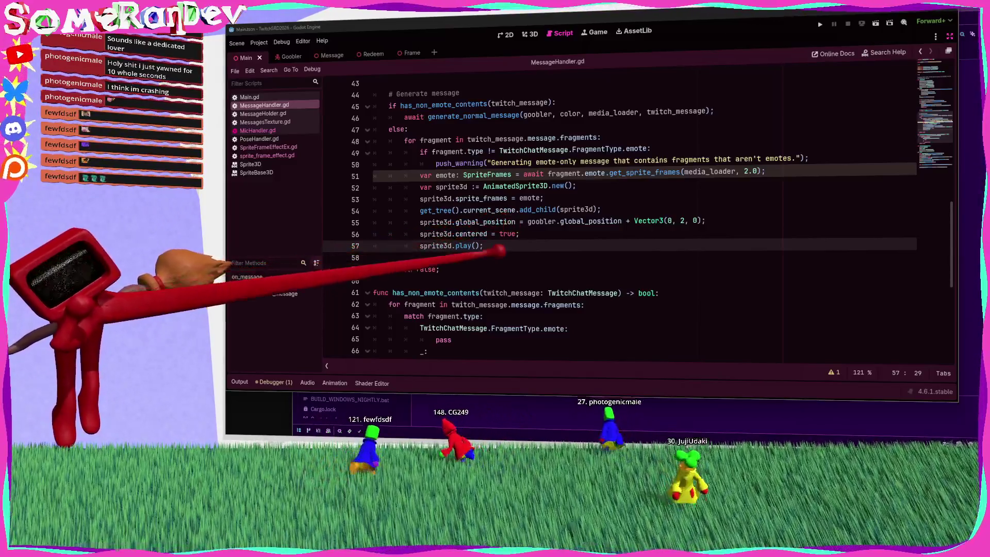
scroll(567, 217, "down", 3)
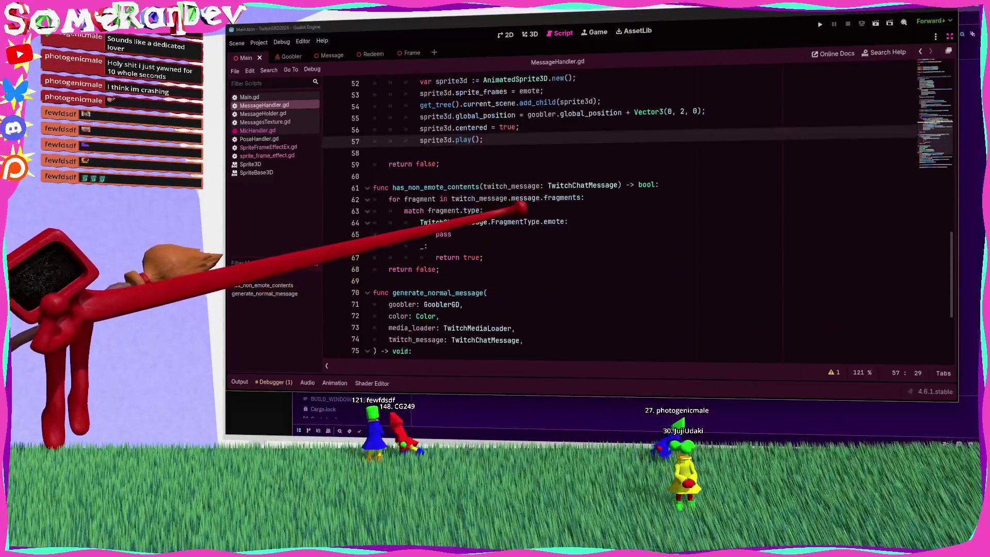
scroll(567, 217, "down", 4)
scroll(567, 217, "up", 3)
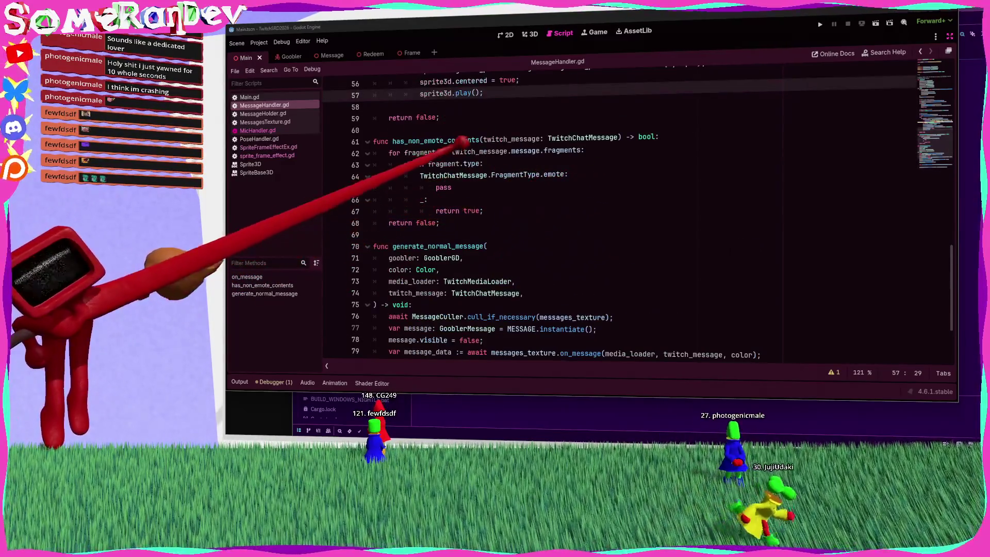
scroll(567, 217, "up", 2)
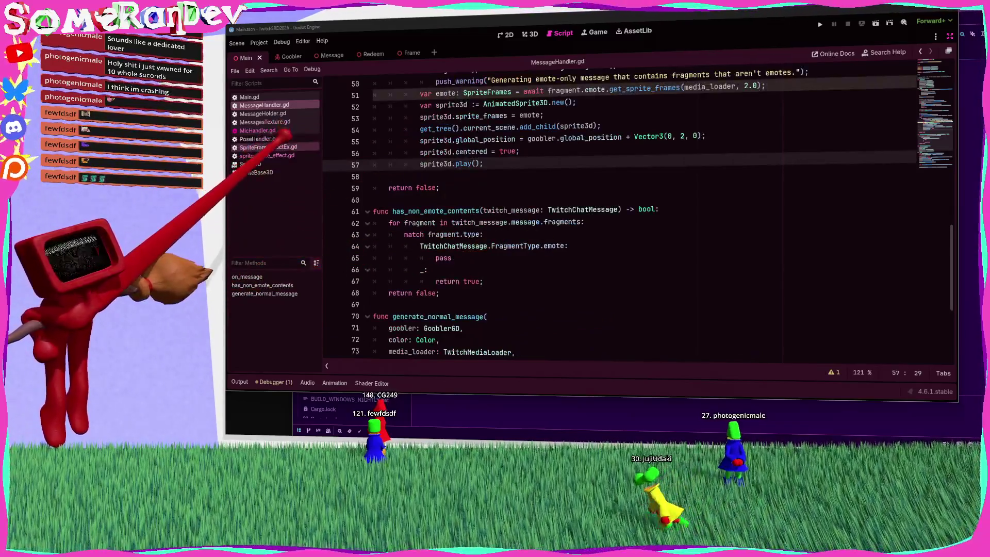
left_click(276, 122)
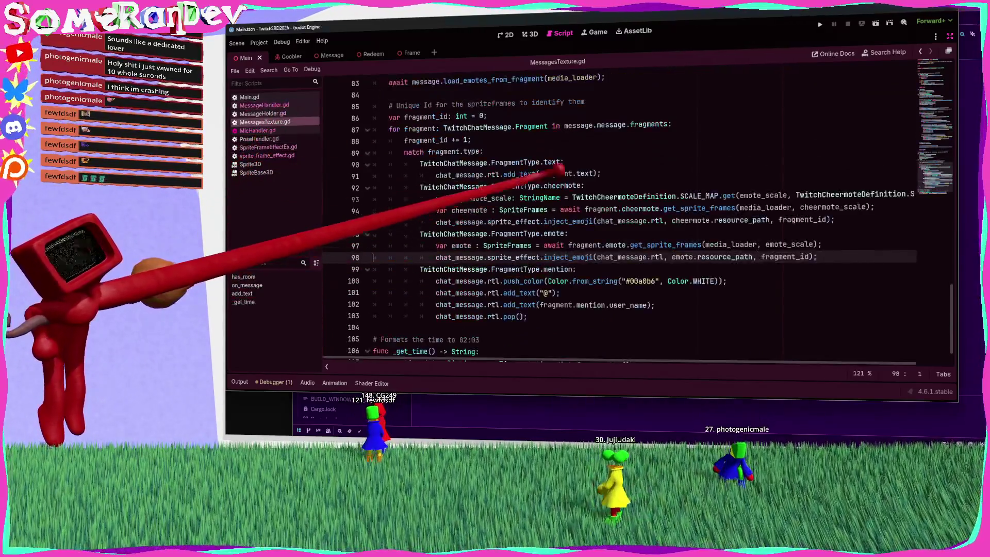
Step: Select the fragment.text expression on line 91 and step through the open scripts
mouse_move(540, 174)
left_mouse_down()
mouse_move(593, 174)
mouse_move(419, 163)
left_mouse_up()
key("ctrl+c")
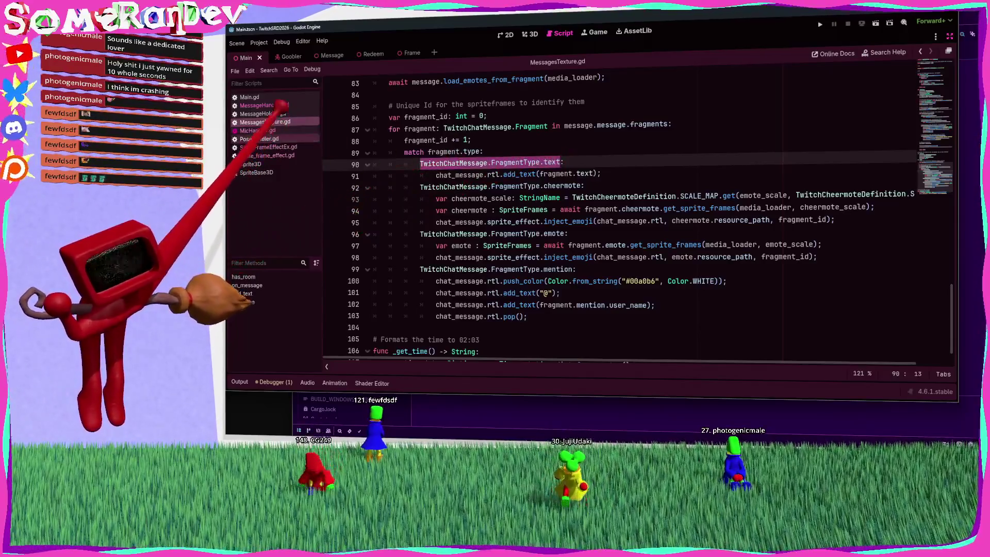
left_click(264, 105)
left_click(264, 113)
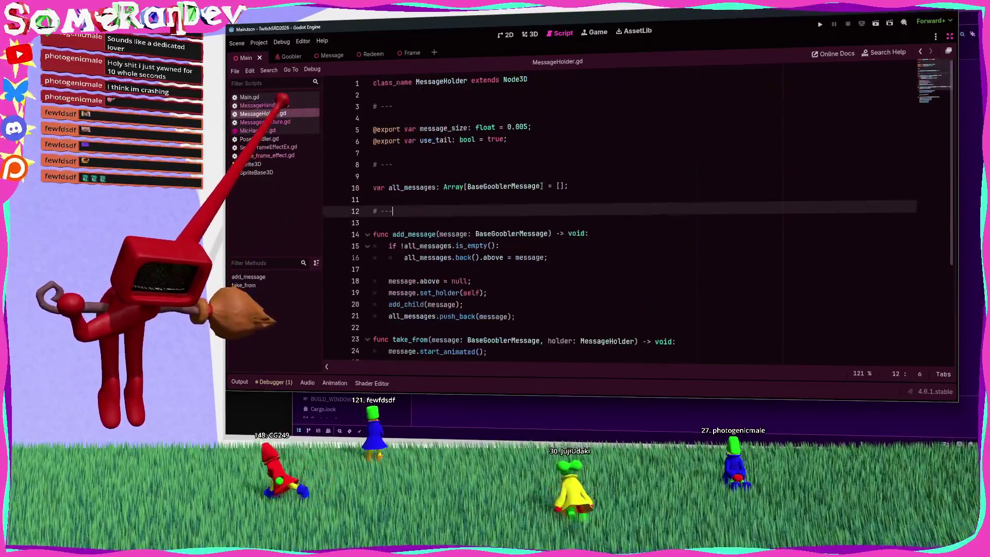
left_click(265, 122)
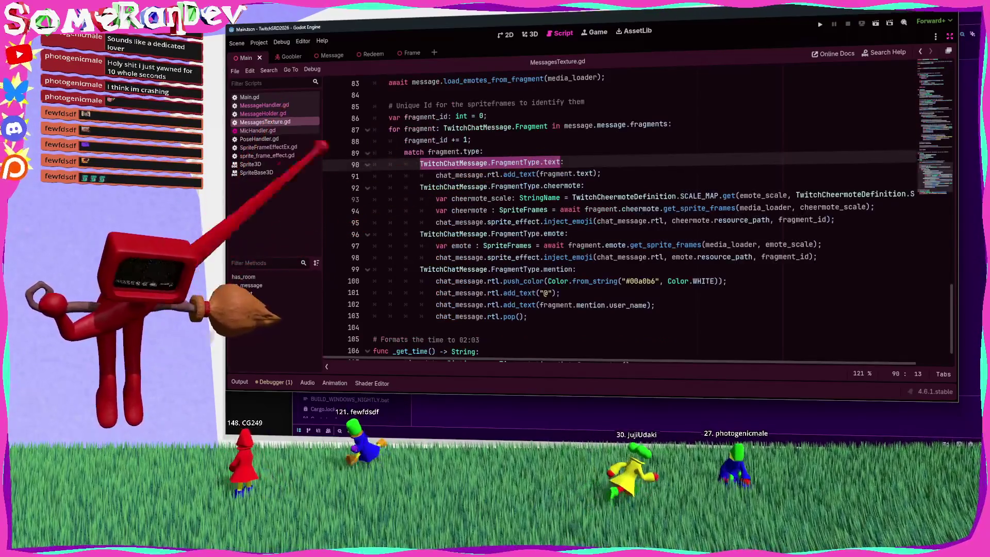
left_click(266, 130)
left_click(264, 139)
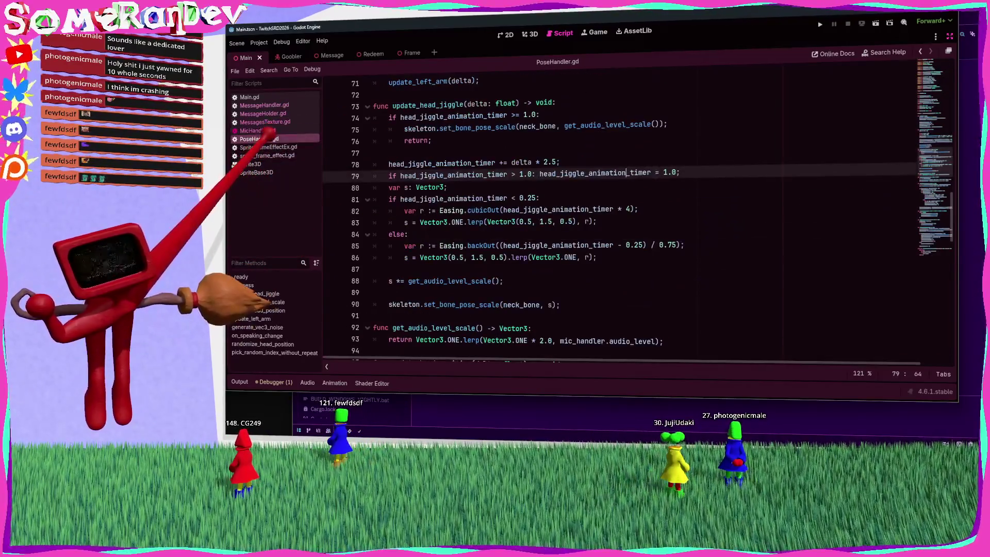
left_click(268, 147)
left_click(267, 155)
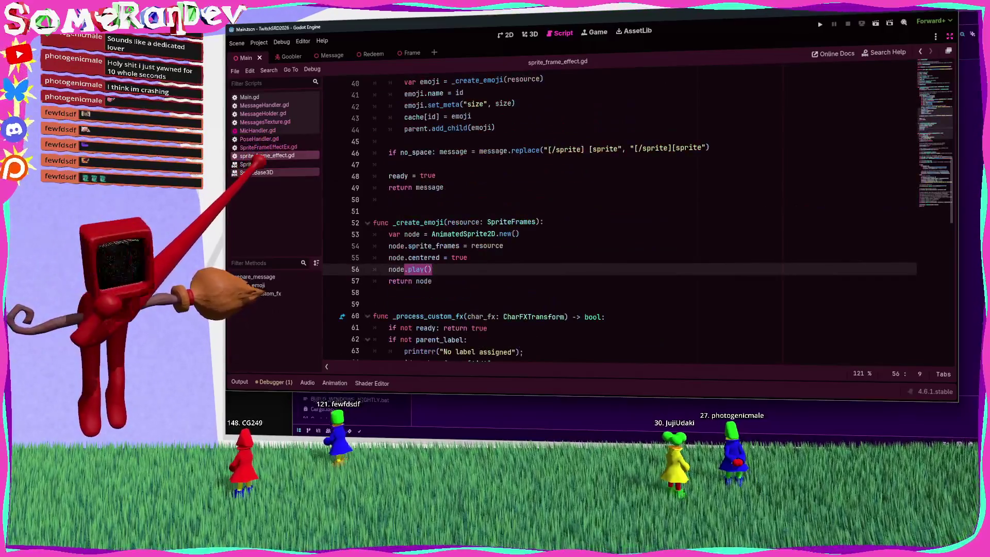
Step: Close the Sprite3D and SpriteBase3D help pages and go back to MessageHandler.gd
left_click(261, 164)
left_click(260, 172)
middle_click(261, 164)
middle_click(261, 164)
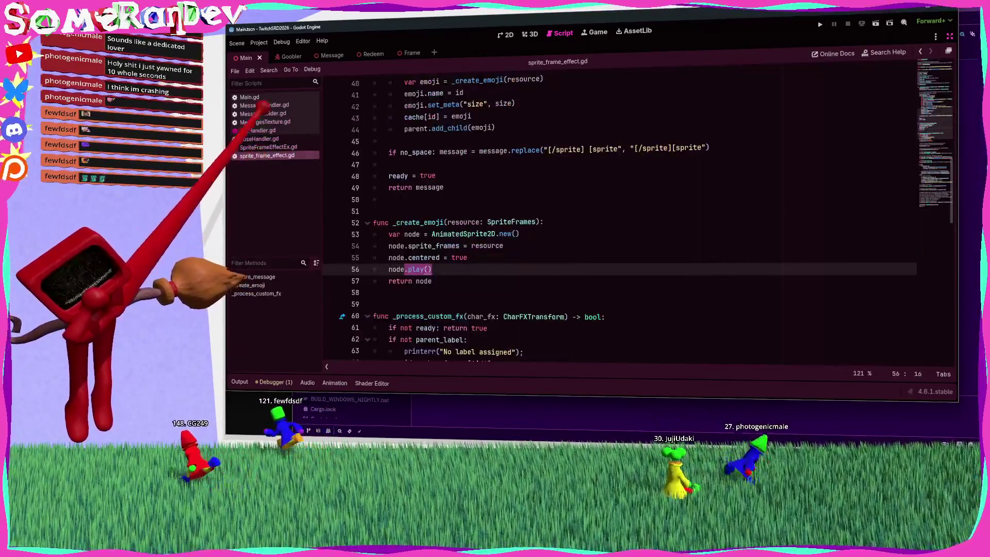
left_click(264, 104)
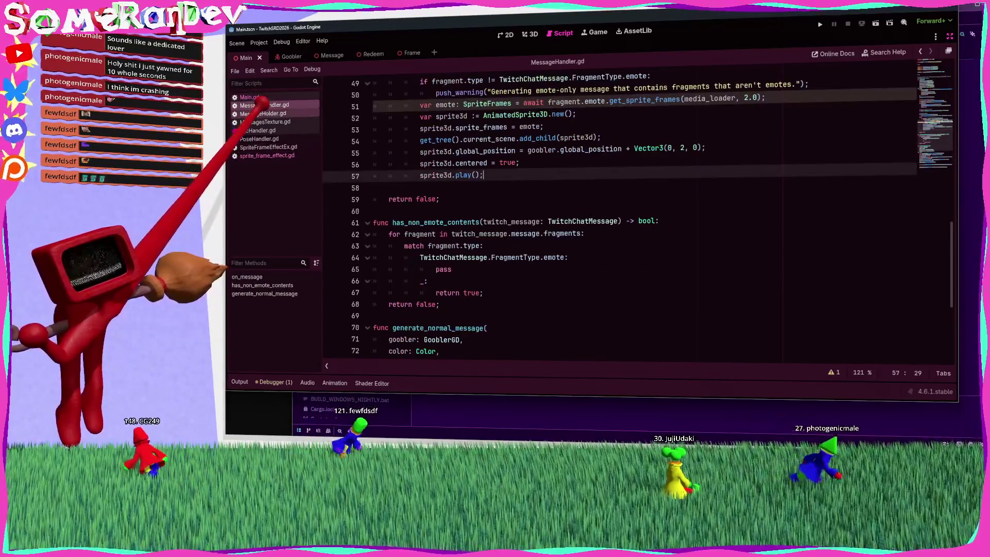
scroll(438, 178, "up", 1)
scroll(459, 189, "down", 2)
Step: Add a 'TwitchChatMessage.FragmentType.text:' match case below the emote case
left_click(490, 233)
key("Return")
key("ctrl+z")
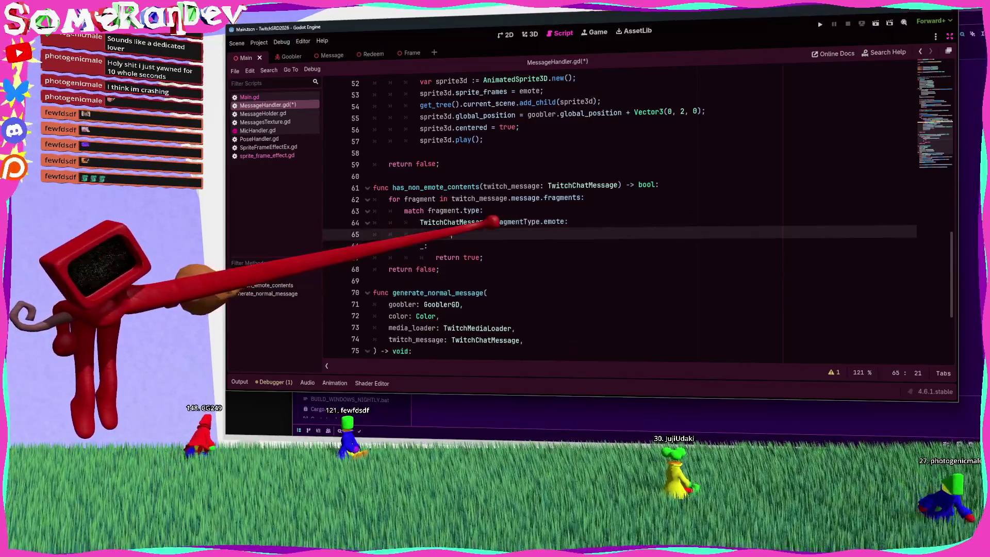
key("Return")
key("ctrl+v")
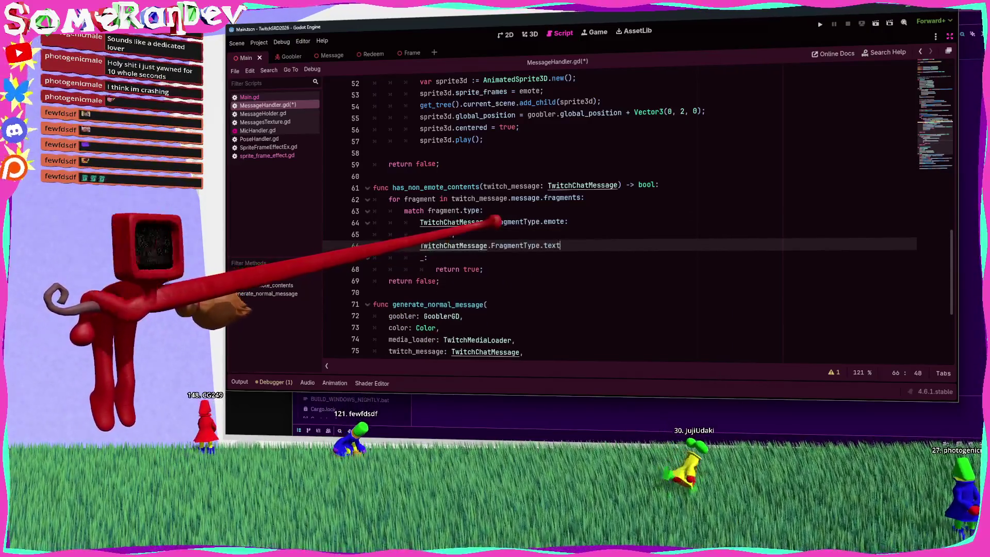
type(":")
key("Return")
type("if fragm")
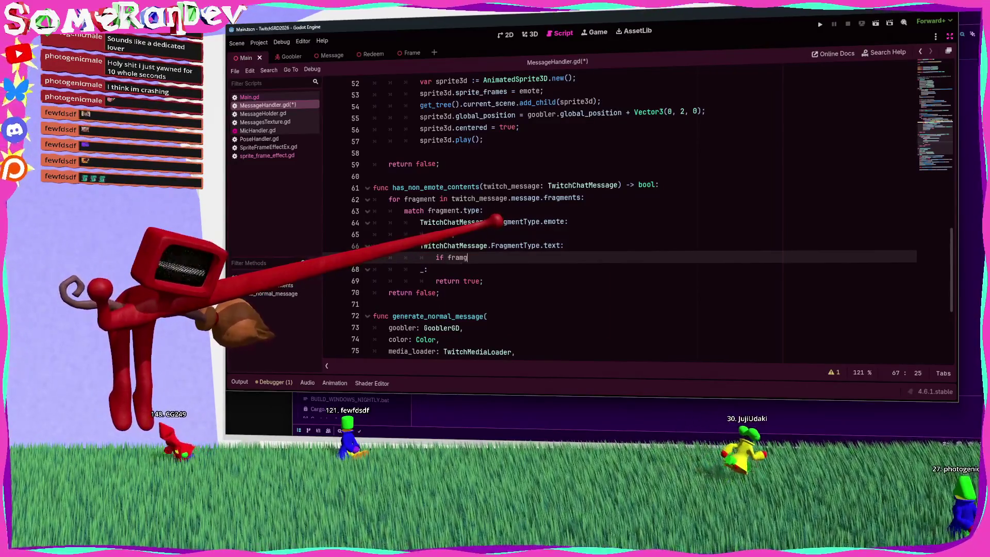
Step: Write the case's condition on fragment.text.strip_edges(), checking the strip_edges documentation
type("ent.text")
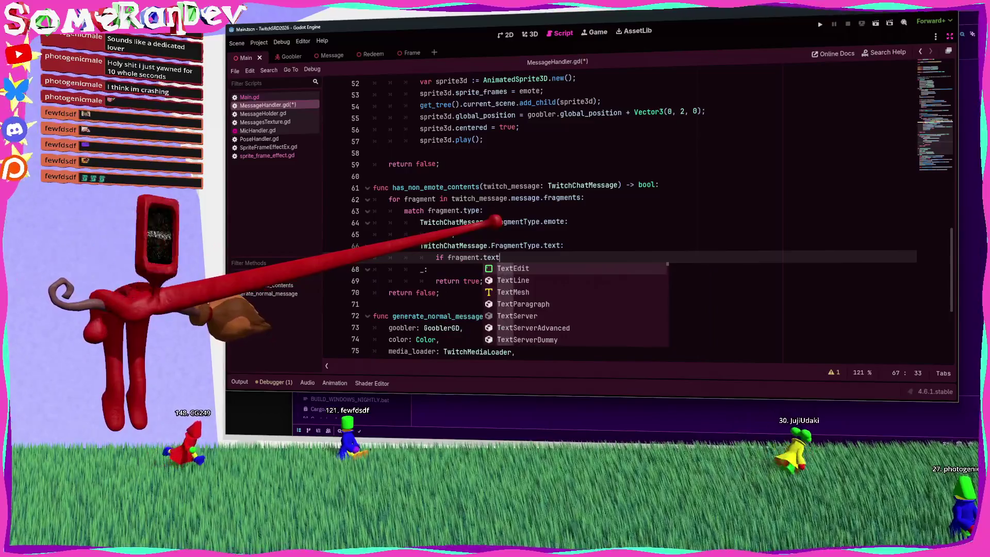
type(".")
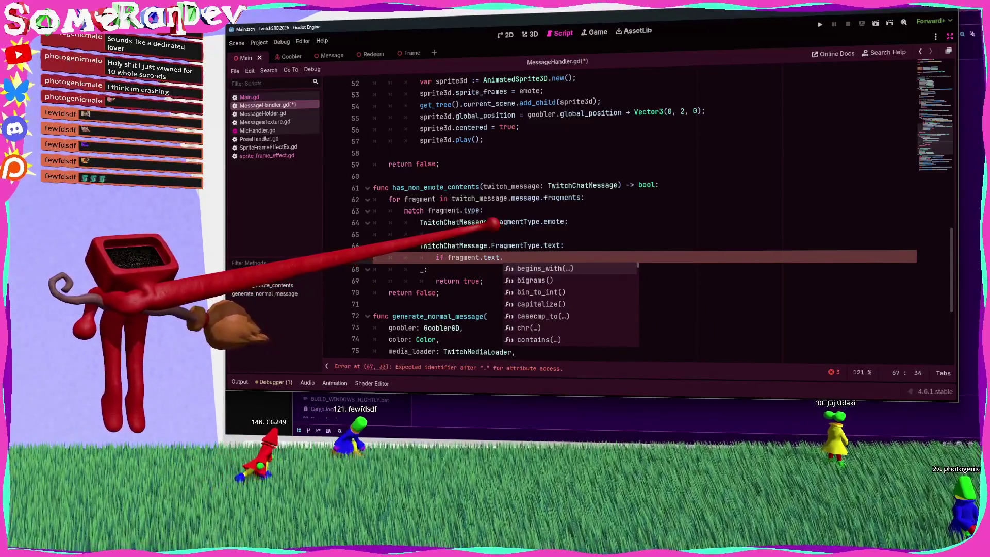
type("str")
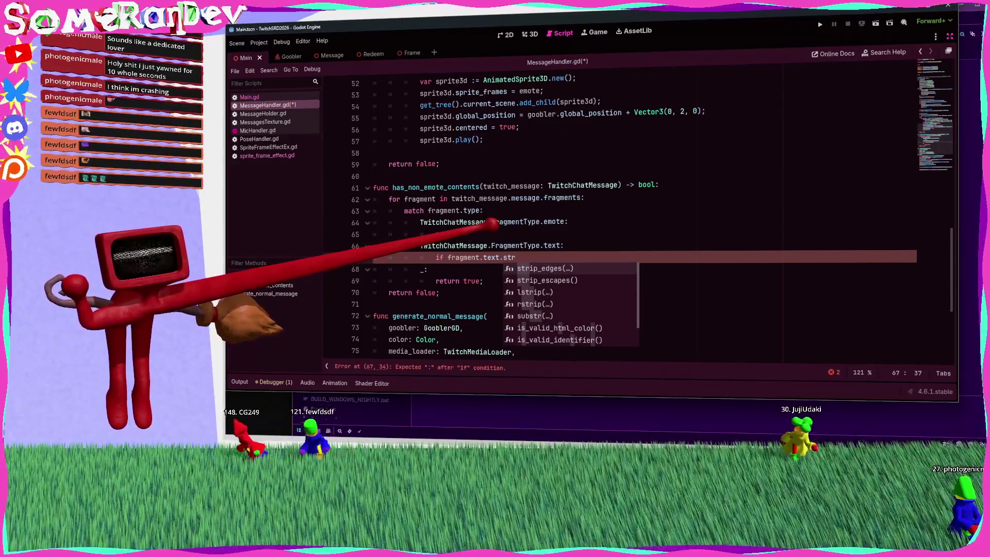
key("BackSpace")
key("BackSpace")
type("pace")
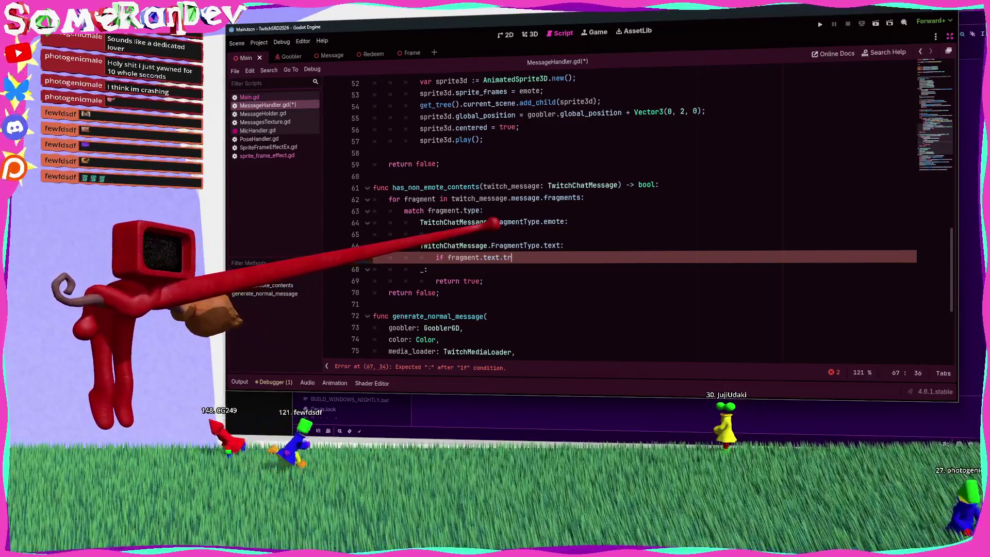
key("Return")
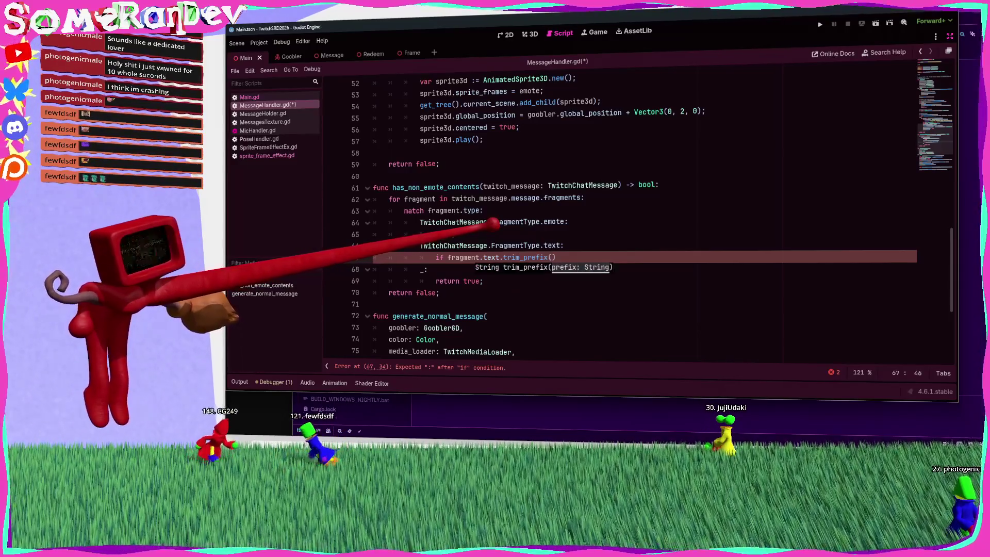
key("BackSpace")
key("BackSpace")
key("BackSpace")
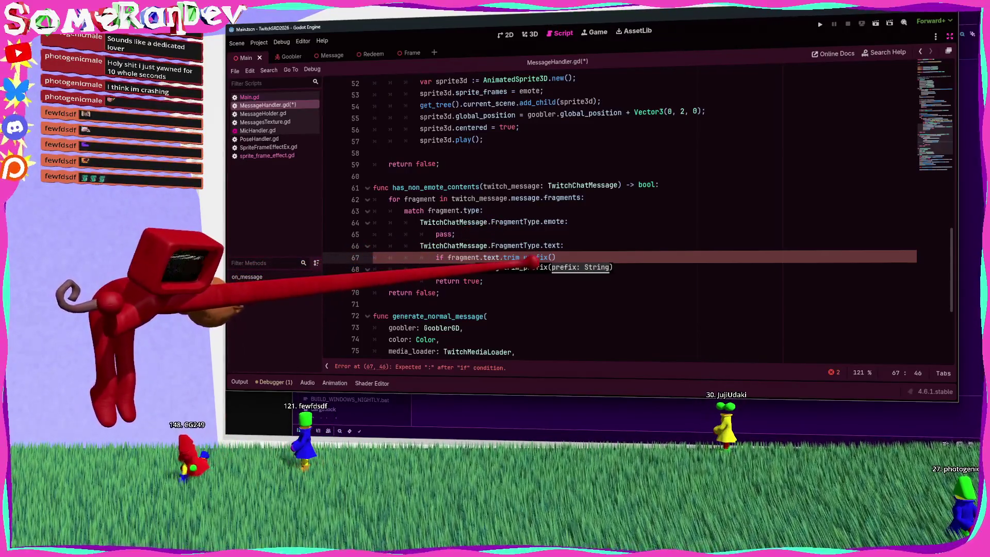
key("BackSpace")
key("BackSpace")
key("BackSpace")
type("strip")
key("Return")
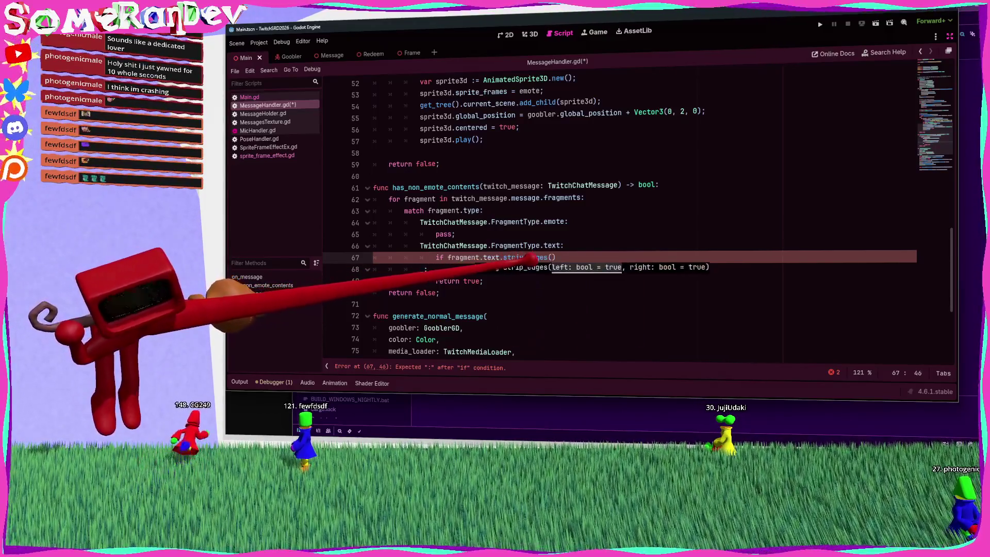
key("alt+F1")
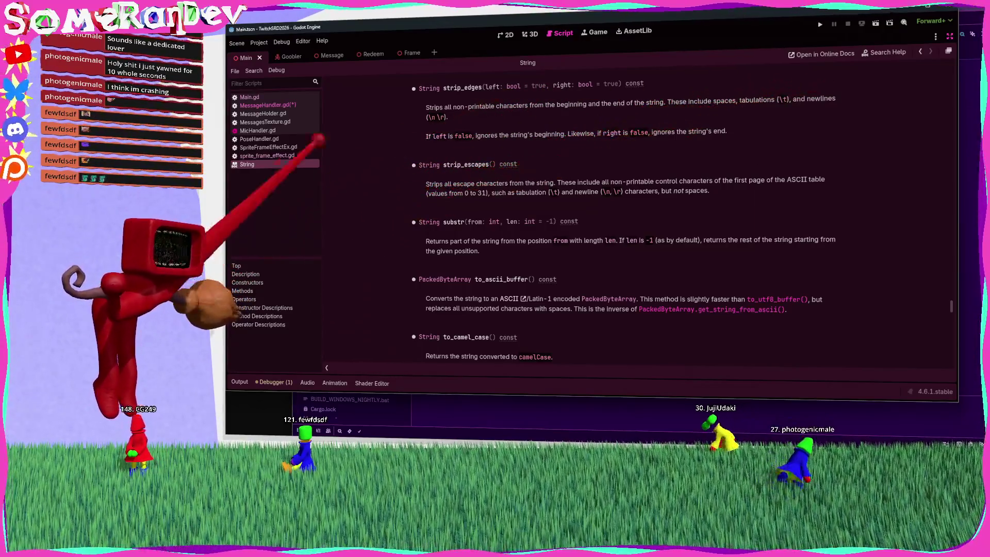
key("ctrl+w")
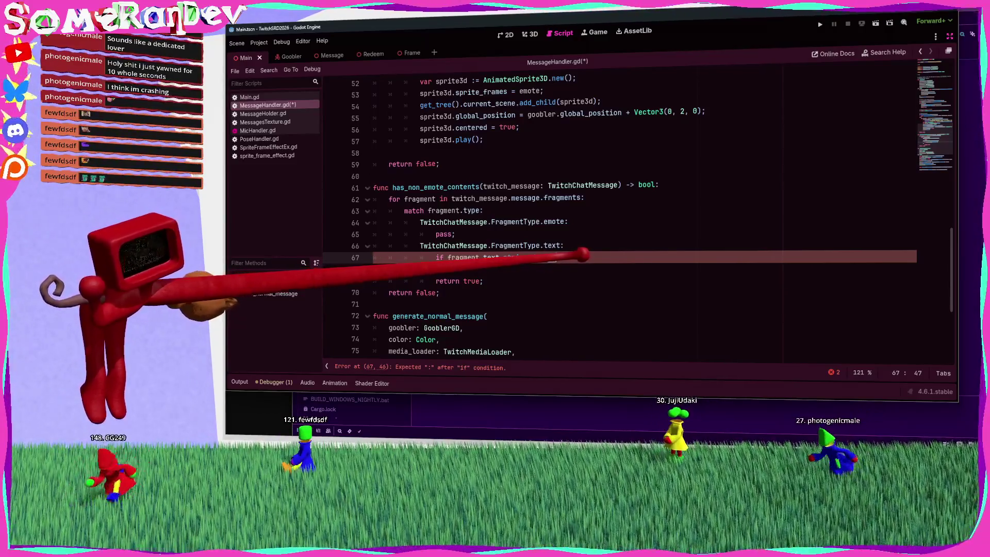
Step: Complete it as '!…is_empty(): return true;', then save and run the project
type(".is_empty()")
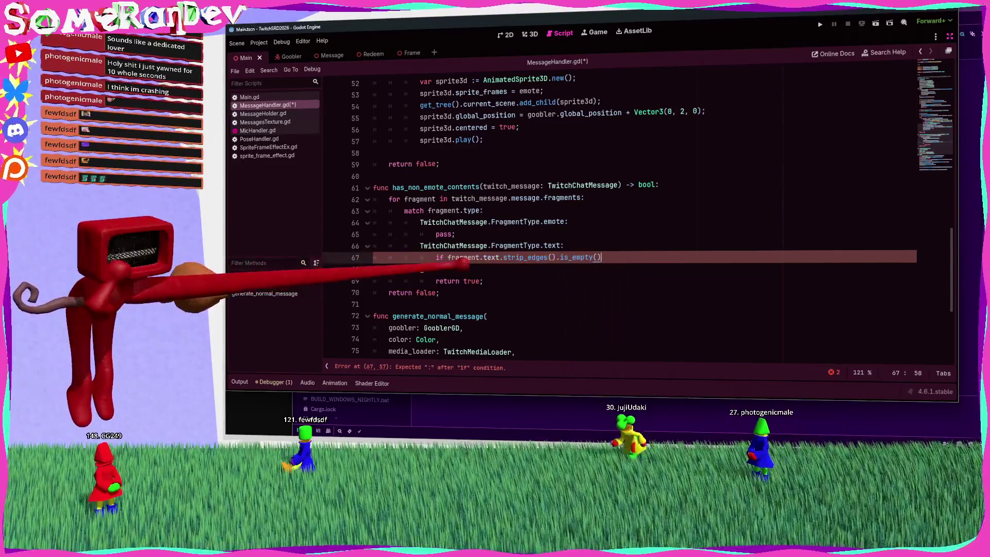
type("!")
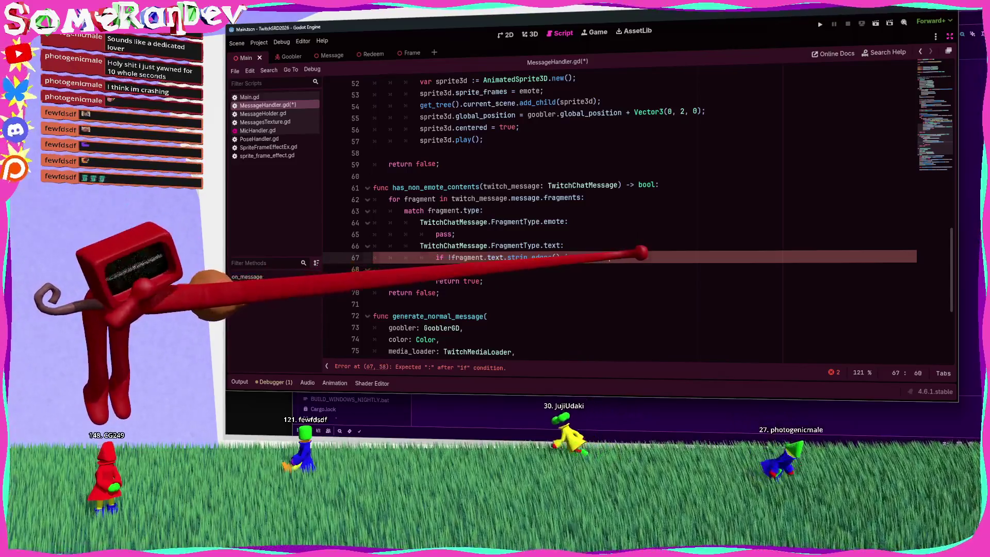
type(":")
key("Return")
type("return tru")
key("Return")
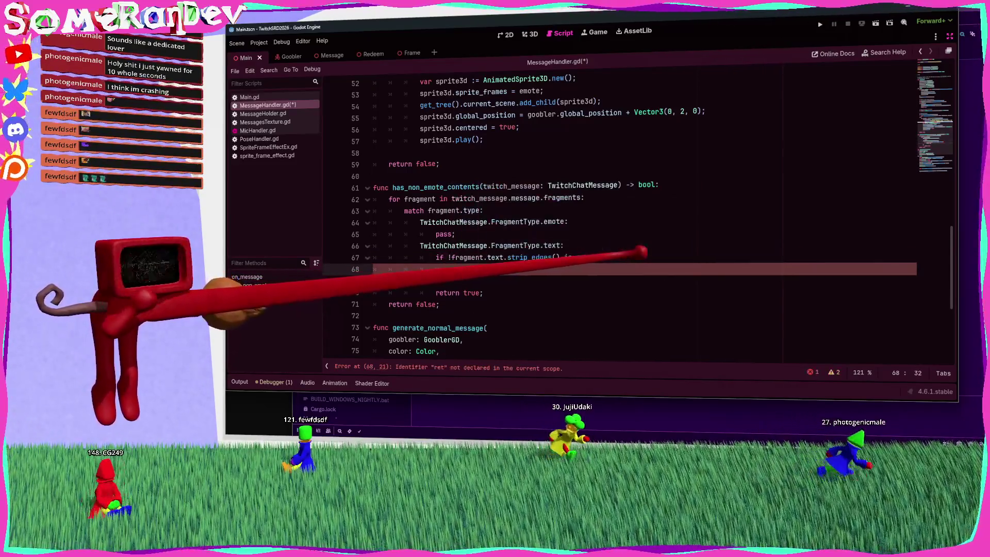
type(";")
key("ctrl+s")
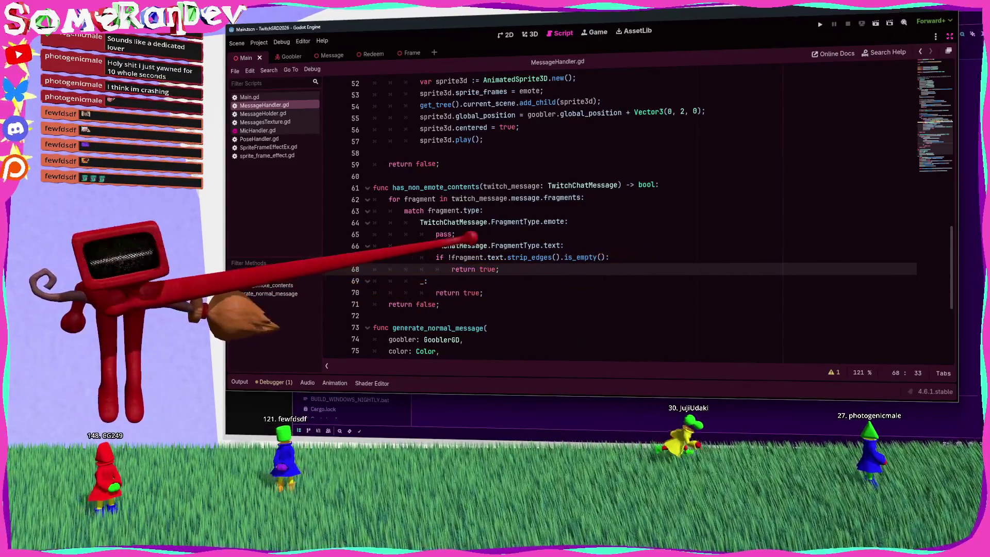
key("F5")
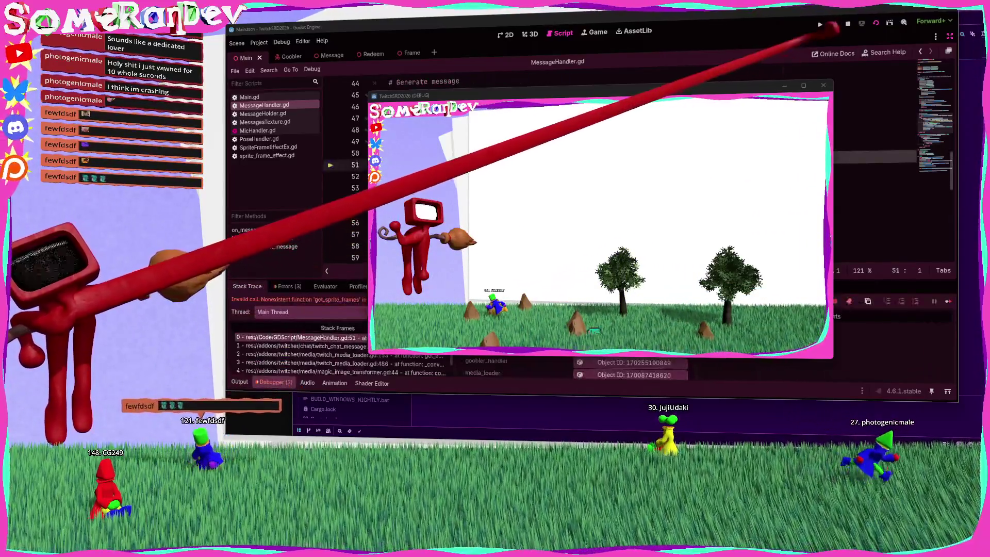
Step: Stop the game and show the Debugger's Errors list with the 'Invalid call' get_sprite_frames error
left_click(848, 24)
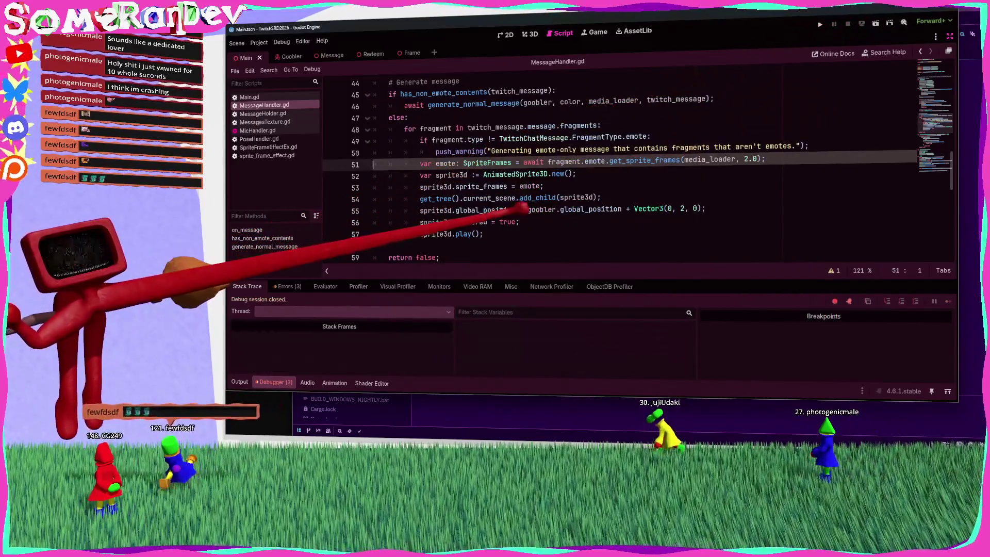
left_click(287, 286)
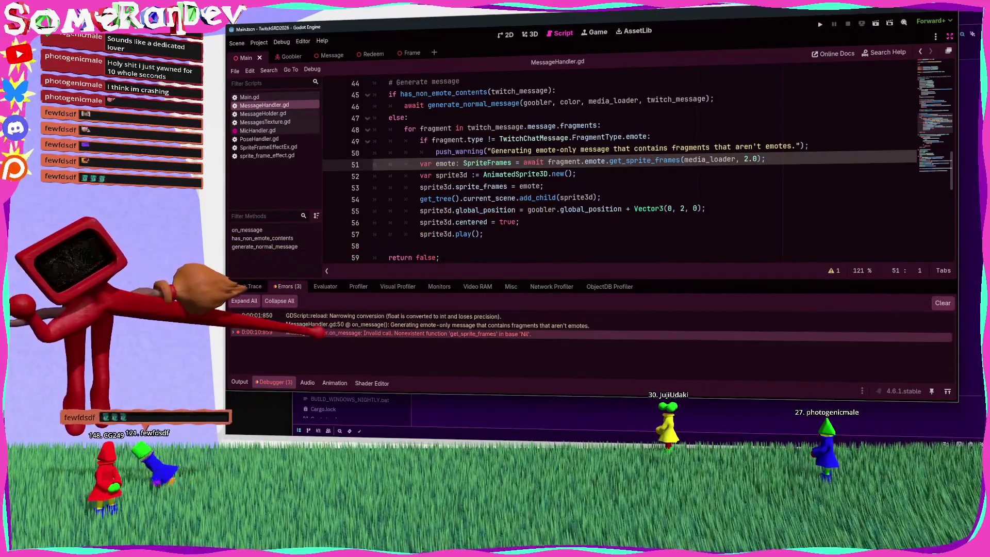
mouse_move(325, 333)
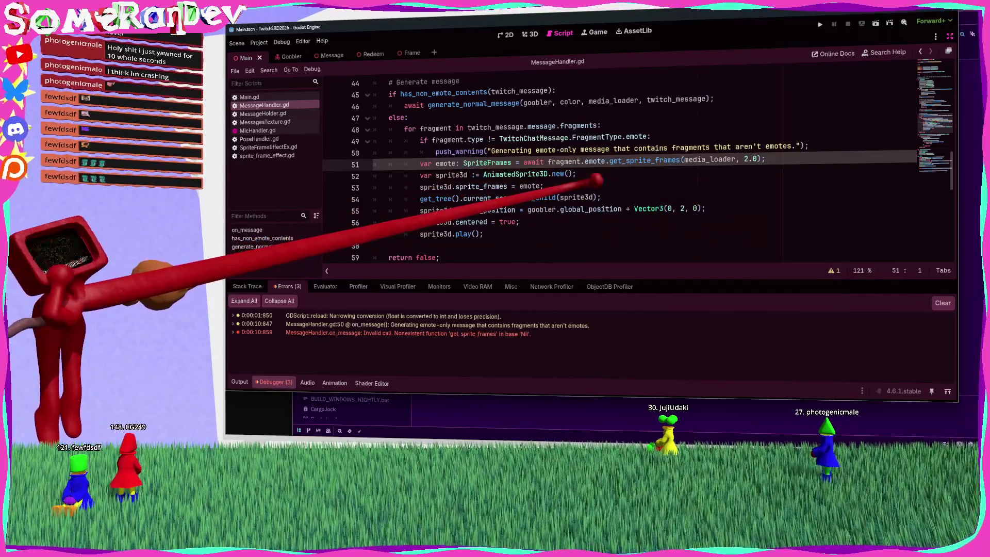
Step: Change lines 49–50 to 'if fragment.type != …emote: continue;', dropping the push_warning, and save
scroll(567, 170, "down", 2)
scroll(485, 178, "up", 3)
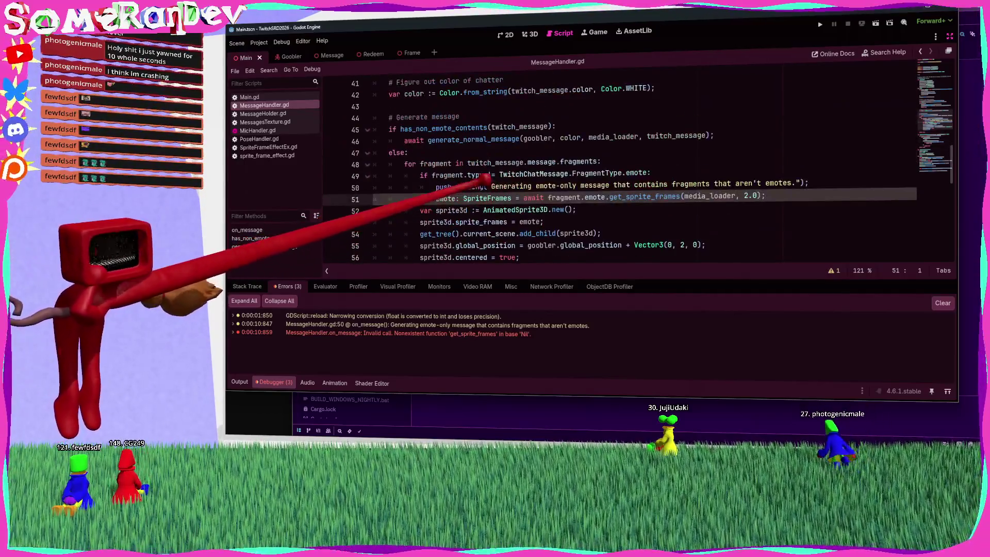
left_click(490, 175)
key("BackSpace")
type("=")
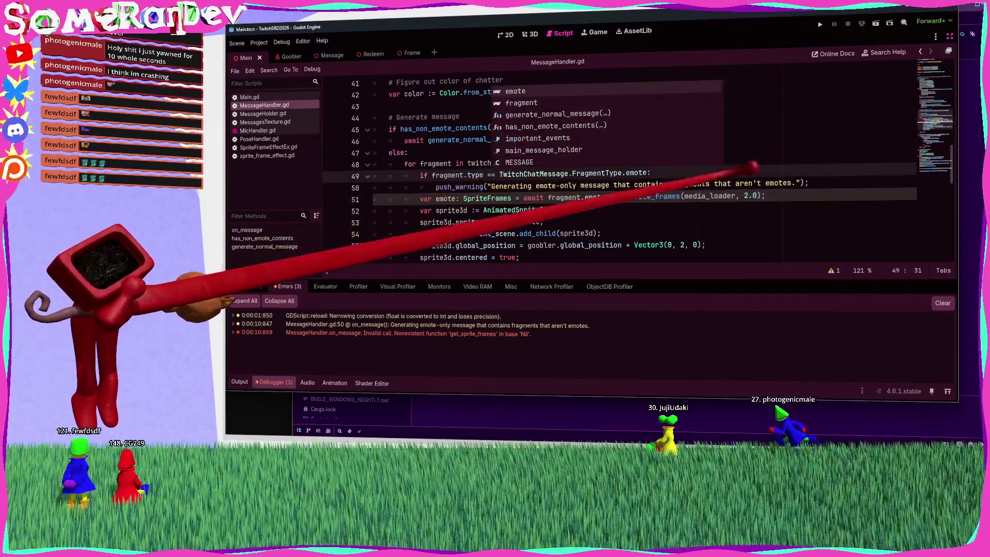
type("!")
left_click_drag(808, 183, 615, 185)
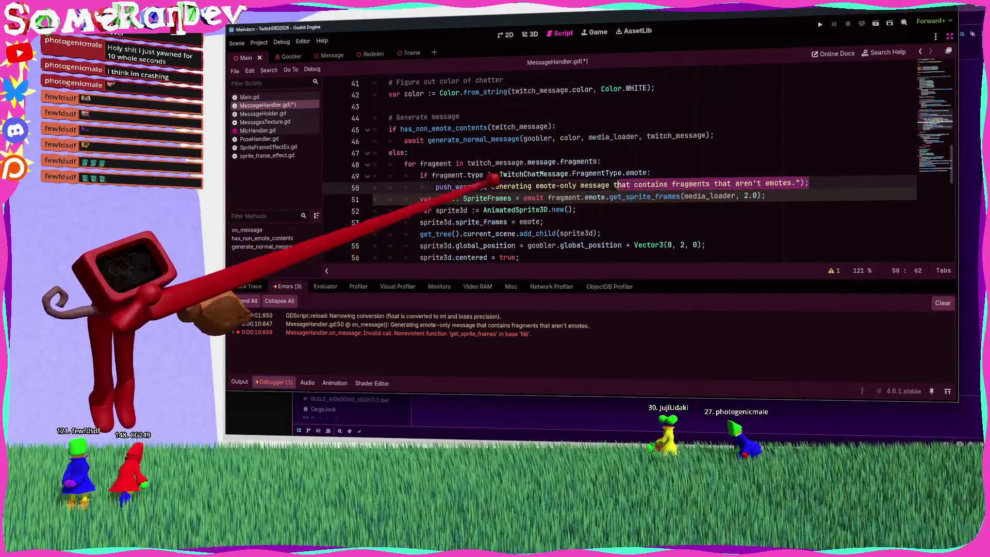
left_click(438, 188, "shift")
key("BackSpace")
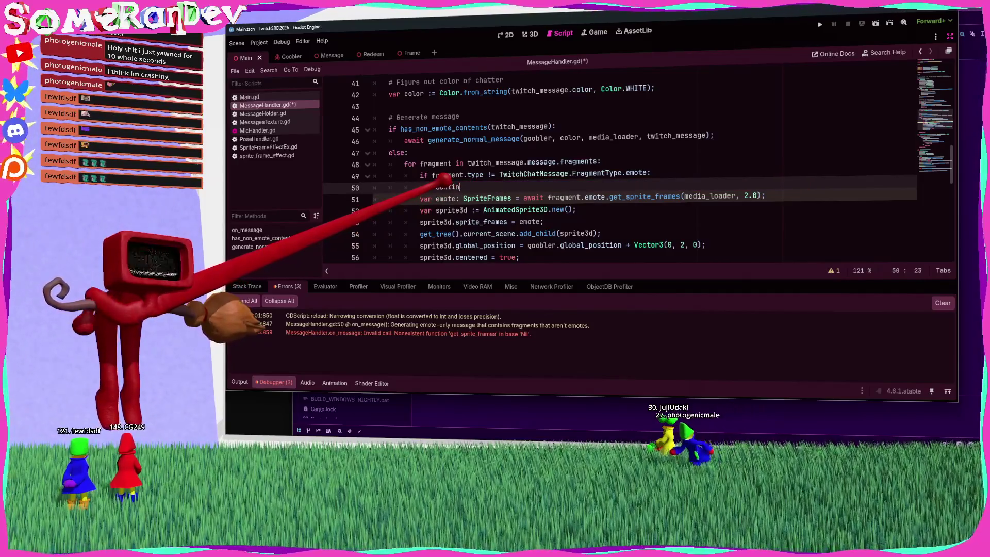
key("ctrl+s")
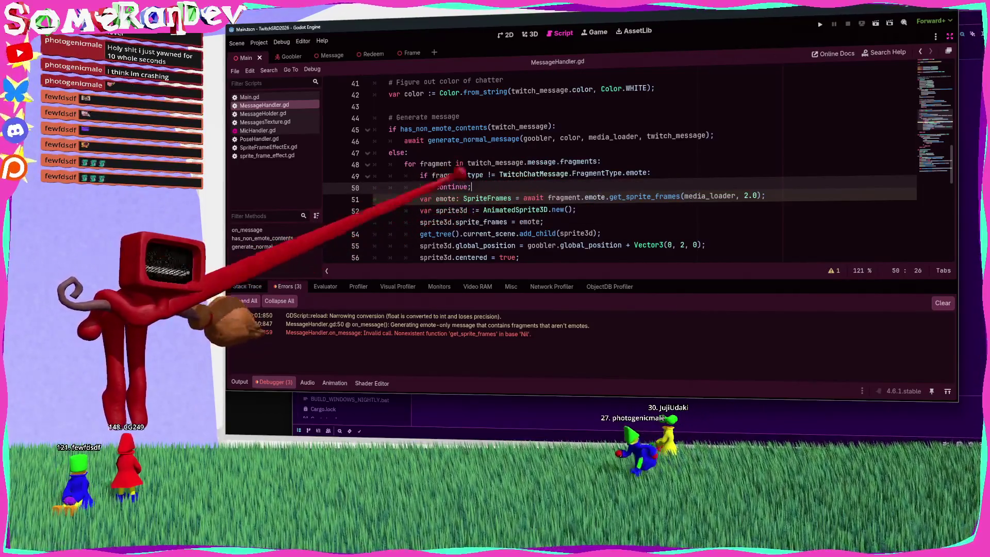
left_click_drag(472, 187, 405, 175)
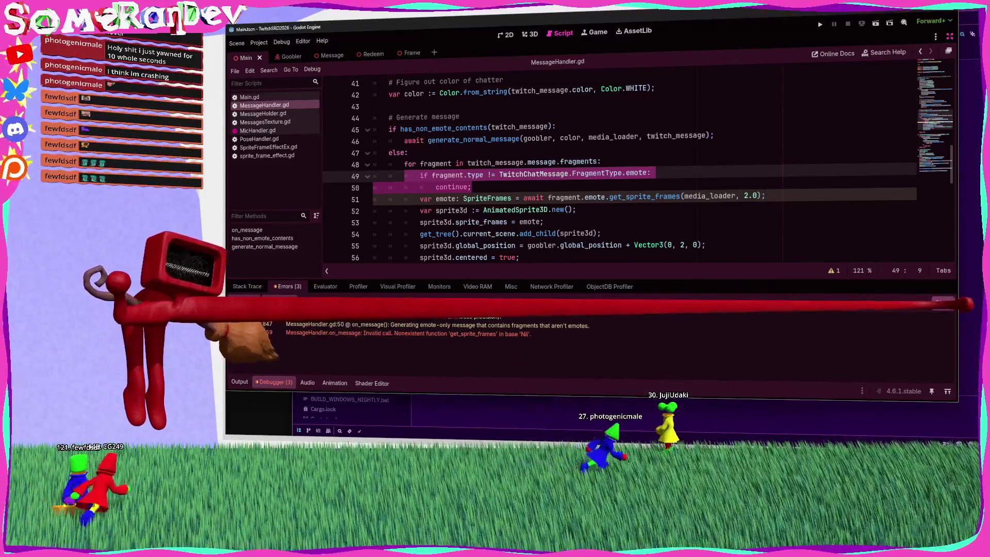
Step: Clear the logged errors and collapse the Debugger panel
left_click(942, 303)
scroll(420, 196, "down", 5)
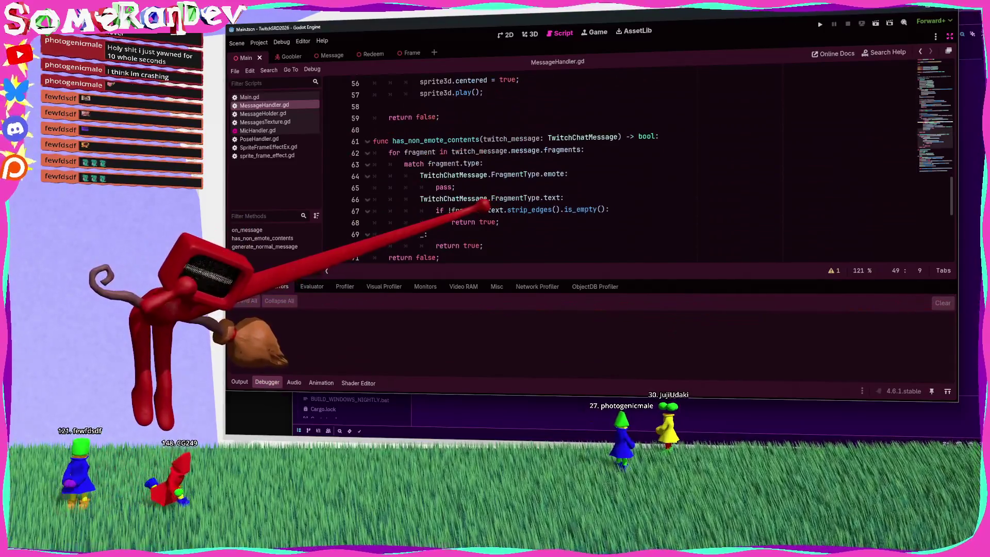
scroll(432, 186, "up", 4)
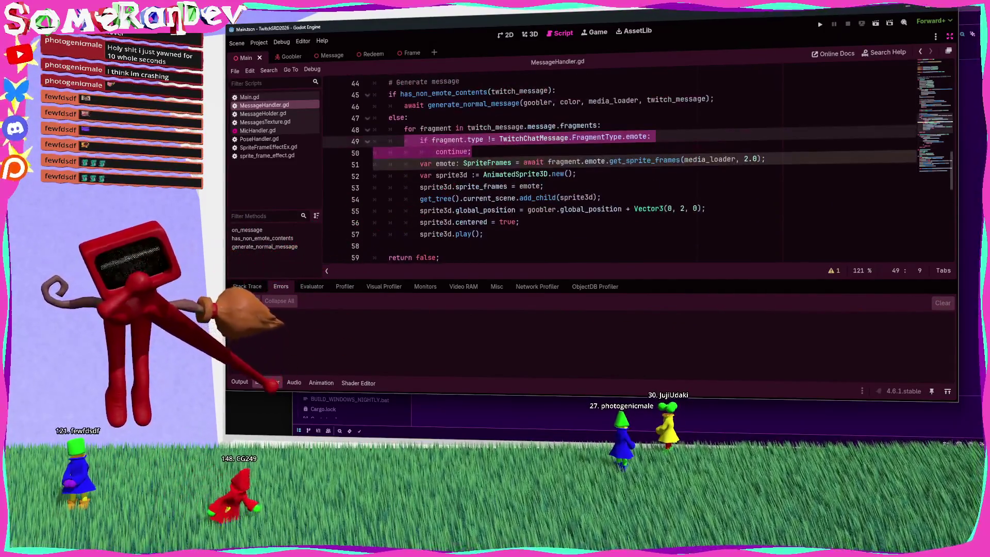
left_click(267, 381)
left_click(249, 97)
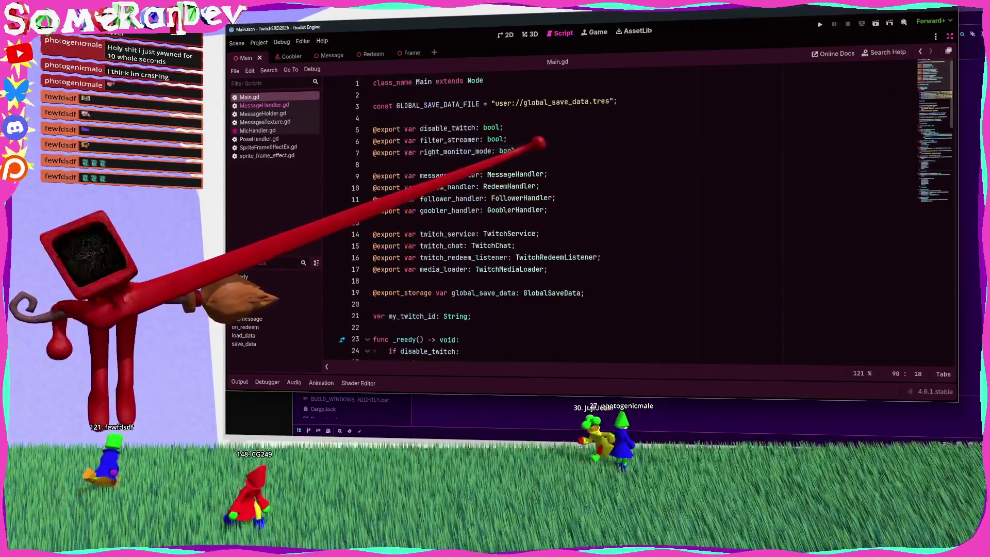
type("@export var skipo")
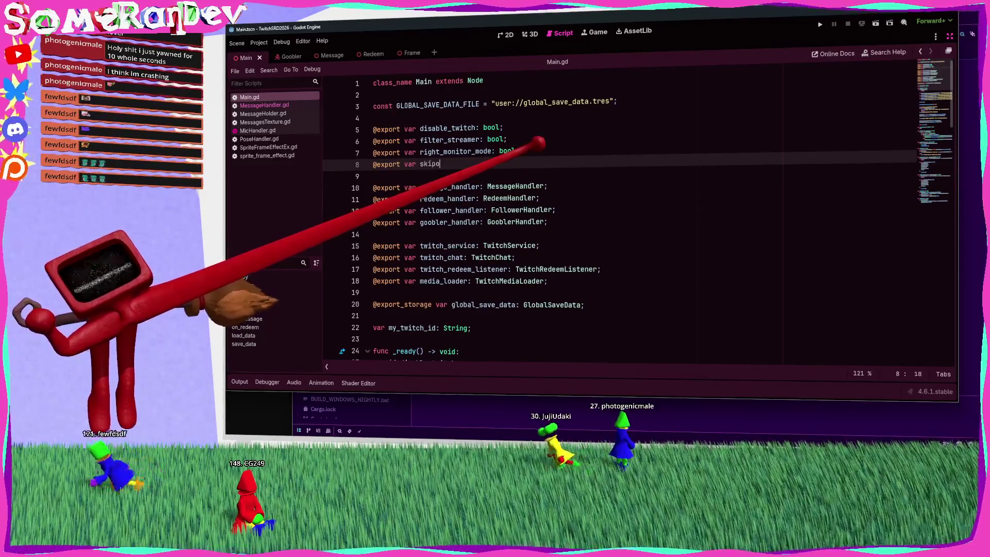
key("BackSpace")
type("skip_goobler_int")
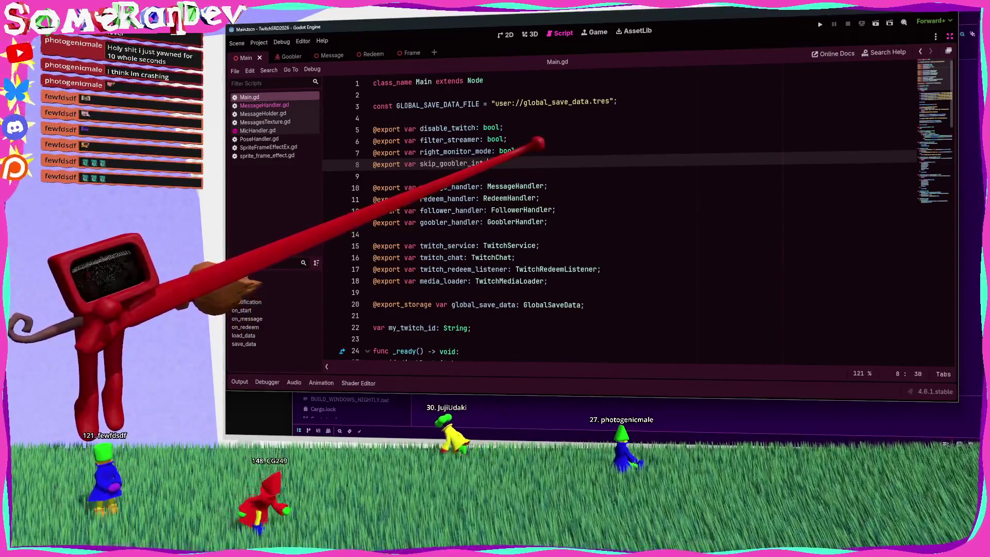
left_click(515, 198, "ctrl")
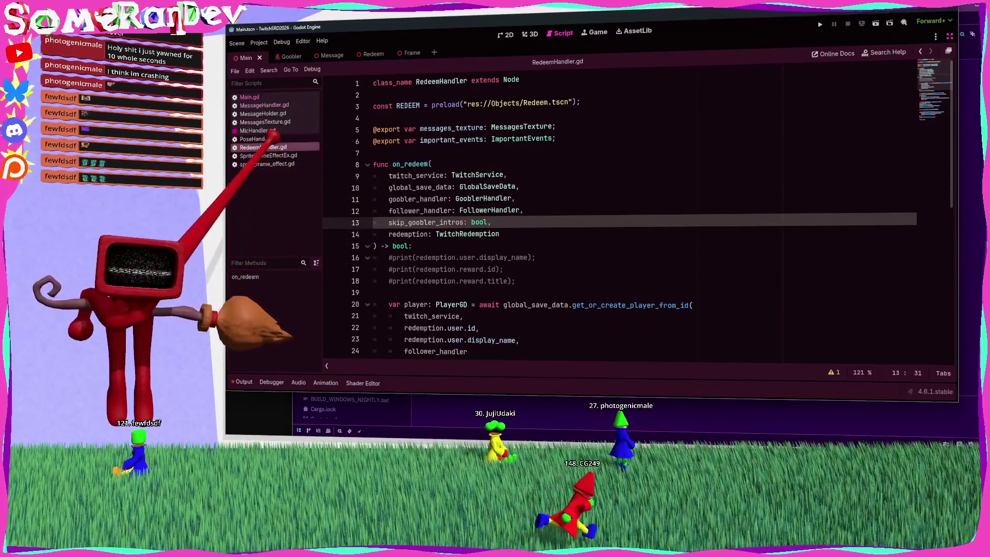
left_click(264, 105)
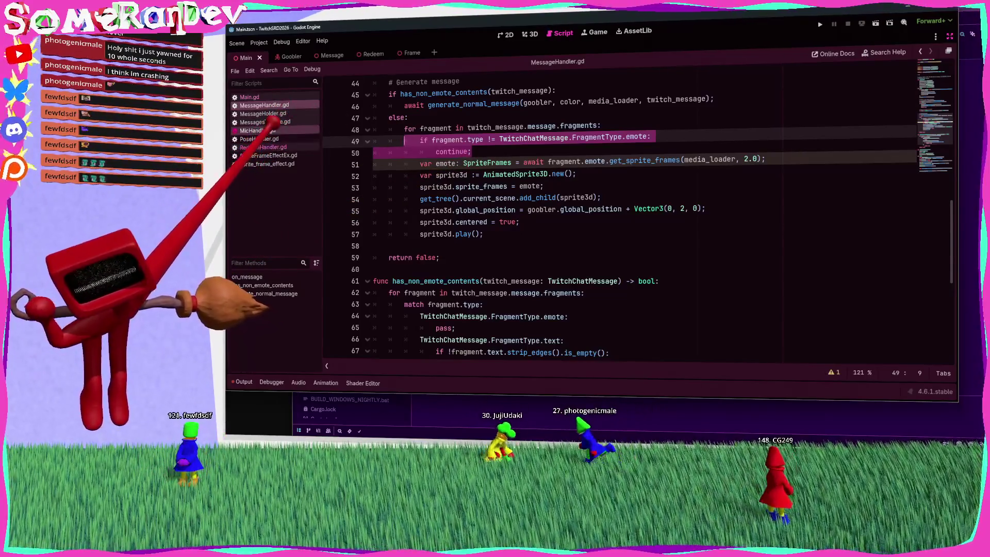
left_click(258, 139)
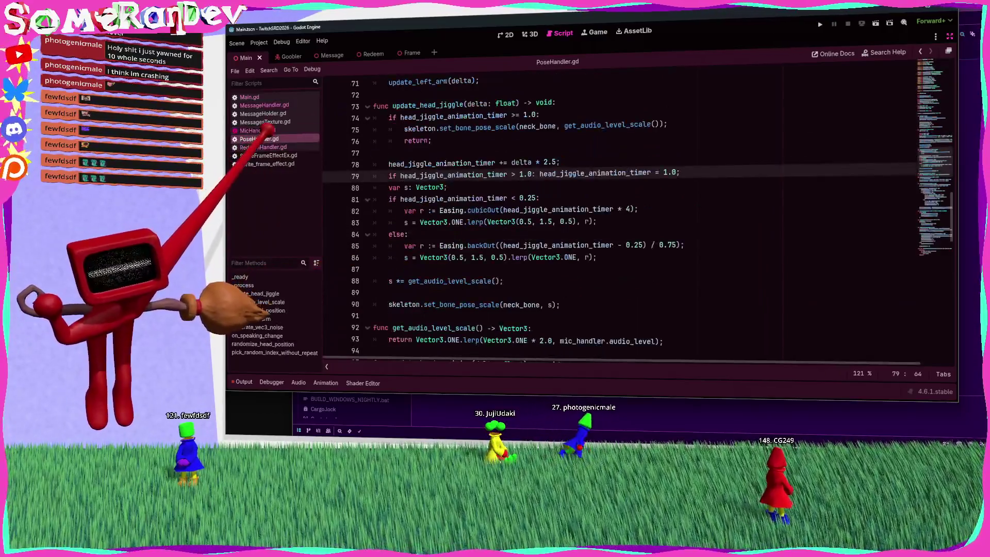
left_click(251, 97)
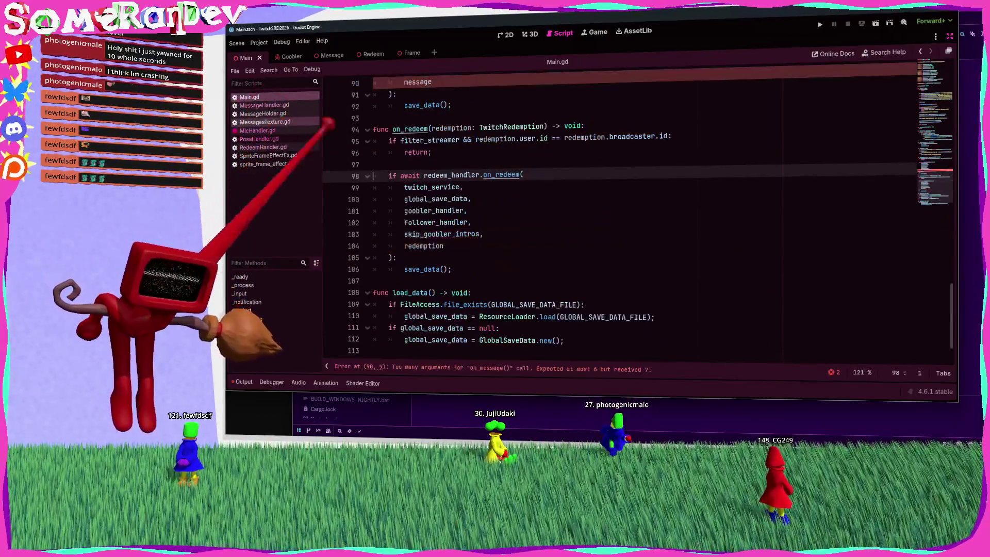
scroll(490, 174, "up", 4)
Step: Add a 'skip_goobler_intros: bool,' parameter after follower_handler in MessageHandler's on_message
left_click(506, 140, "ctrl")
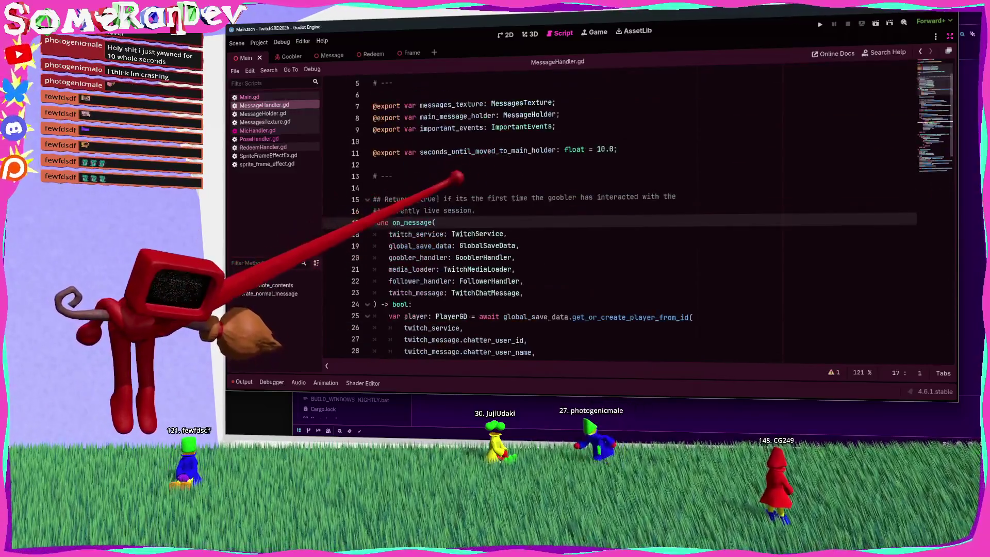
scroll(567, 217, "down", 2)
left_click(520, 211)
key("Return")
type("skip_goobler_intros")
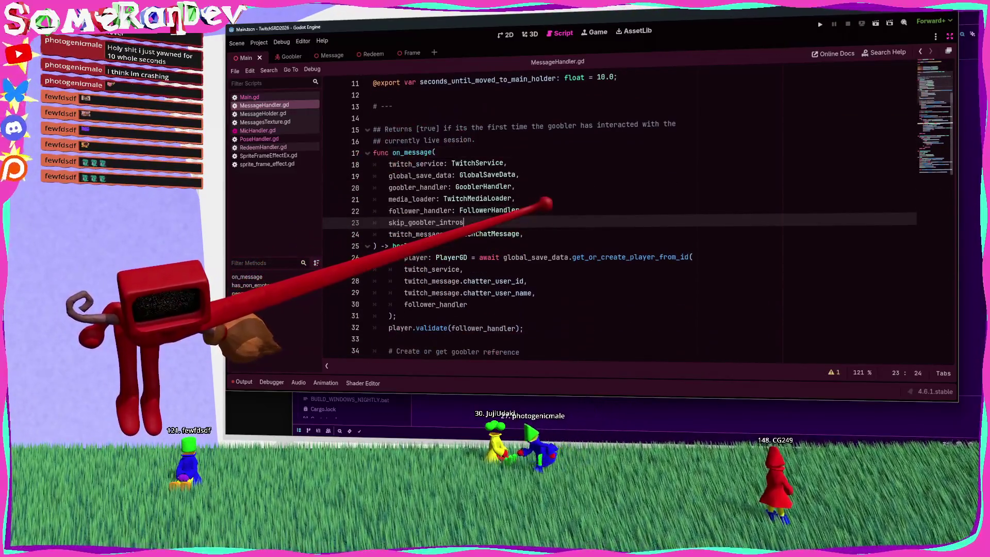
type(": bool,")
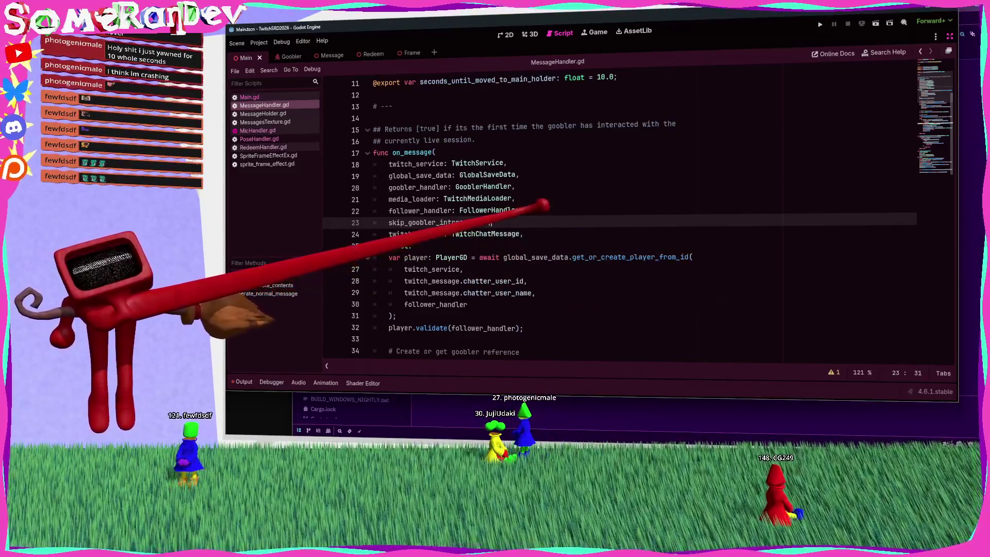
scroll(567, 216, "down", 3)
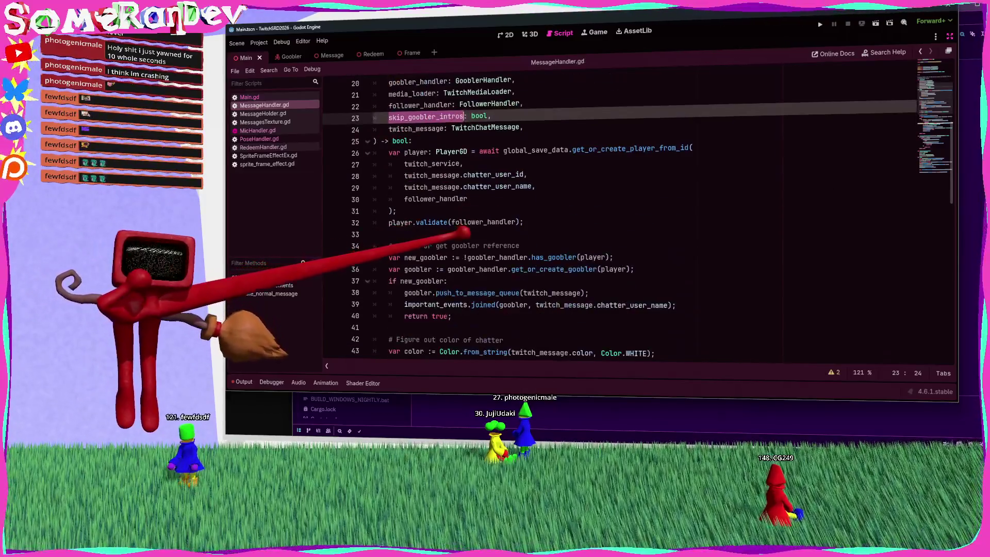
Step: Change line 37 to 'if !skip_goobler_intros && new_goobler:' and then go to RedeemHandler.gd
left_click(444, 281)
type("!skip_goobler_intros &&")
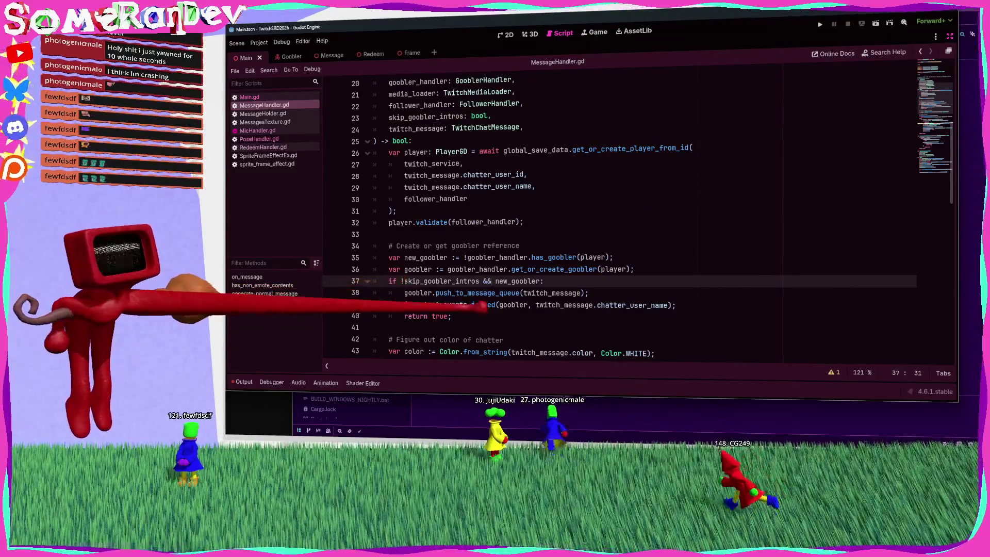
mouse_move(464, 316)
left_mouse_down()
mouse_move(475, 316)
mouse_move(404, 293)
left_mouse_up()
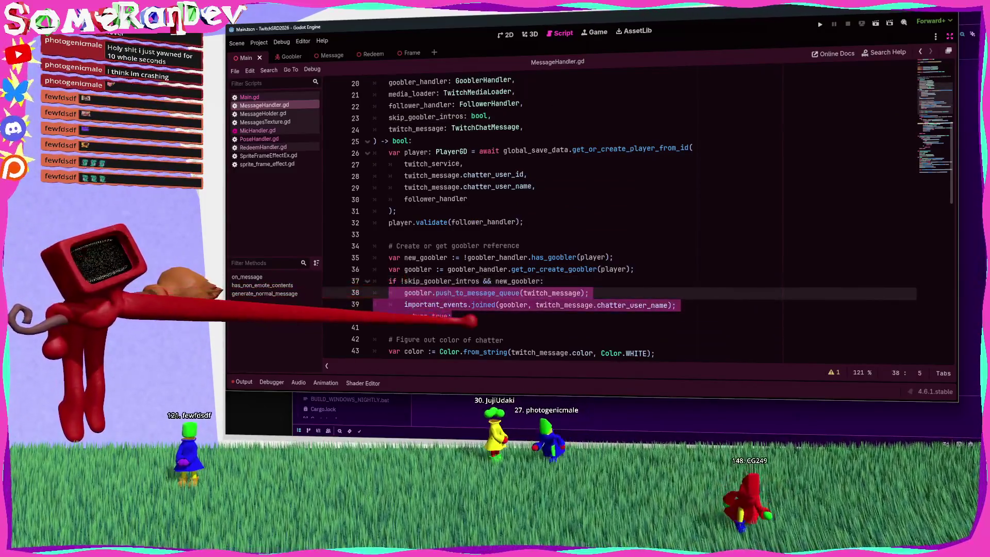
left_click(453, 328)
scroll(443, 328, "down", 4)
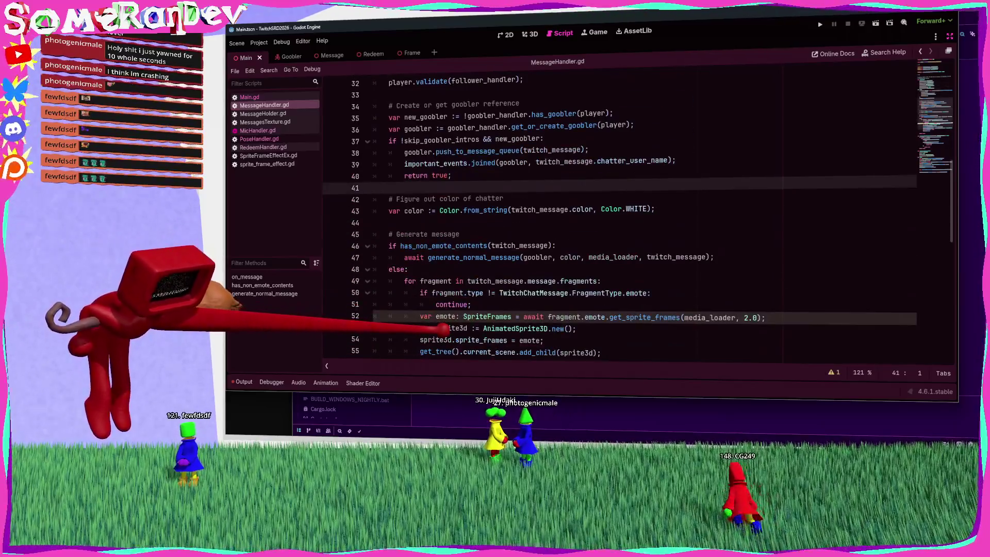
scroll(443, 328, "down", 3)
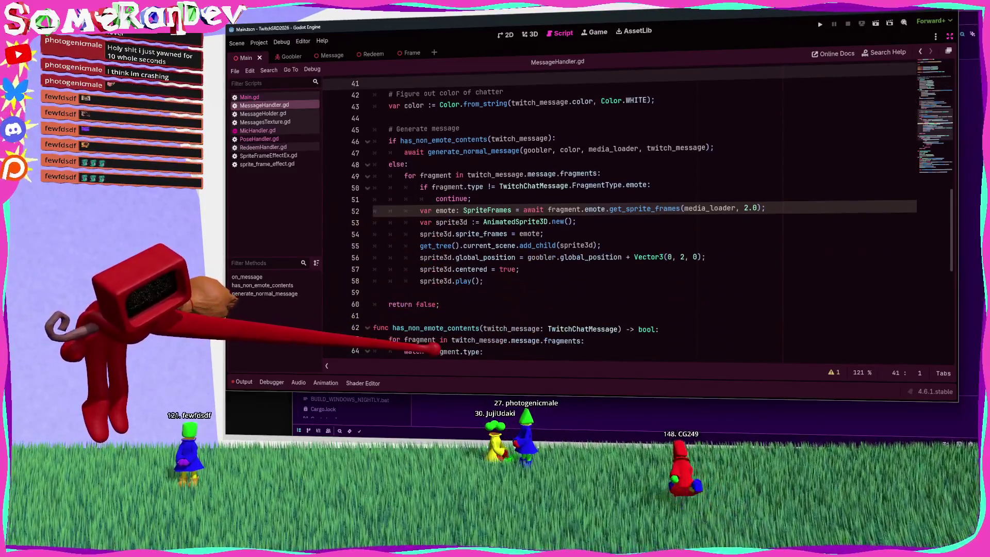
scroll(433, 289, "up", 3)
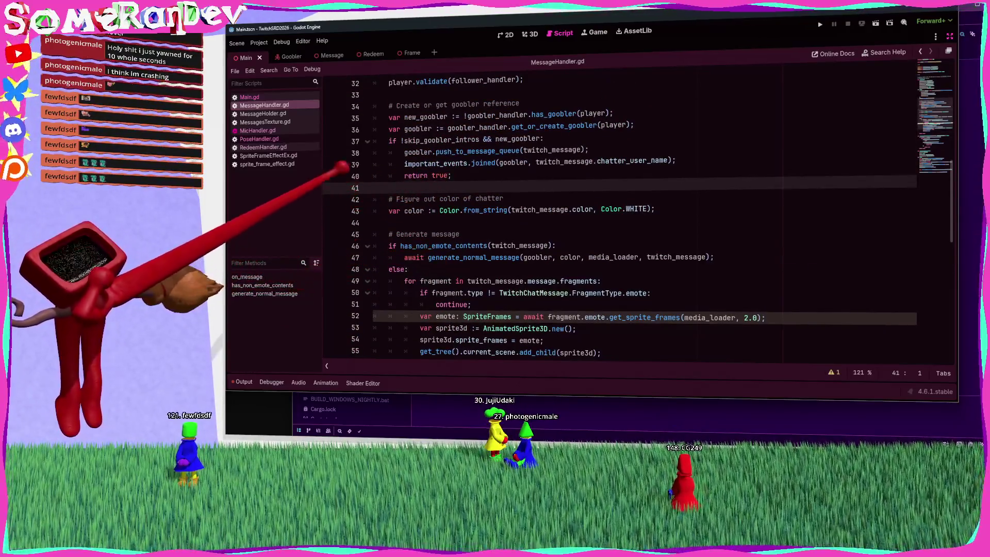
left_click(263, 147)
scroll(412, 232, "down", 7)
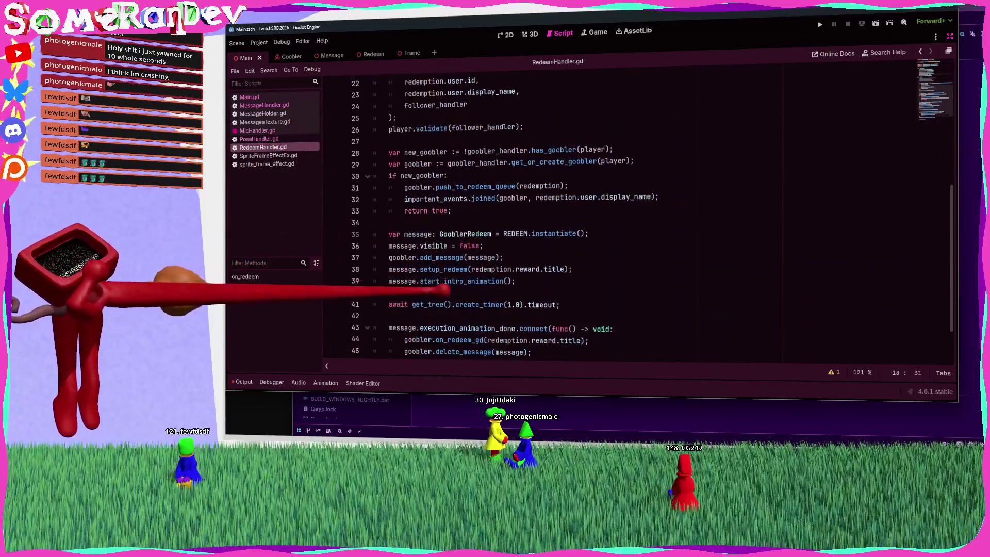
Step: Guard RedeemHandler's line 30 with !skip_goobler_intros, tick Skip Goobler Intros on Main, save, and run
left_click(403, 175)
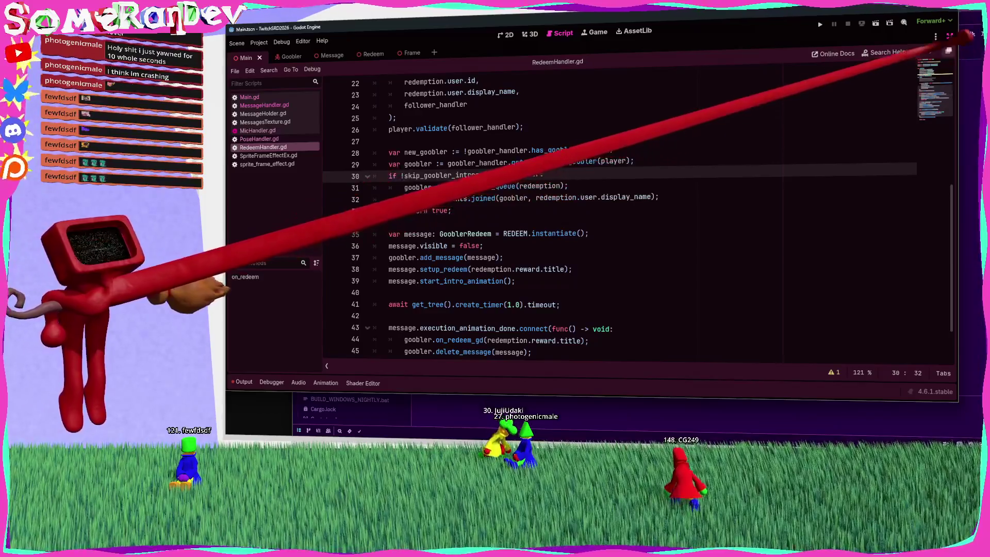
key("ctrl+shift+F11")
left_click(236, 95)
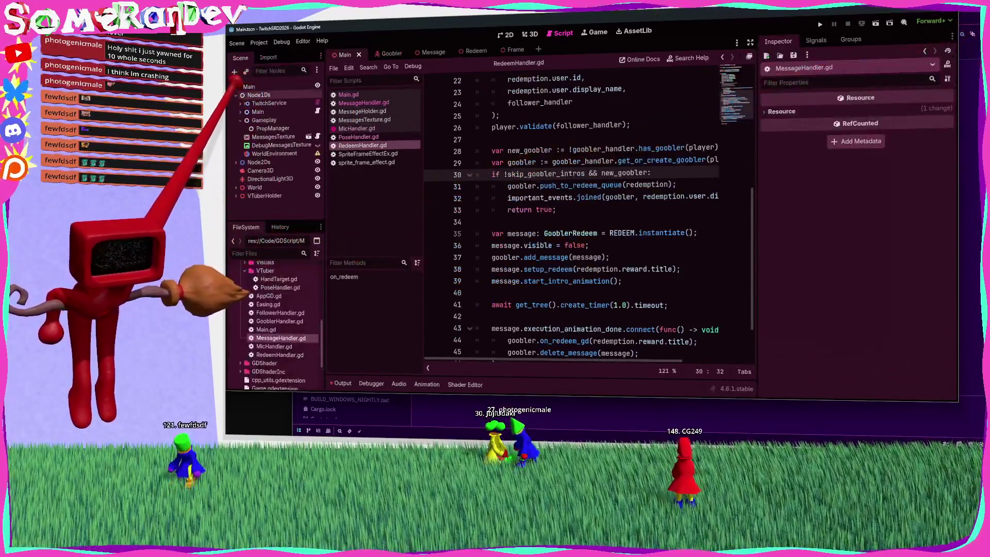
left_click(257, 112)
left_click(862, 176)
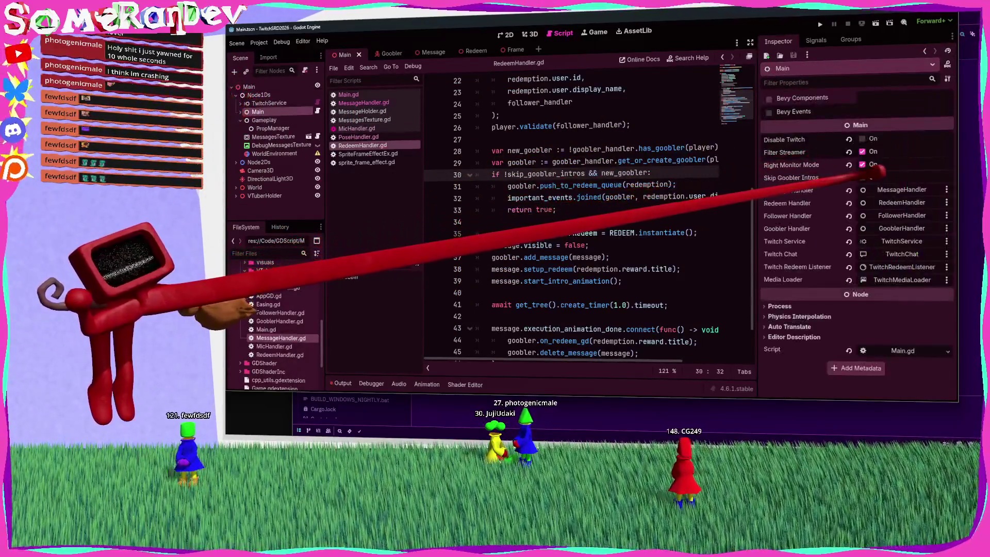
key("ctrl+s")
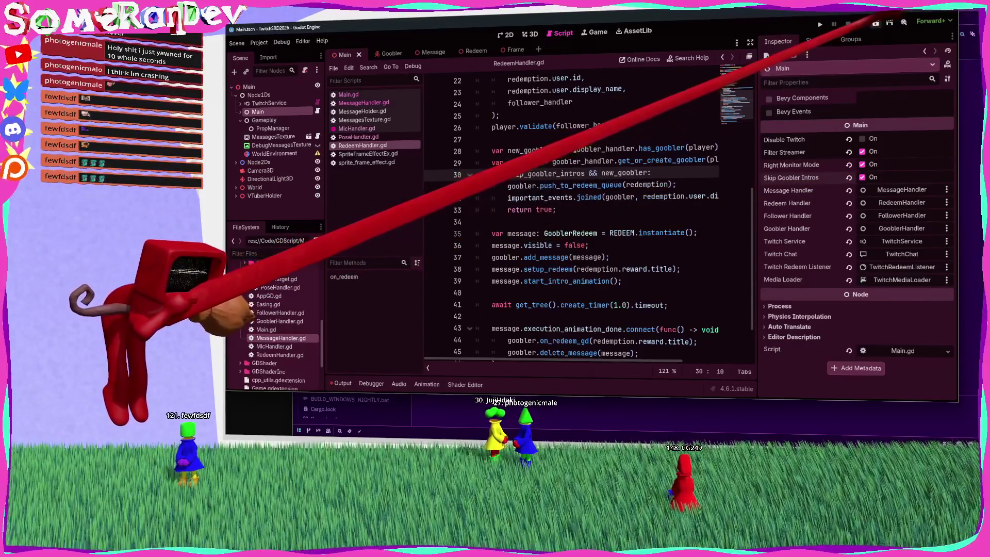
key("alt+o")
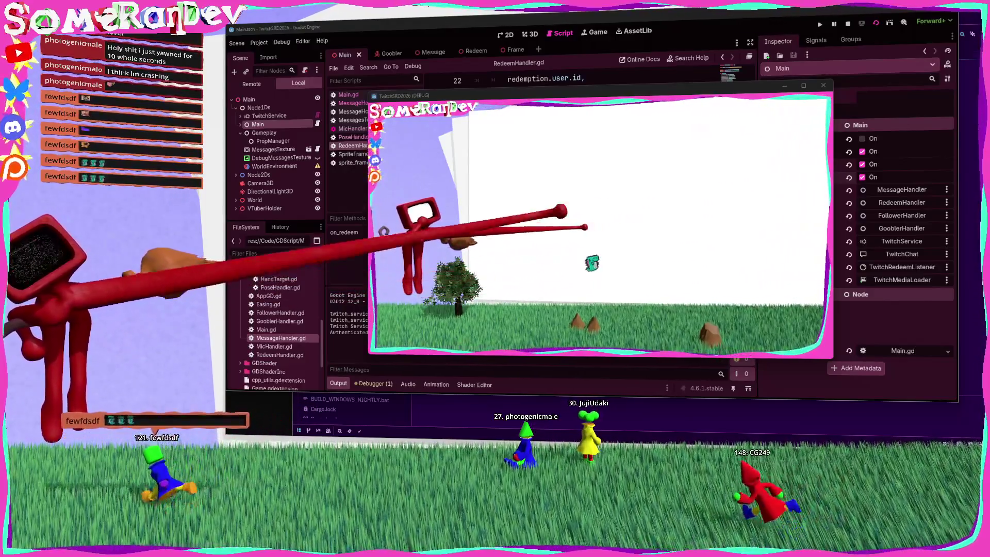
Step: Stop the run and split line 30 into 'if skip_goobler_intros' / 'else' with queuing under else
key("F8")
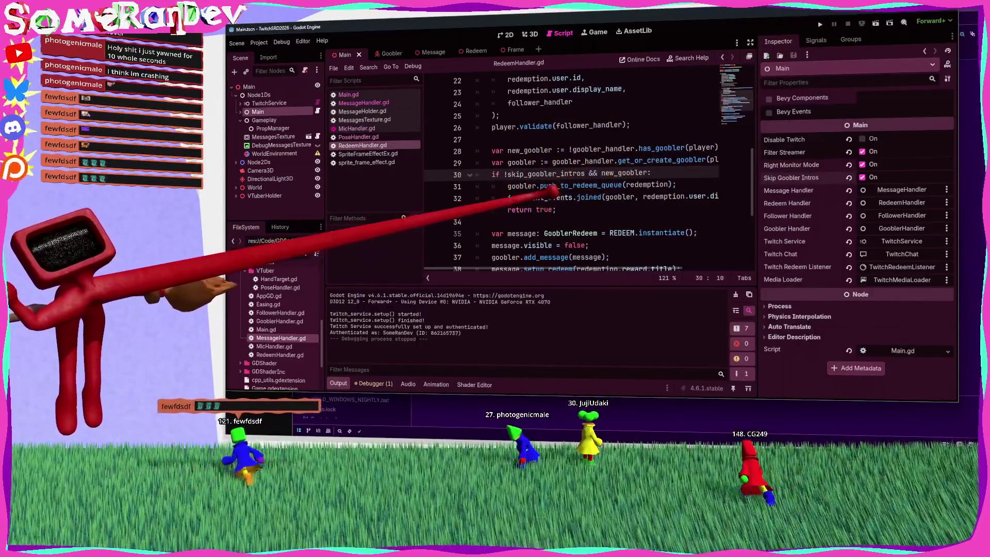
key("shift+Home")
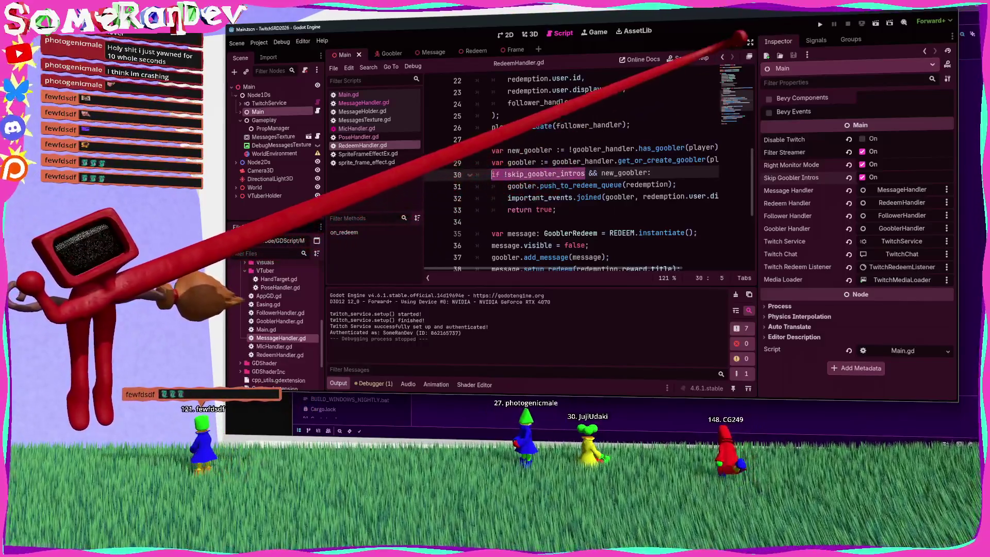
left_click(748, 42)
double_click(442, 175)
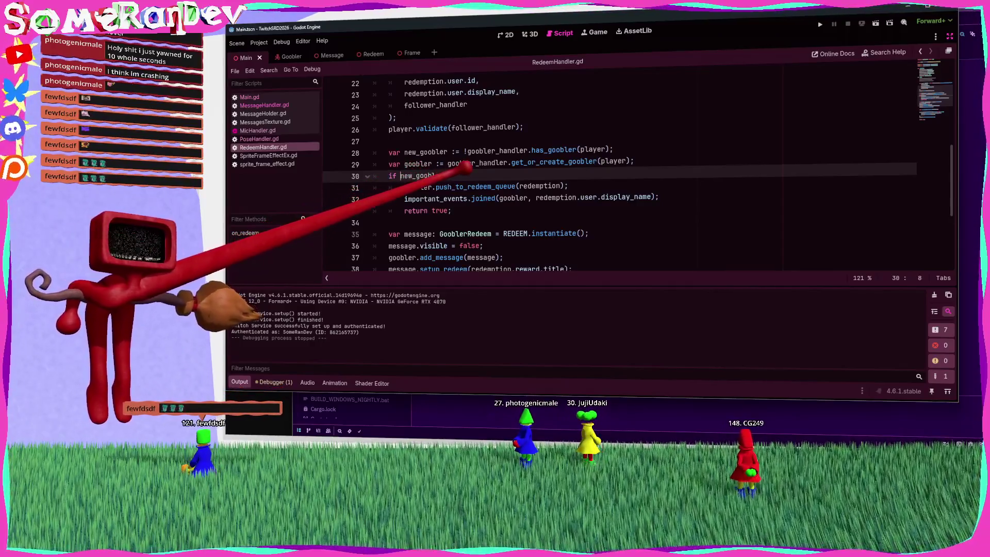
key("Return")
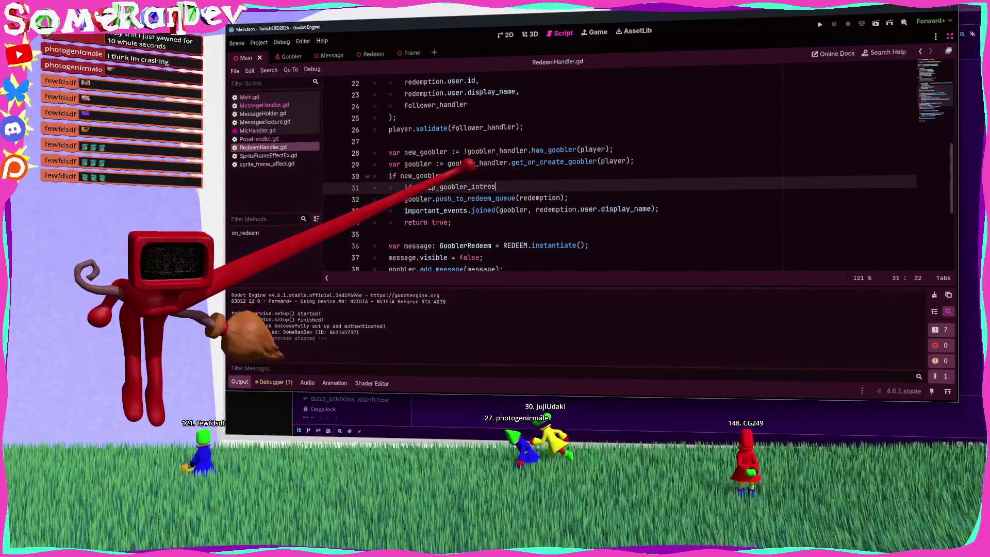
left_click(406, 195)
key("Return")
type("else:")
left_click_drag(452, 235, 381, 221)
Step: Add a goobler property assignment '= true;' inside the skip branch and save
left_click(568, 187)
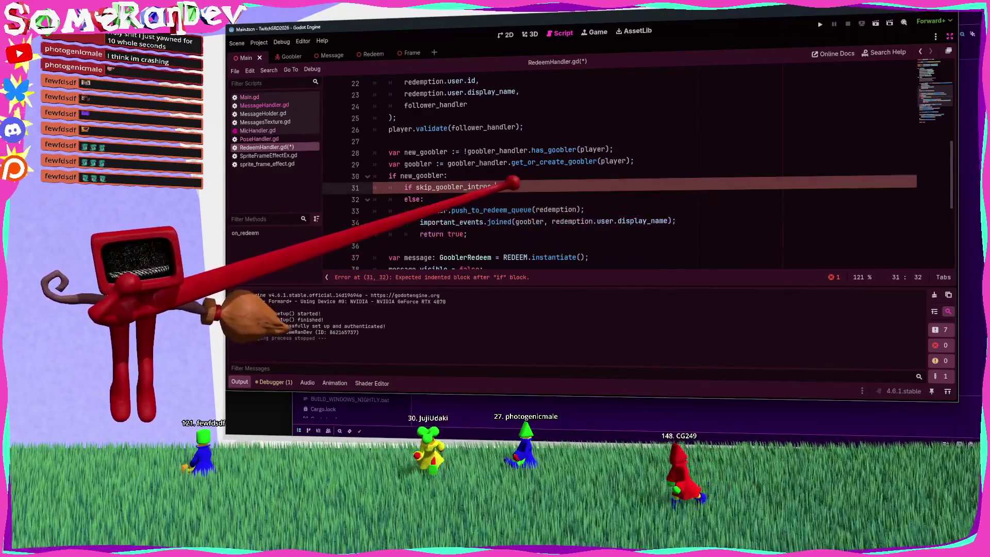
key("Return")
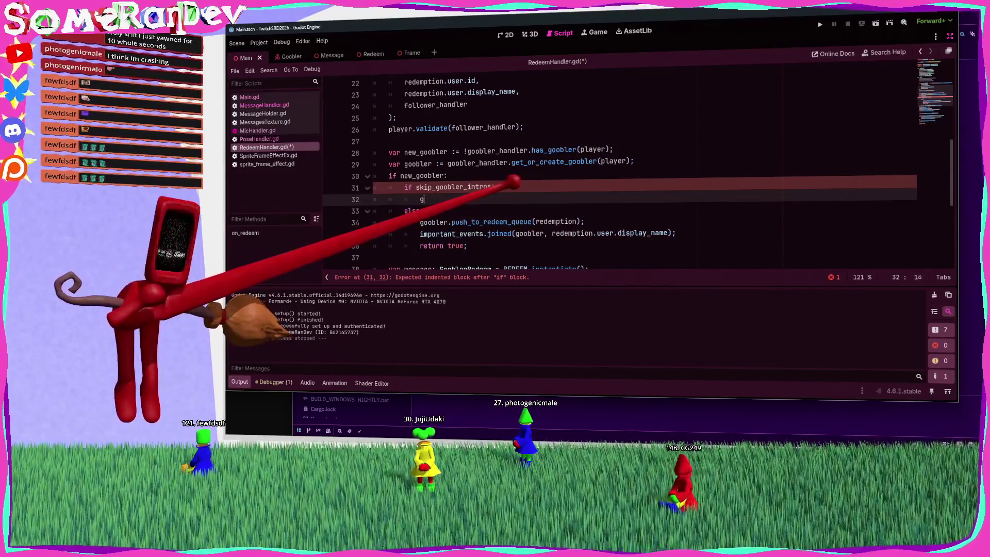
type("= true;")
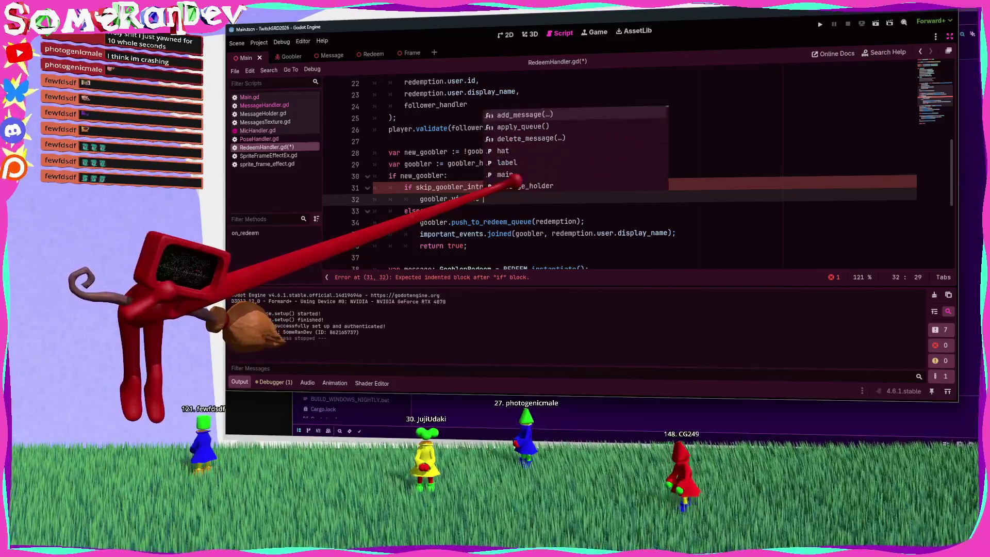
key("ctrl+s")
left_click(573, 160, "ctrl")
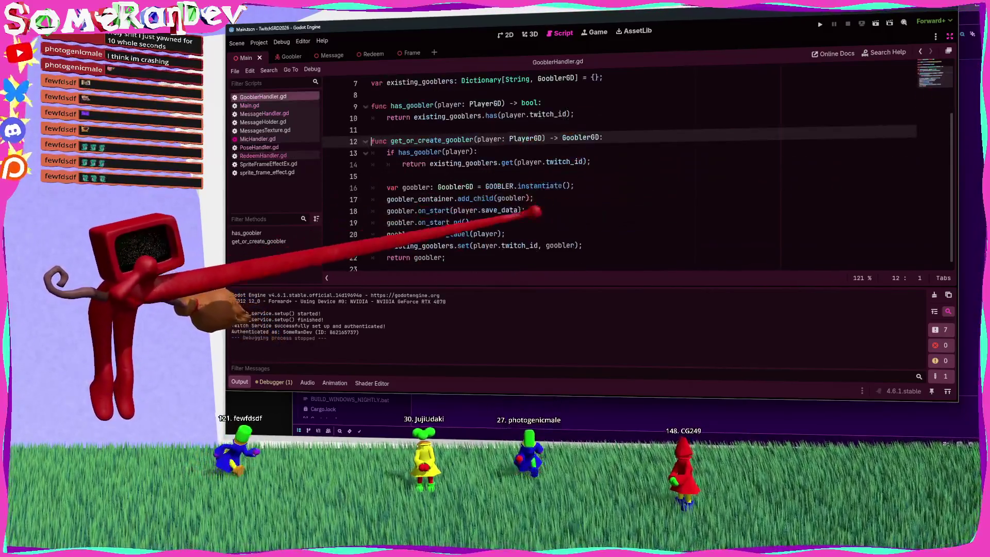
Step: Review the get_or_create_goobler definition in GooblerHandler.gd, then switch to MessageHandler.gd
mouse_move(448, 234)
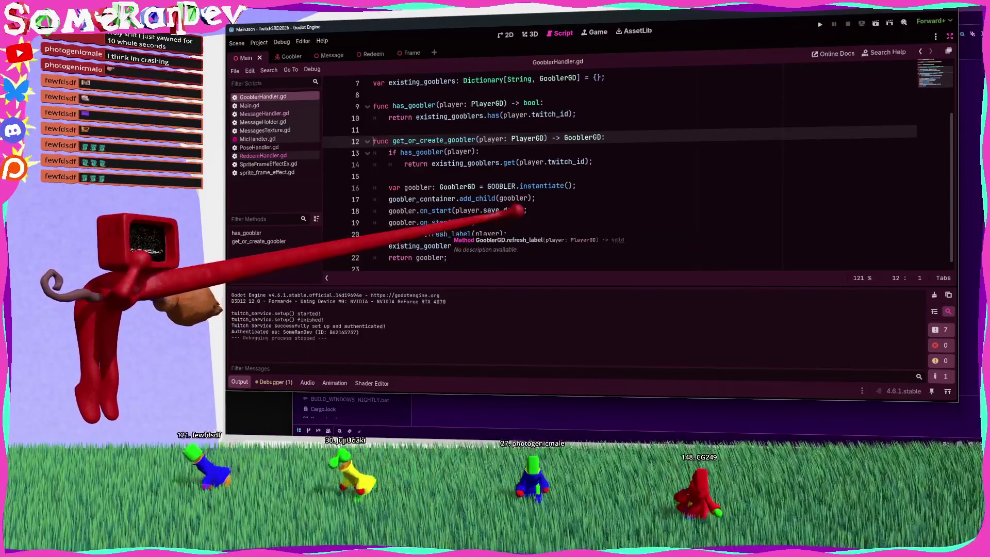
scroll(490, 206, "up", 1)
scroll(489, 206, "down", 1)
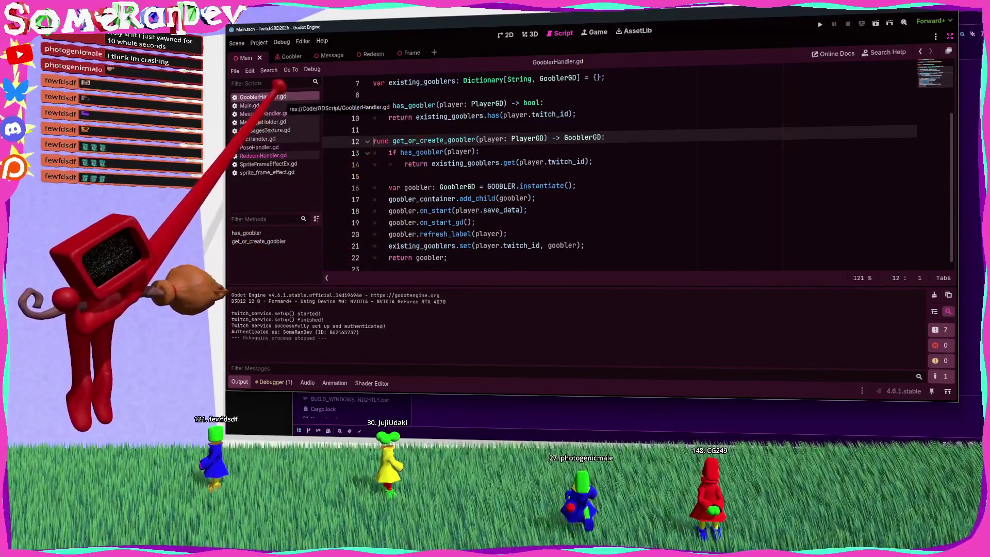
scroll(567, 165, "up", 2)
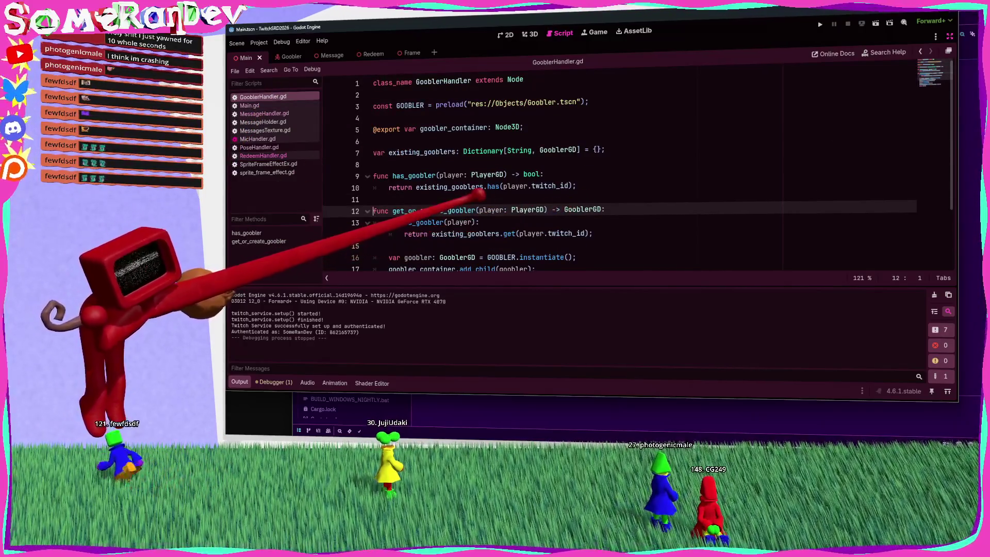
scroll(567, 171, "down", 2)
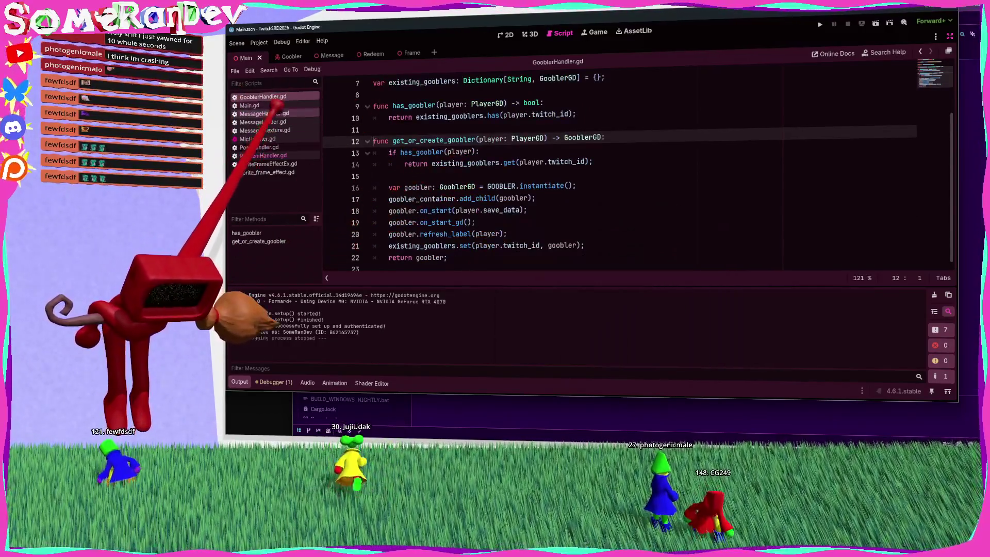
left_click(264, 114)
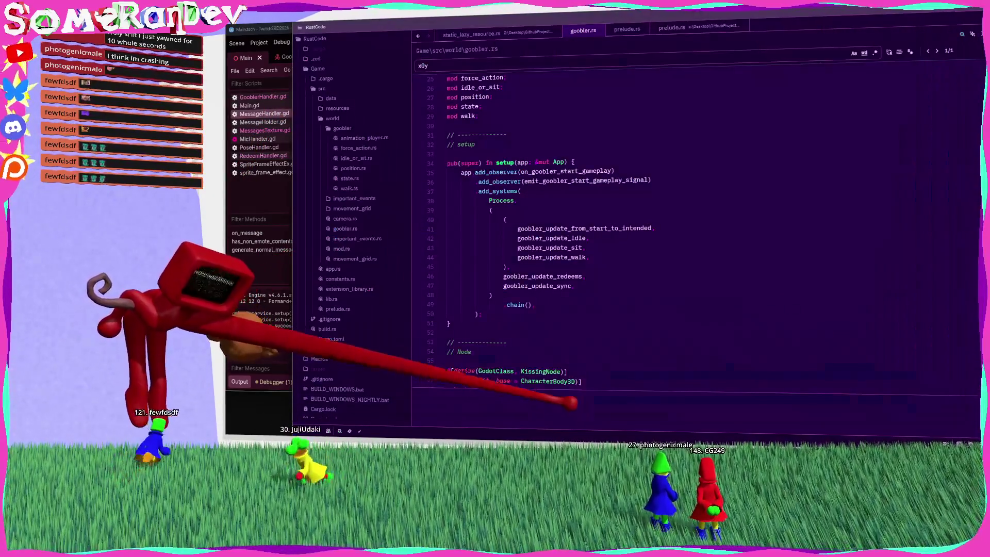
Step: Bring Zed's goobler.rs to the front and enlarge the code text two steps
left_click(578, 405)
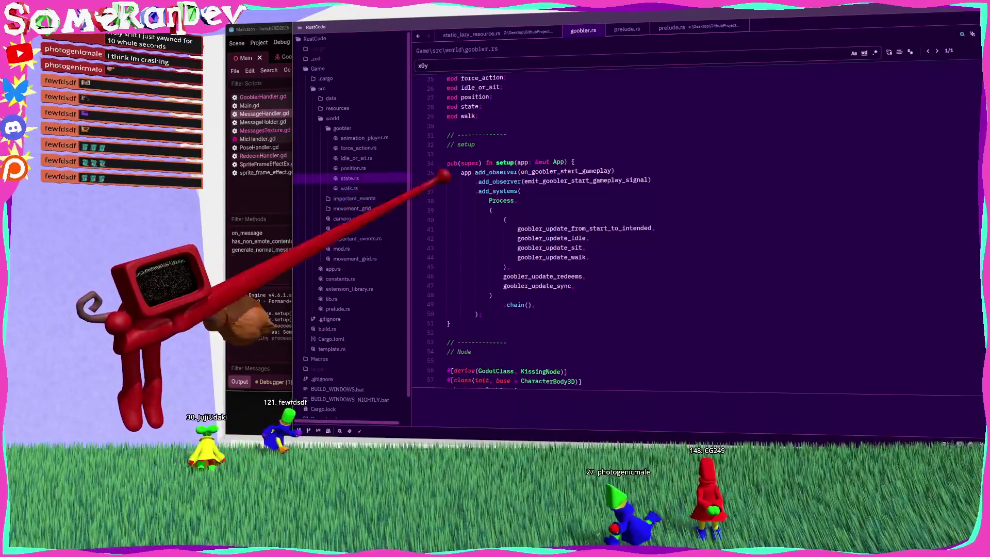
left_click(593, 207)
key("ctrl+equal")
key("ctrl+equal")
key("ctrl+equal")
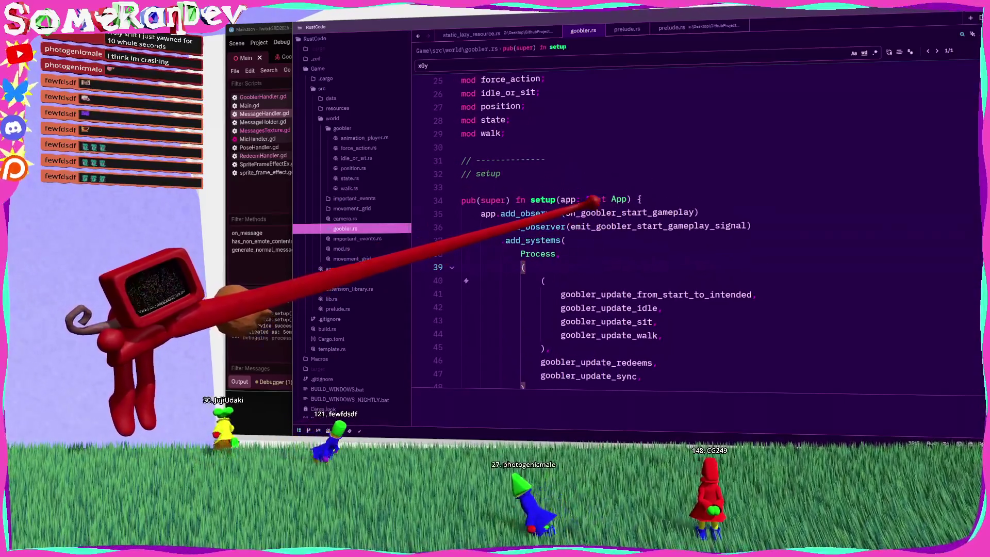
key("ctrl+equal")
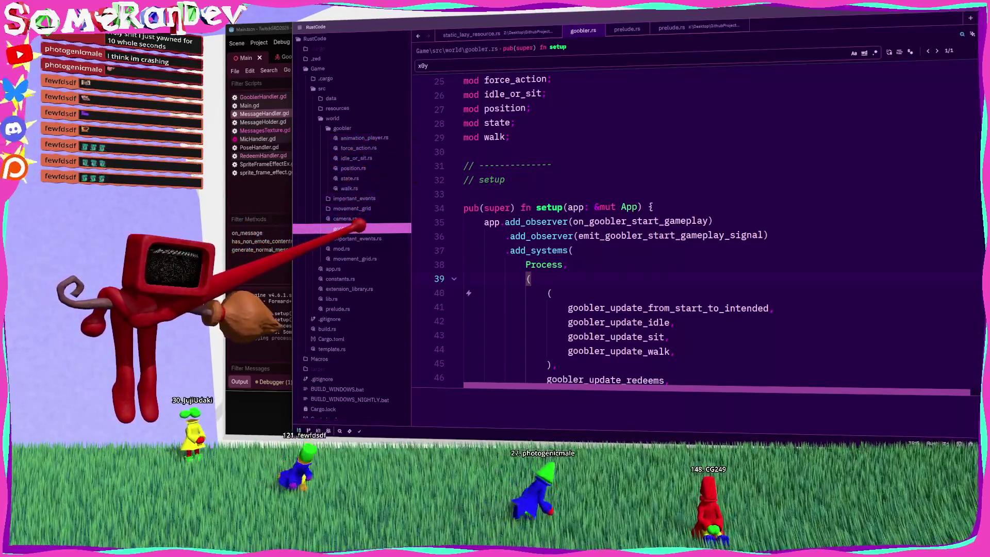
scroll(531, 201, "down", 3)
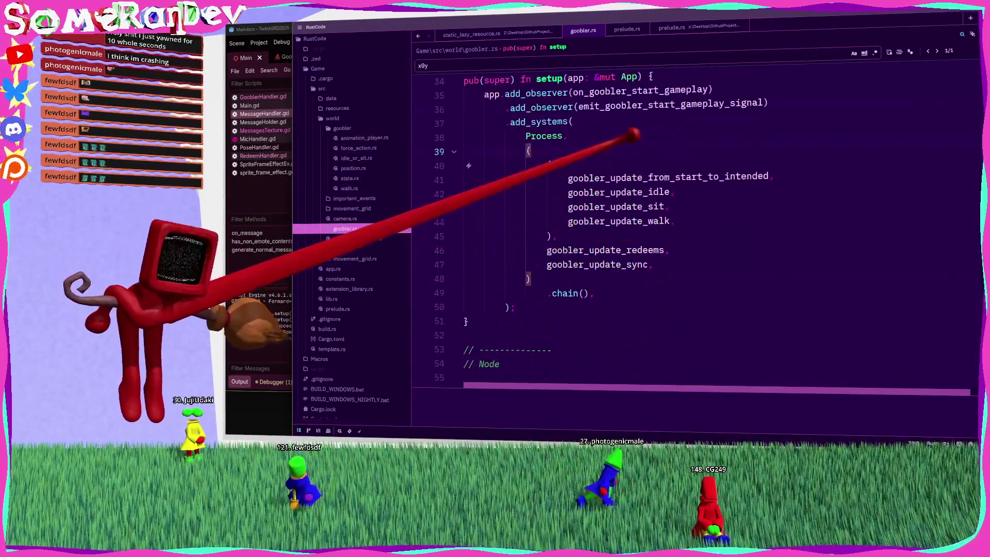
Step: Search 'set_visible' to find the set_visible call in on_start, then return to Godot
left_click(641, 85)
scroll(641, 82, "down", 4)
left_click(678, 236)
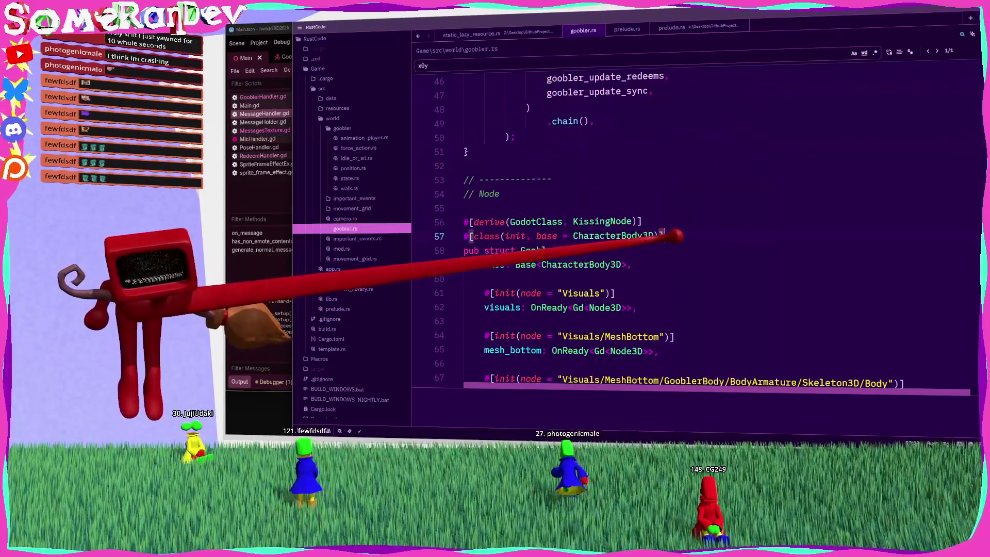
type("set_visible")
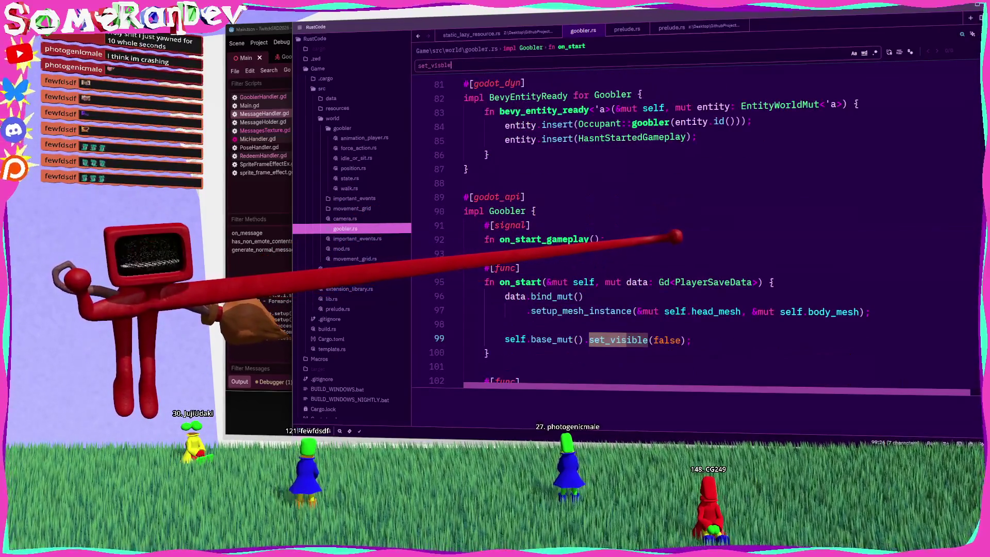
left_click(609, 340)
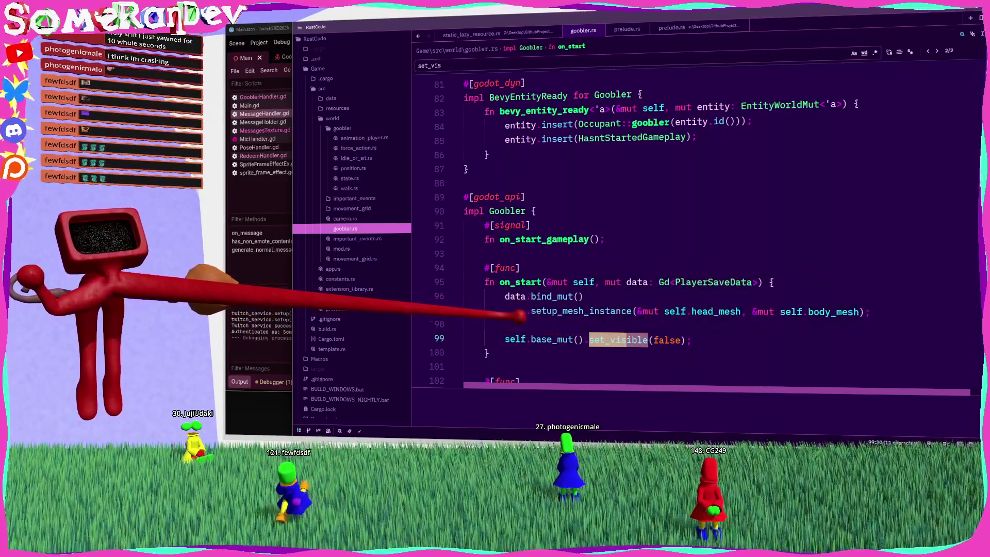
scroll(521, 312, "down", 4)
scroll(500, 271, "up", 2)
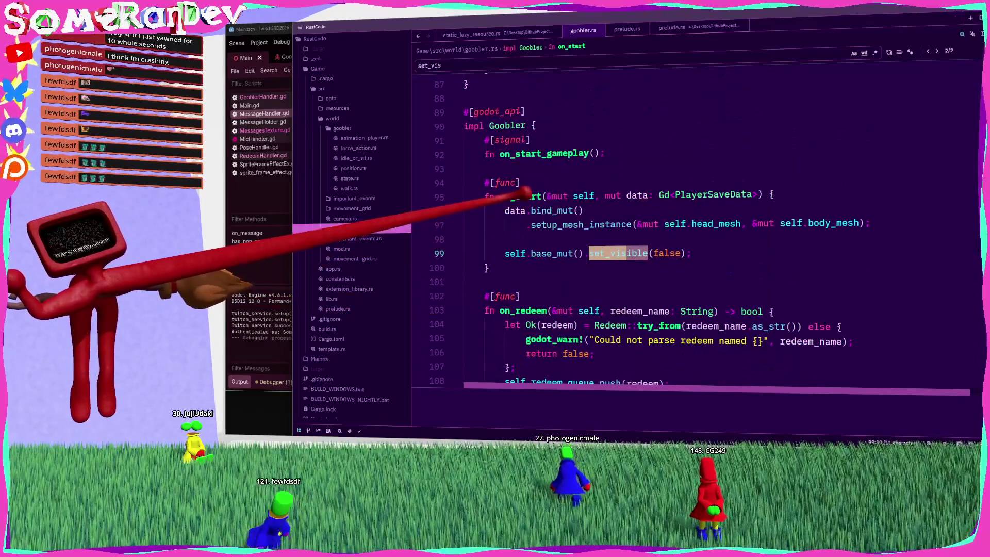
double_click(521, 196)
key("alt+Tab")
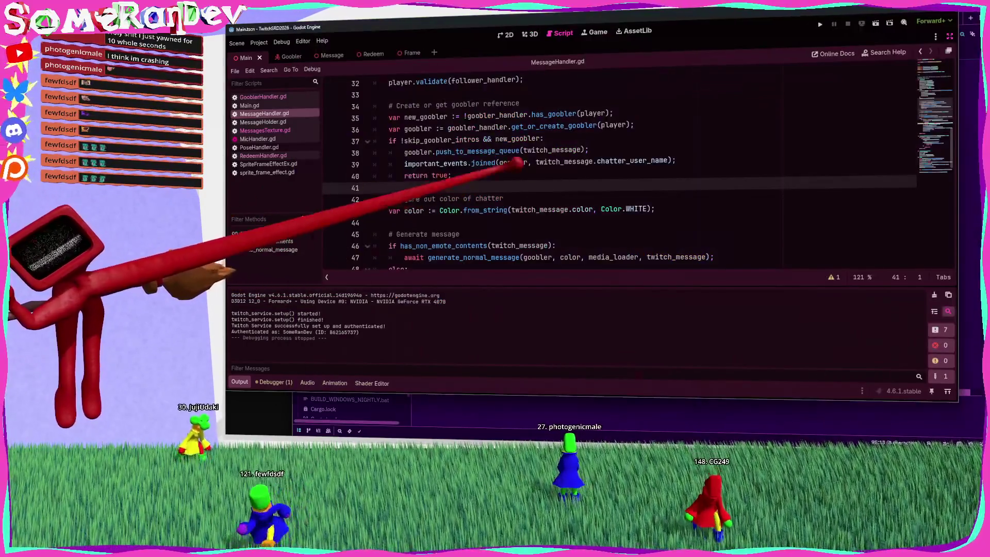
Step: Search Godot scripts for on_start, compare with goobler.rs, and return to MessageHandler.gd
key("ctrl+f")
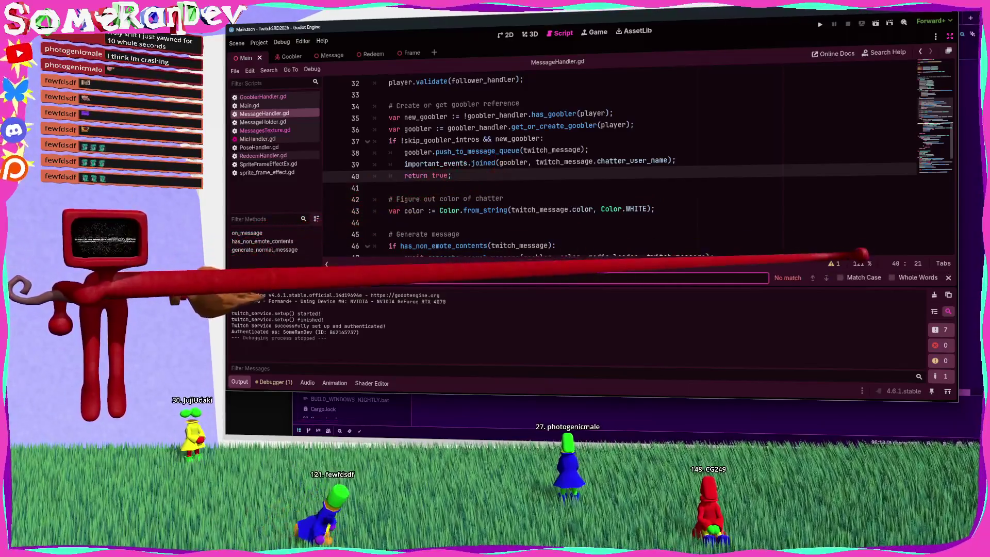
type("on_start")
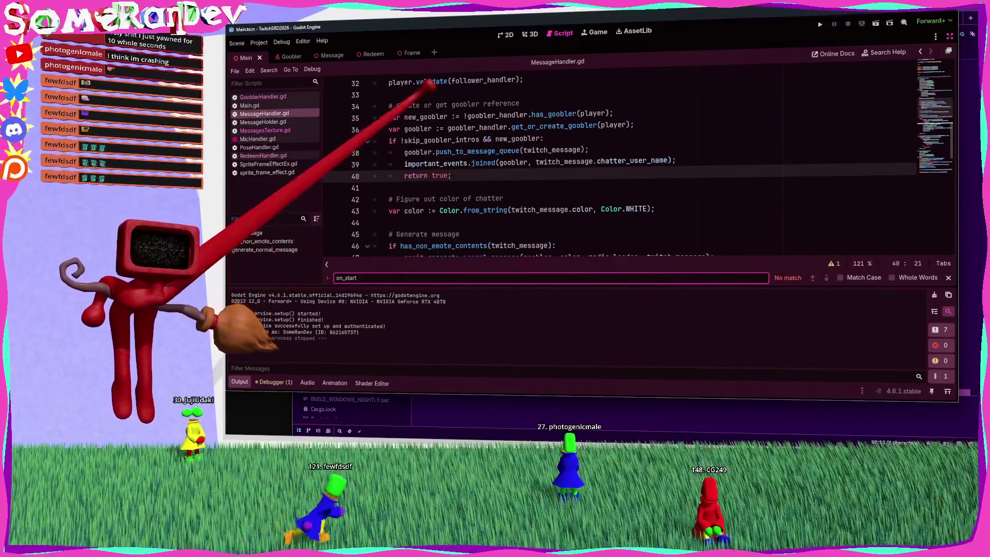
key("alt+Left")
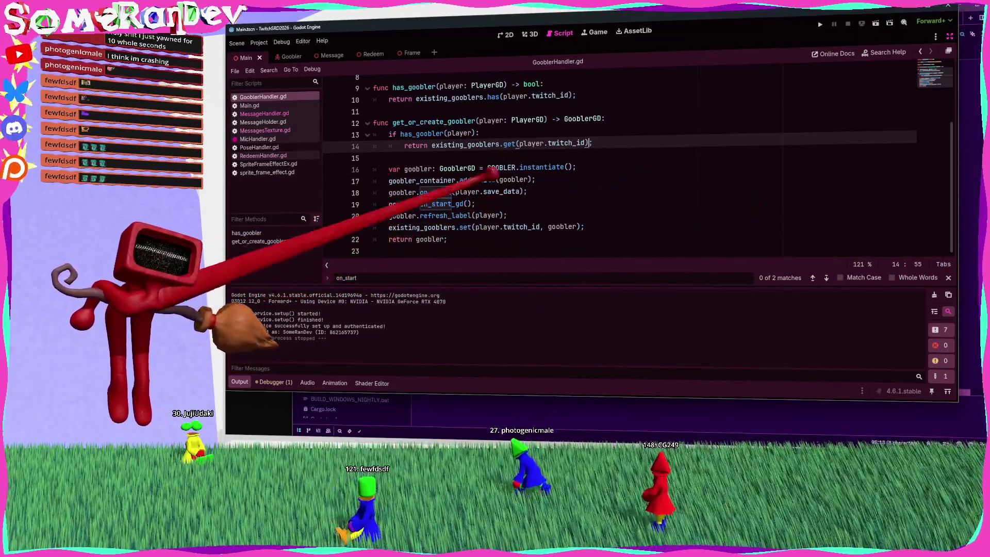
key("alt+Tab")
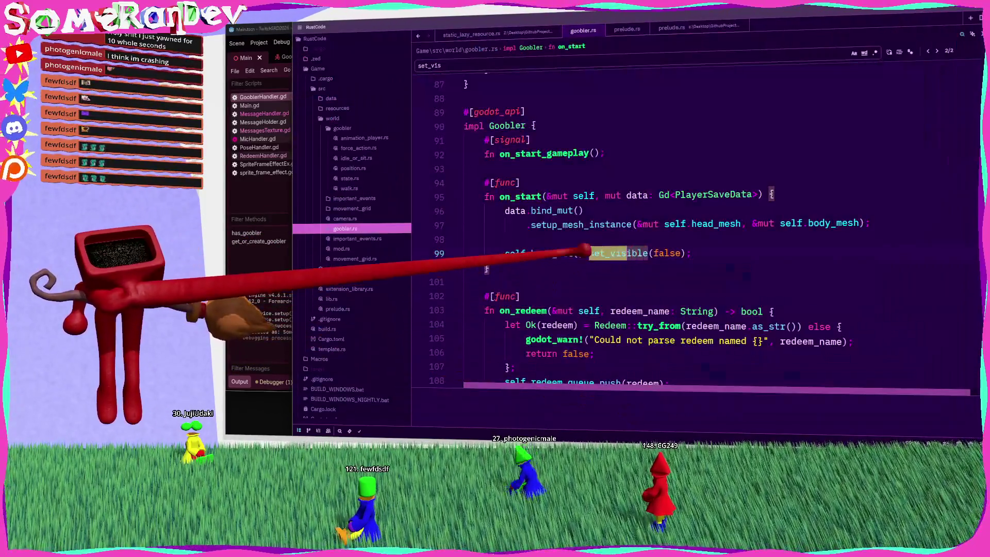
key("alt+Tab")
left_click(443, 120)
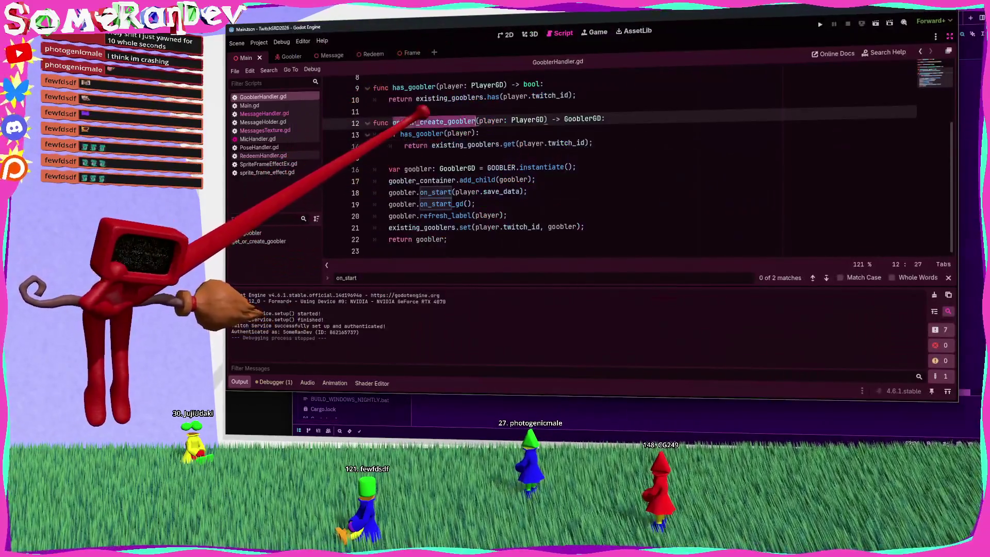
key("alt+Left")
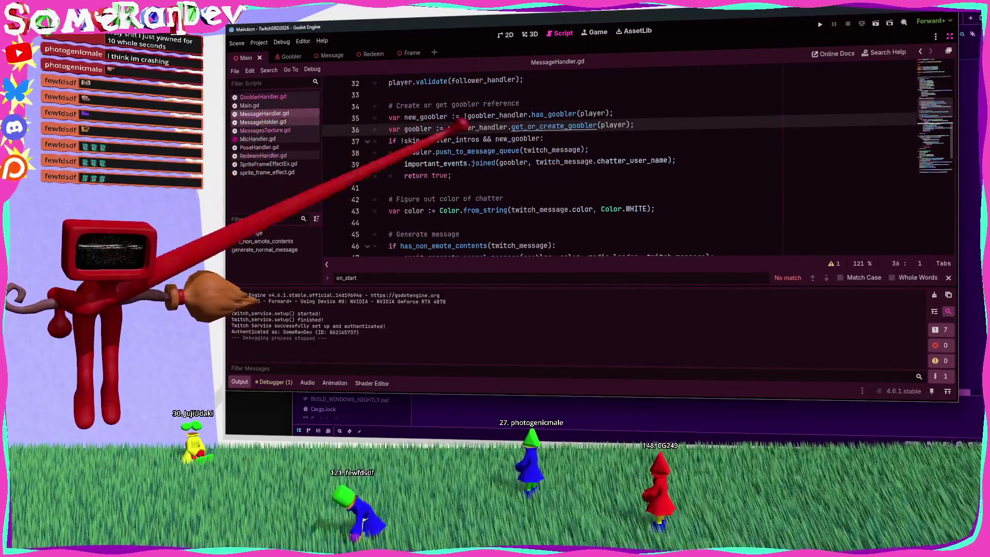
Step: Rewrite the line 37 condition to 'if new_goobler:' and open an indented line below
left_click_drag(479, 139, 400, 140)
type("not")
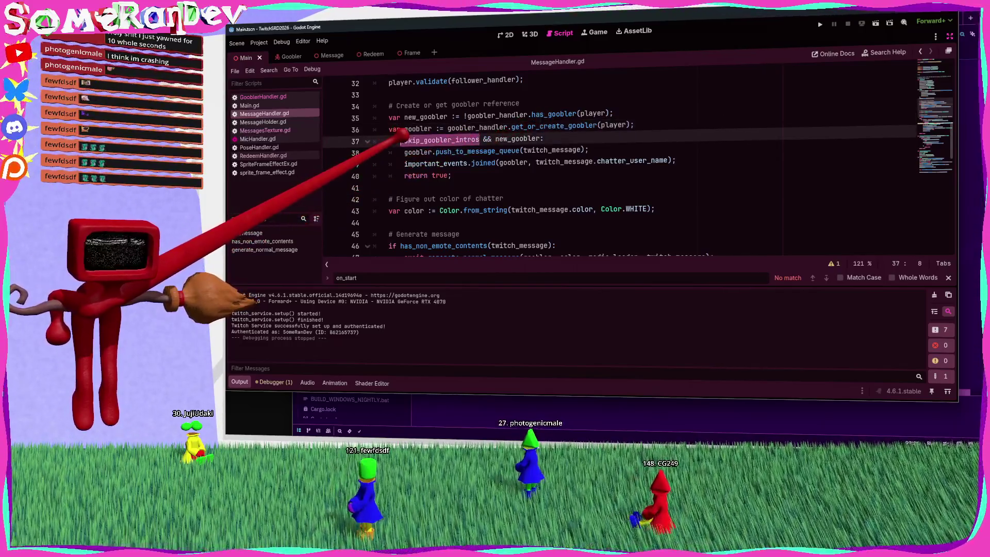
key("Delete")
key("Delete")
key("Delete")
key("BackSpace")
key("BackSpace")
key("BackSpace")
key("End")
key("Return")
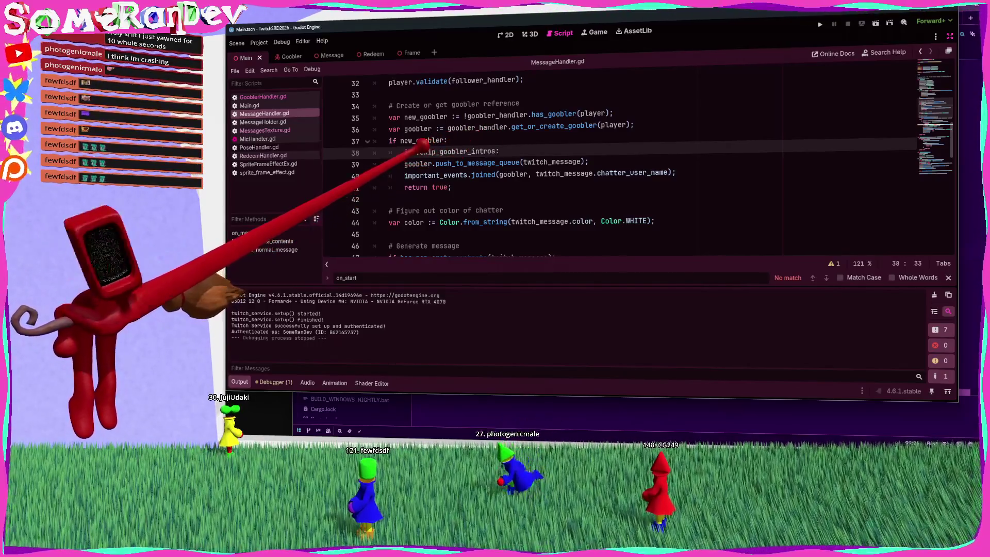
Step: Add 'if skip_goobler_intros: goobler.visible = true' with intro queueing in else, save, open RedeemHandler.gd
left_click_drag(454, 187, 376, 165)
key("Tab")
left_click(510, 151)
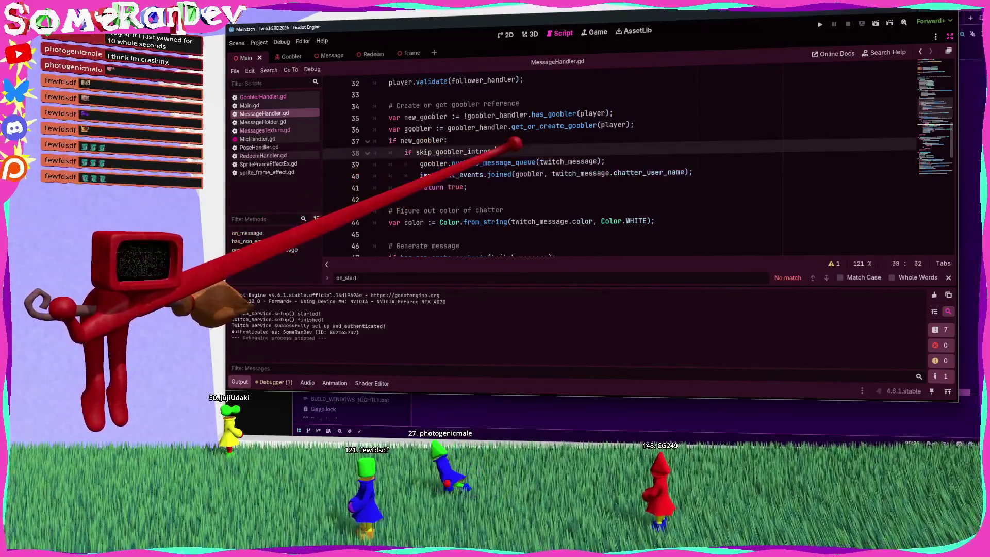
key("Return")
type("else:")
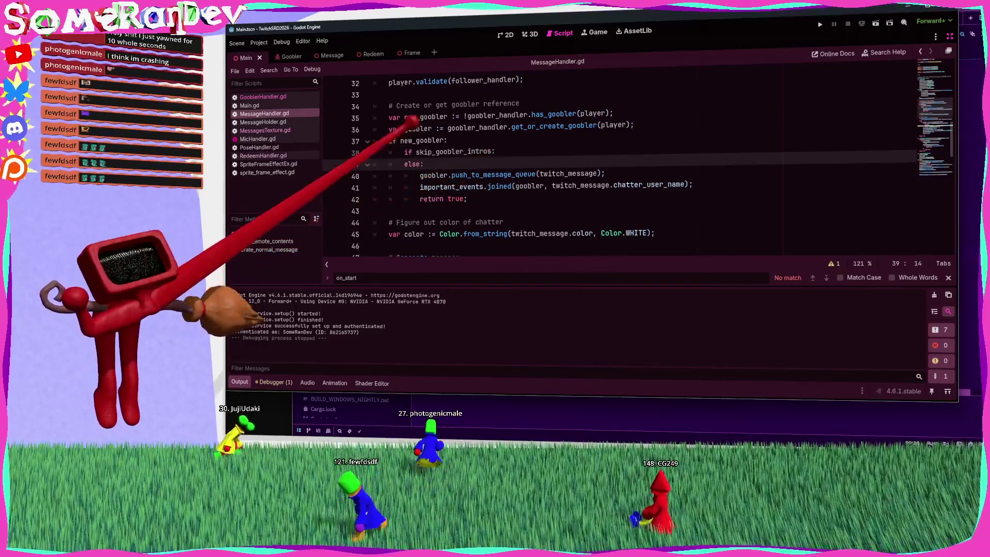
left_click(516, 150)
key("Return")
type("goobler(player)")
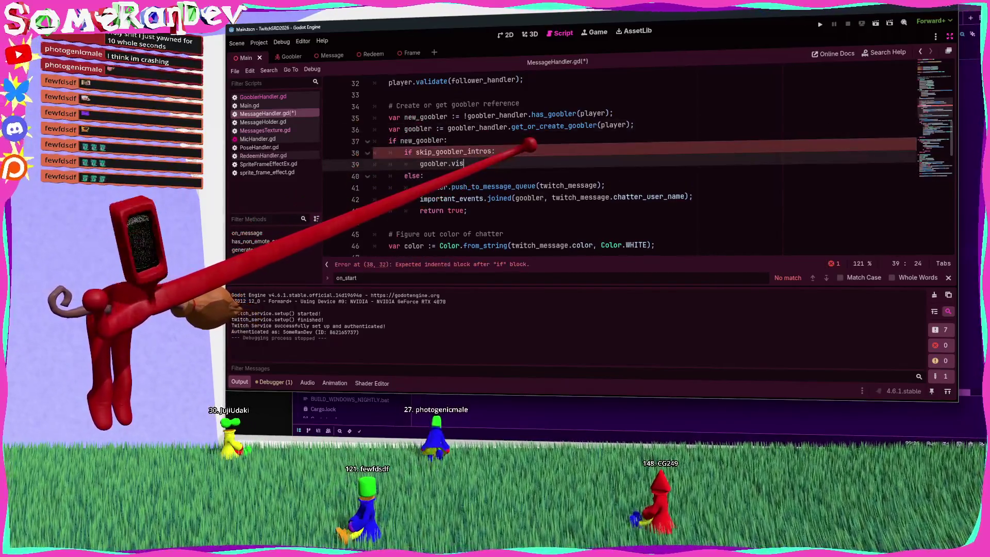
type(";")
key("ctrl+s")
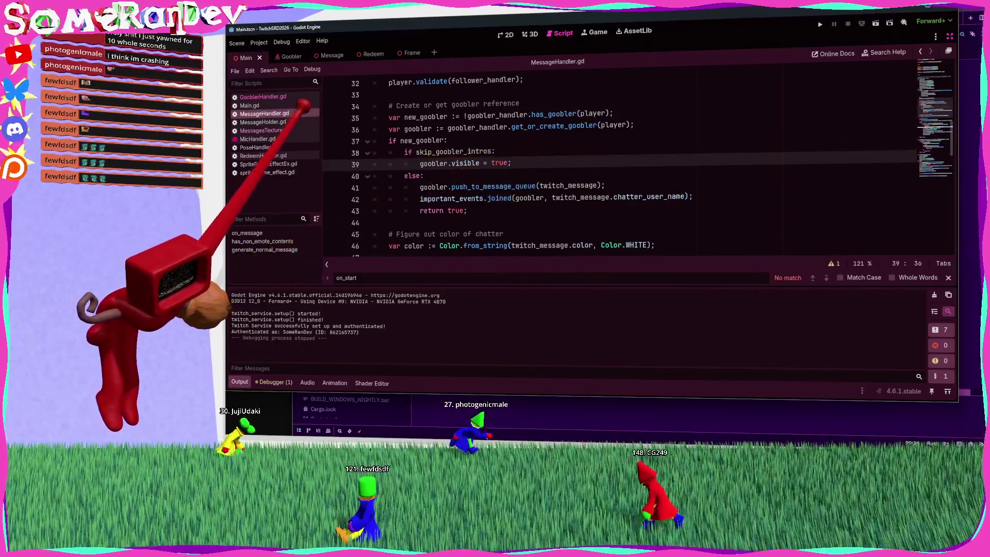
left_click(263, 155)
scroll(516, 165, "down", 2)
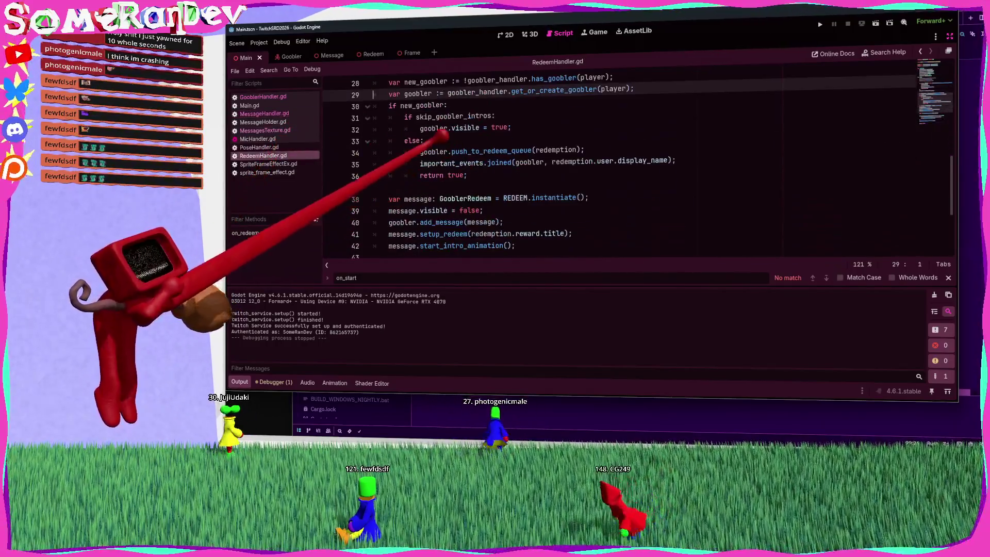
Step: Review RedeemHandler.gd's new_goobler skip-intro block, then run the current scene to test
left_click_drag(468, 176, 374, 83)
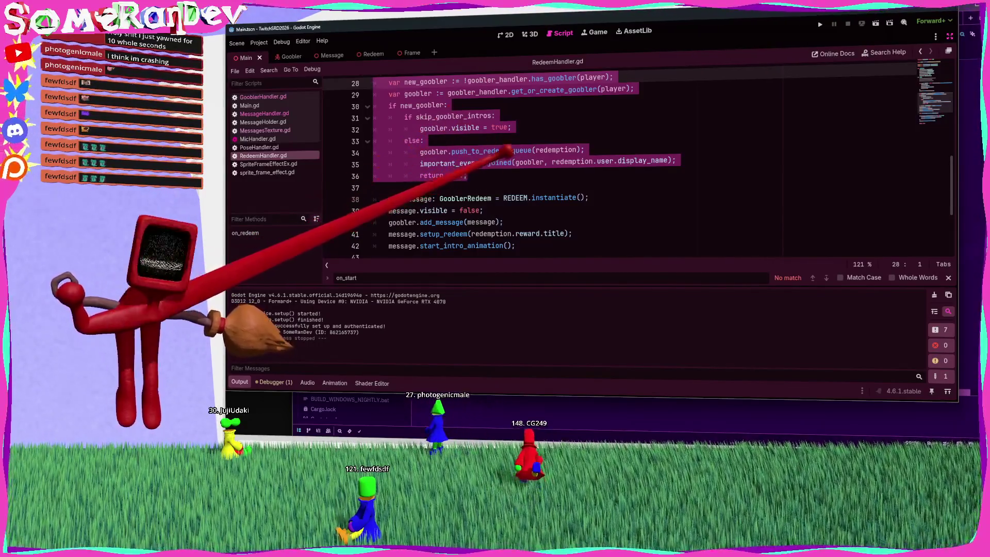
left_click_drag(507, 150, 651, 158)
left_click(685, 176)
scroll(686, 170, "up", 1)
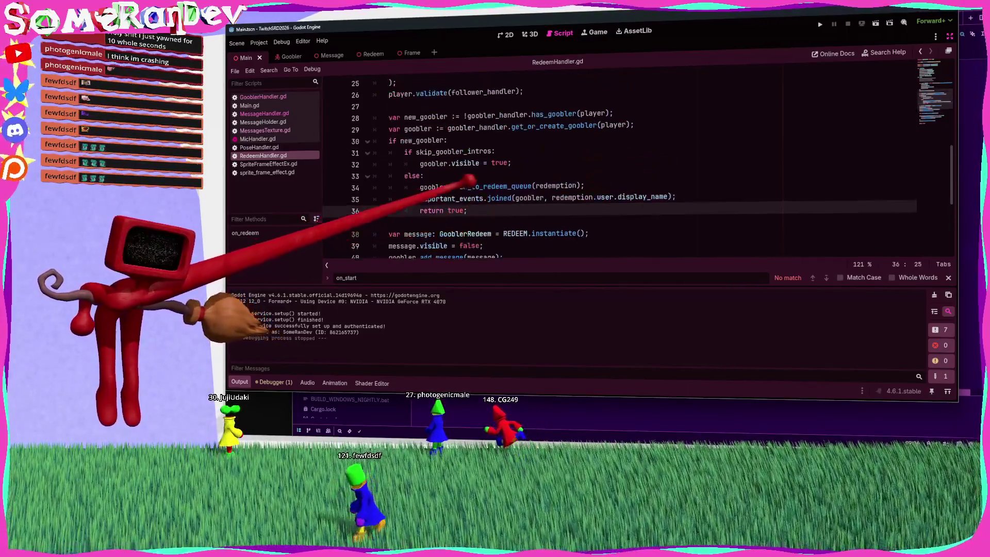
left_click(875, 22)
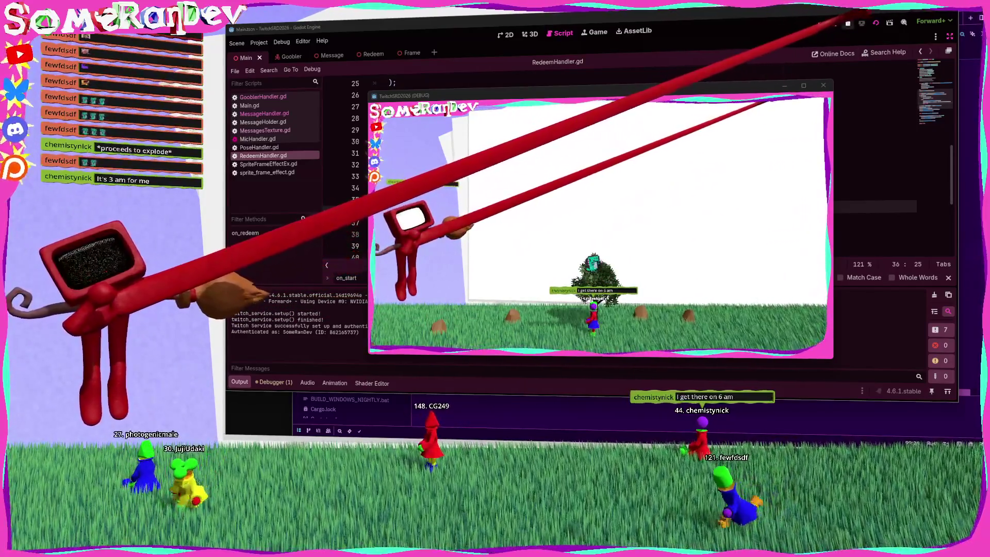
Step: Let the debug game run, then bring Zed with goobler.rs to the front
key("alt+Tab")
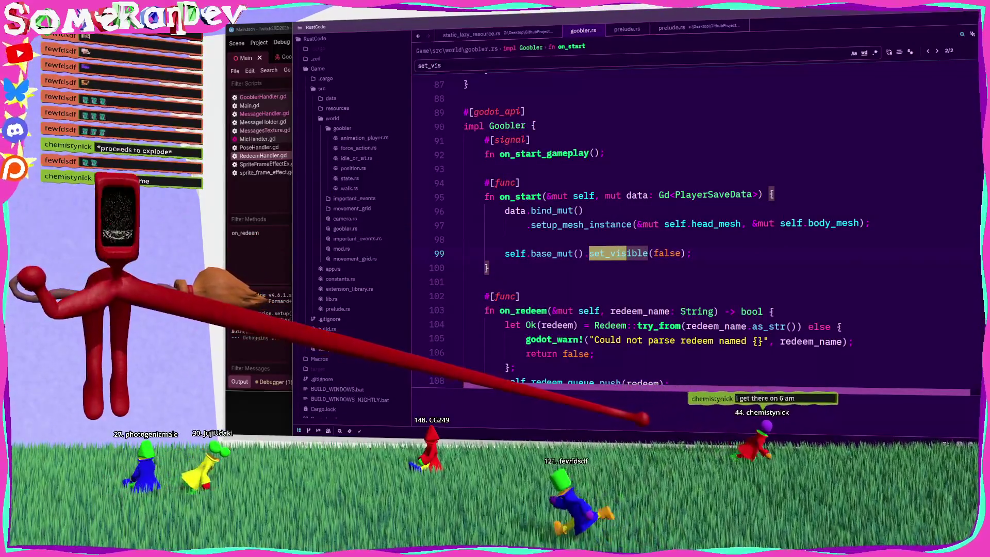
Step: Select HasntStartedGameplay inside bevy_entity_ready in goobler.rs
left_click(518, 289)
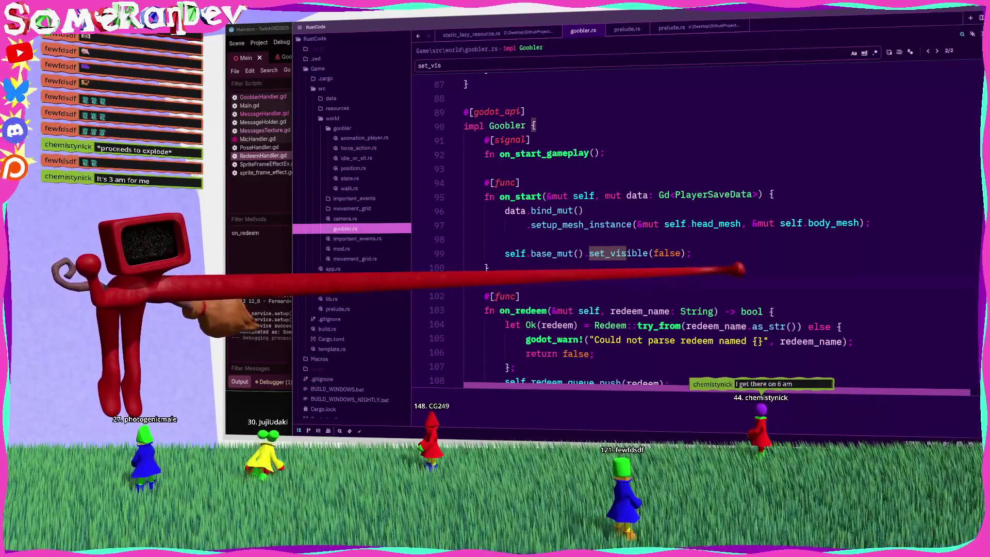
scroll(696, 232, "down", 5)
scroll(696, 232, "up", 10)
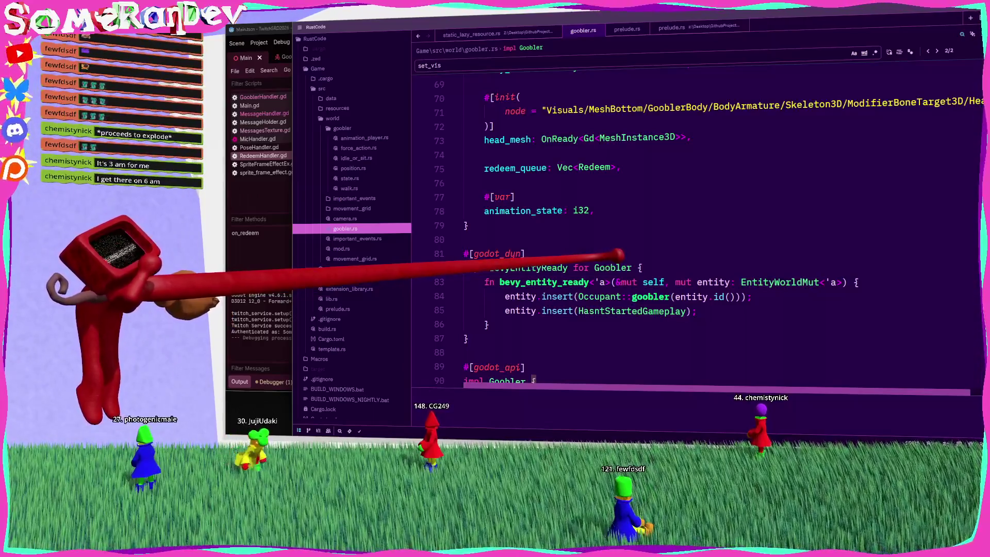
mouse_move(613, 267)
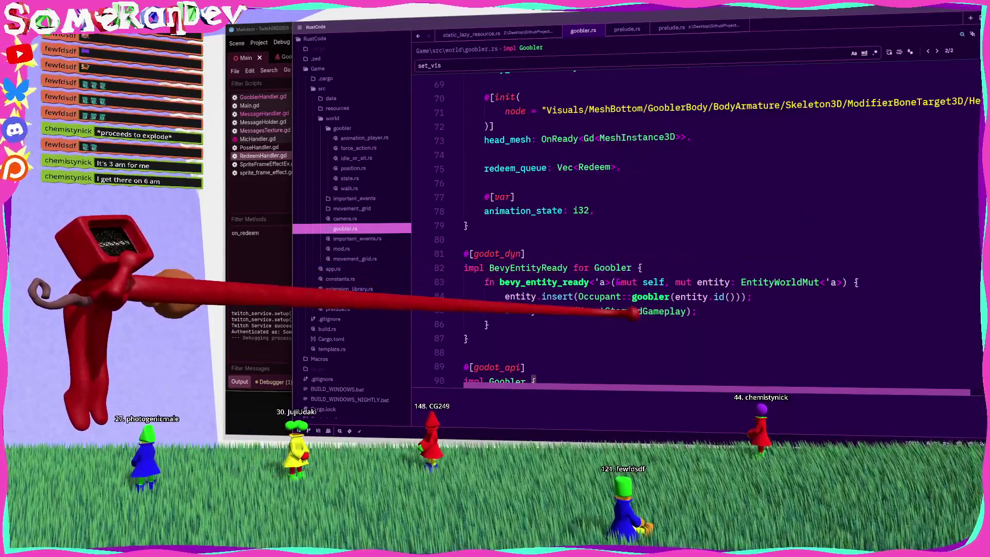
double_click(627, 311)
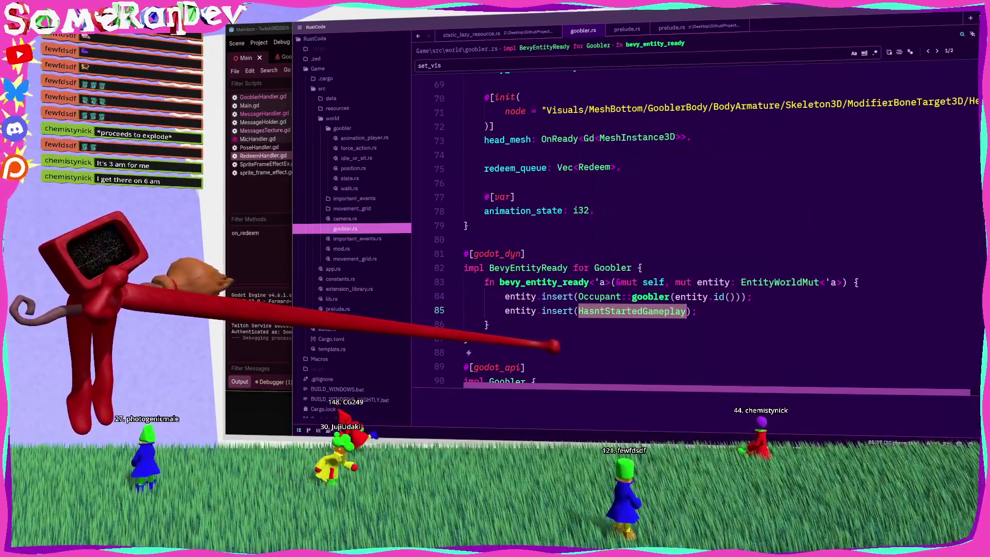
Step: Scroll through goobler.rs to locate the HasntStartedGameplay struct definition
scroll(570, 168, "down", 20)
scroll(570, 168, "down", 4)
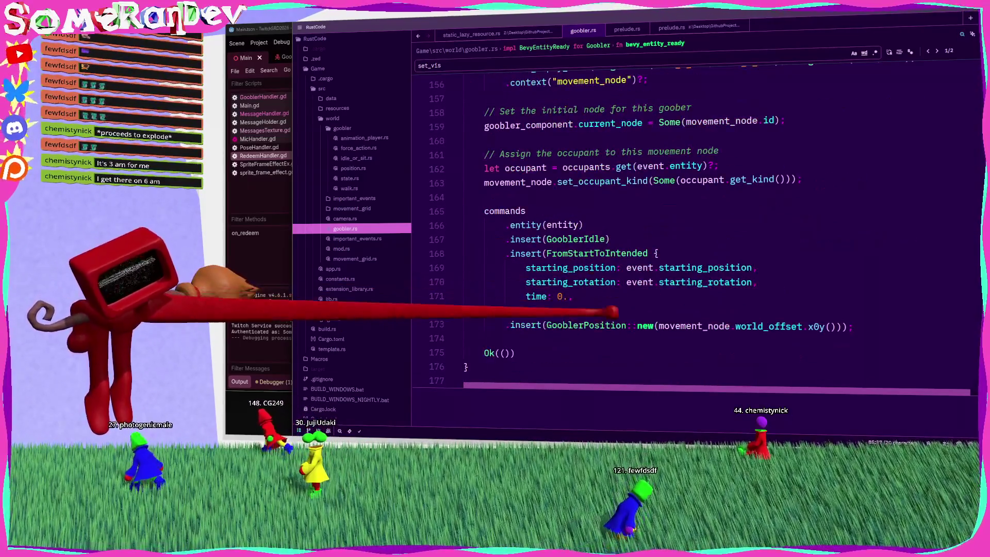
scroll(570, 167, "up", 12)
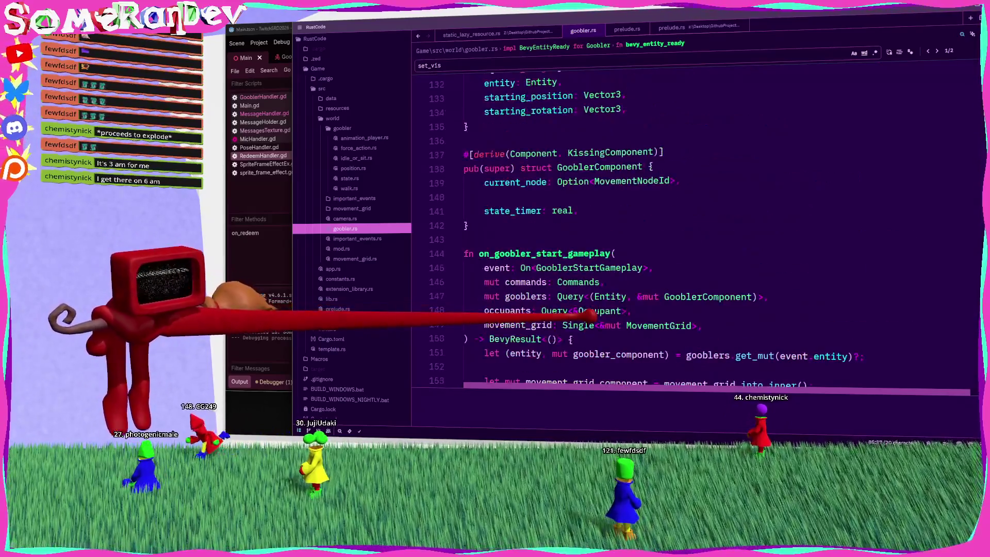
scroll(570, 168, "up", 2)
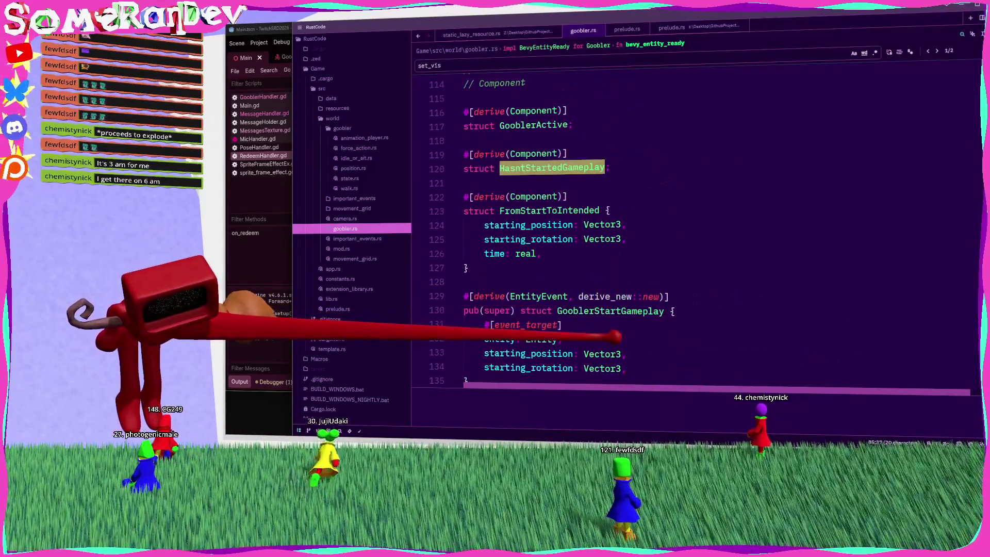
scroll(570, 168, "up", 6)
scroll(570, 167, "up", 8)
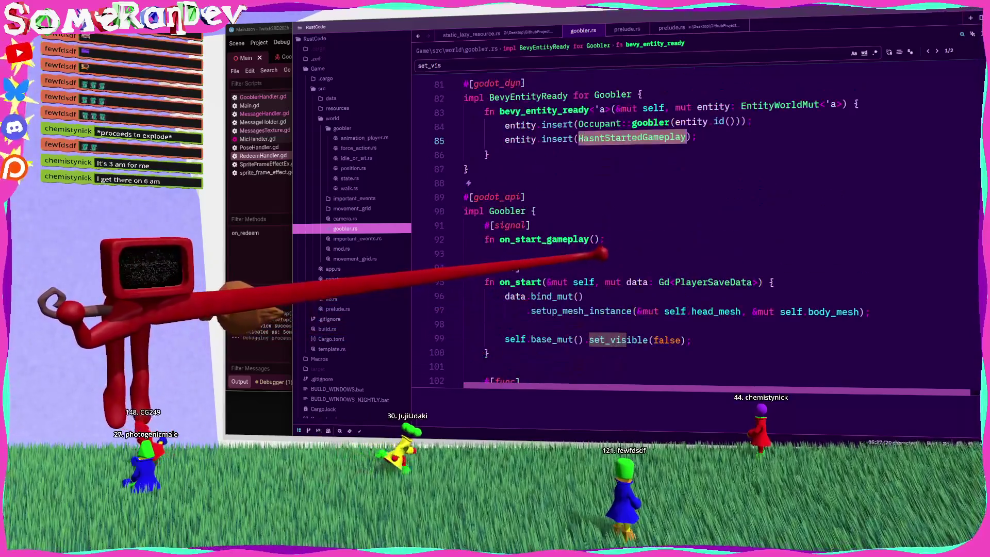
scroll(570, 168, "up", 4)
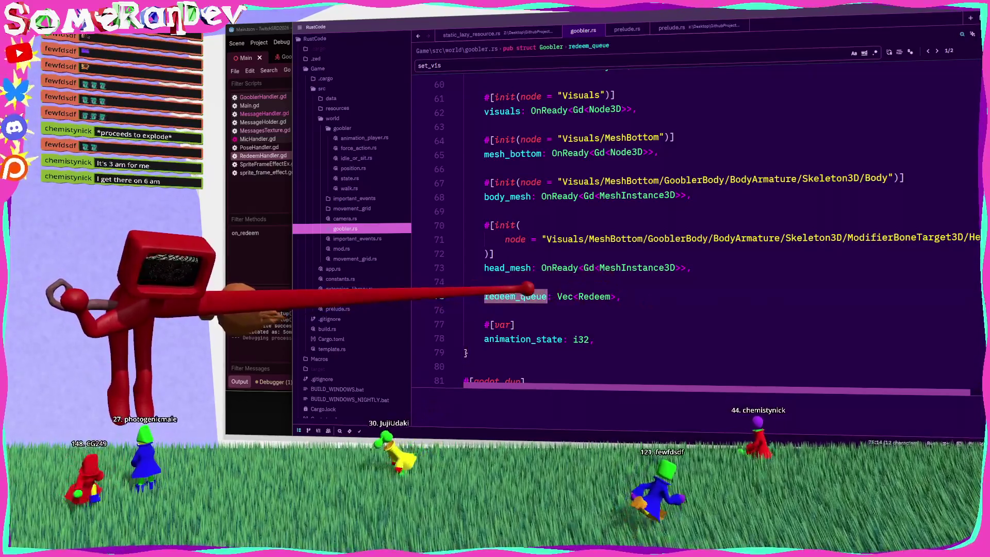
scroll(695, 232, "up", 15)
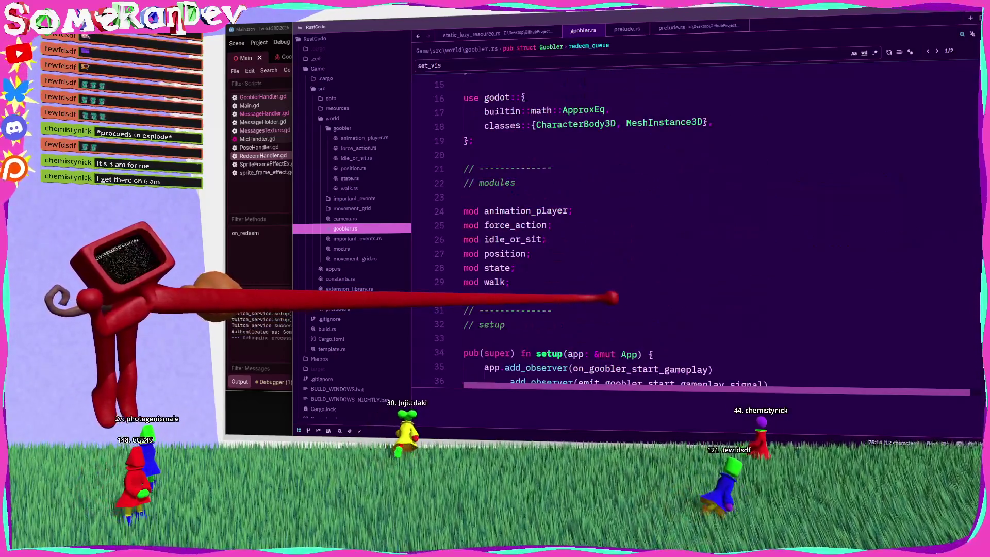
scroll(696, 232, "down", 20)
scroll(695, 232, "down", 12)
scroll(696, 232, "up", 4)
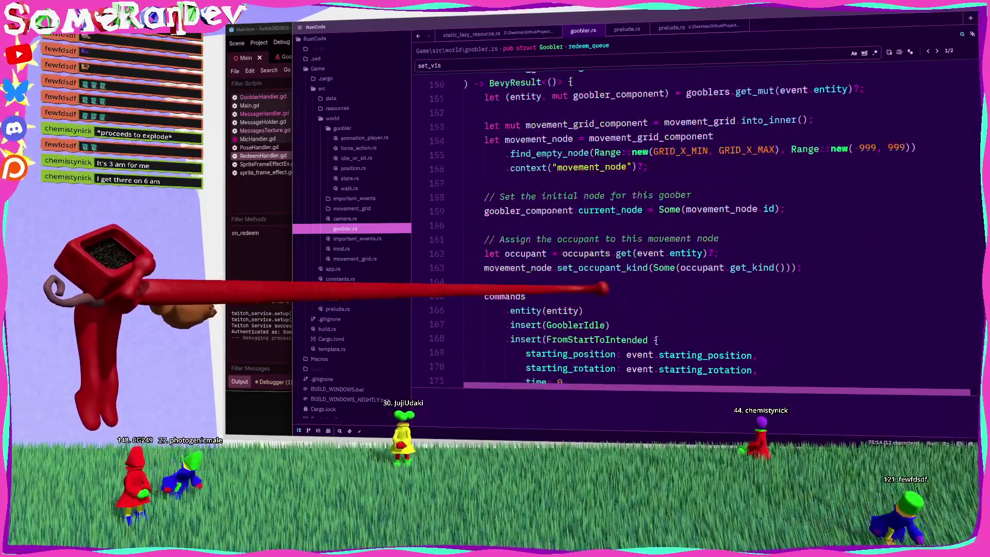
scroll(606, 288, "down", 5)
scroll(606, 288, "up", 1)
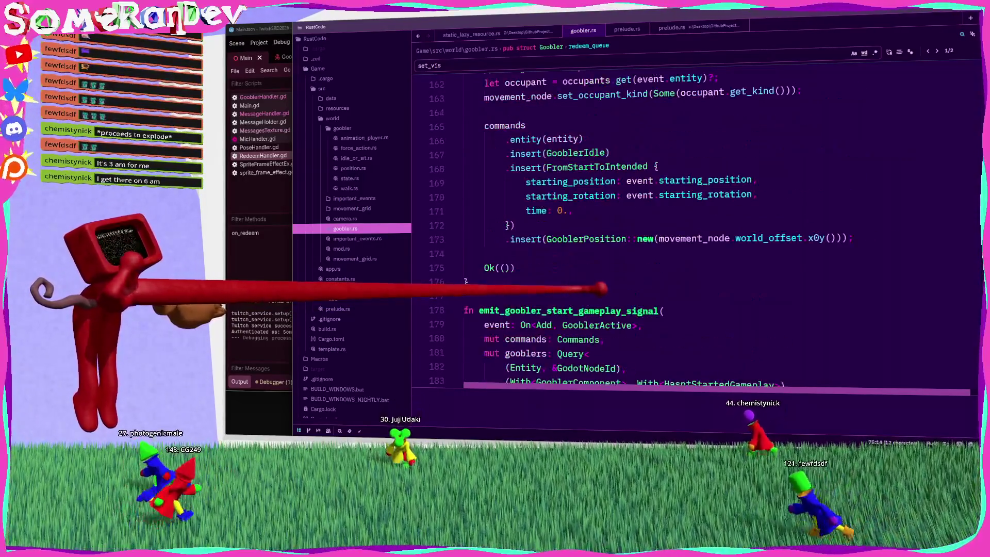
left_click(598, 166)
scroll(601, 202, "up", 3)
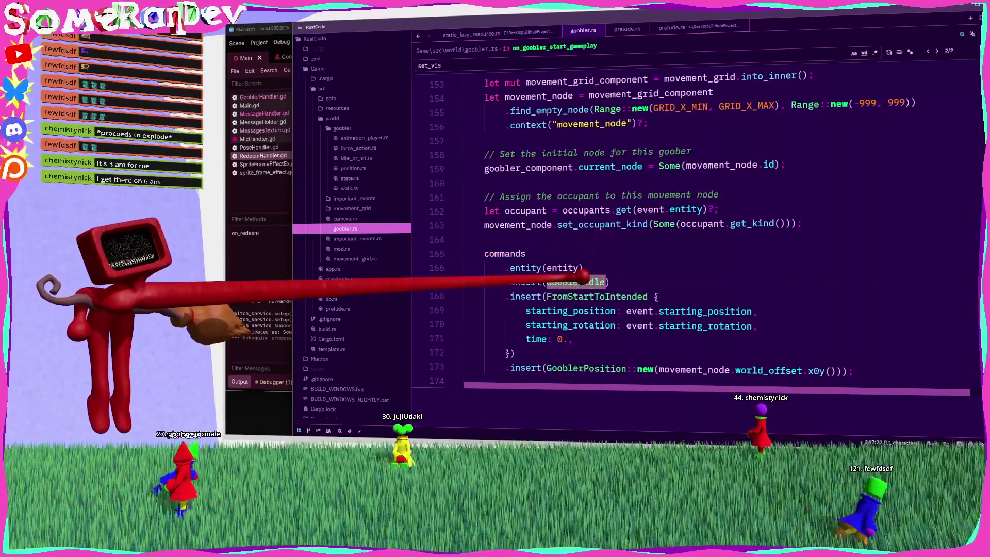
scroll(598, 271, "up", 14)
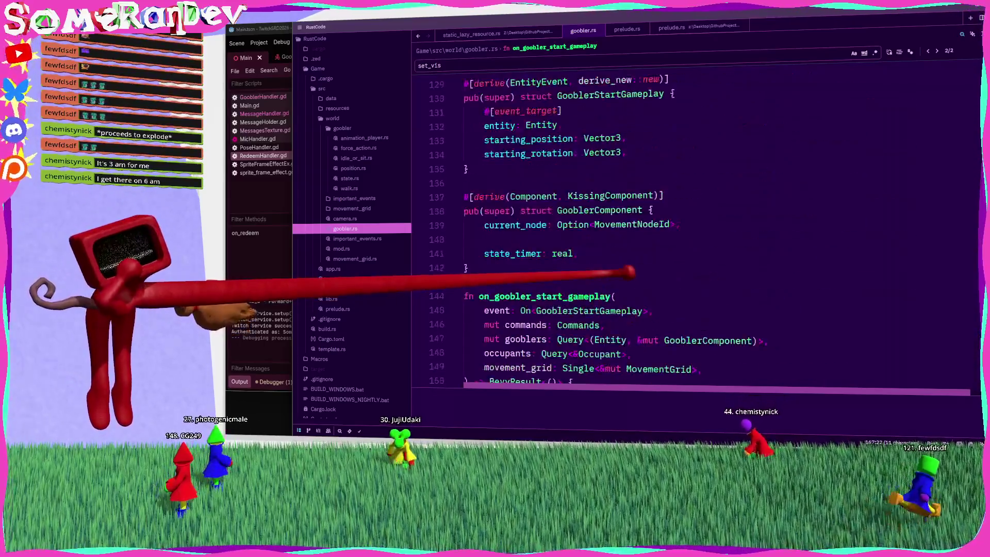
scroll(608, 273, "up", 4)
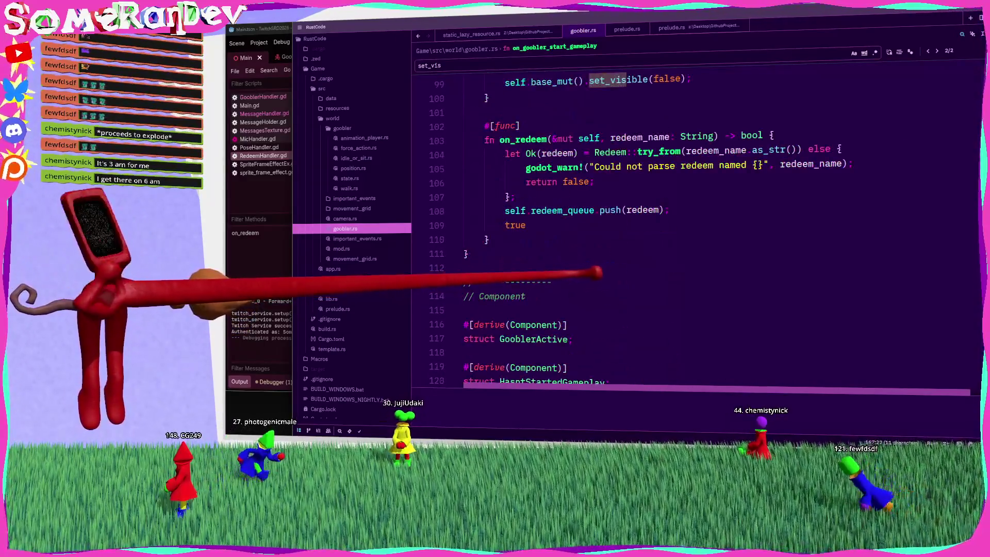
scroll(593, 281, "down", 2)
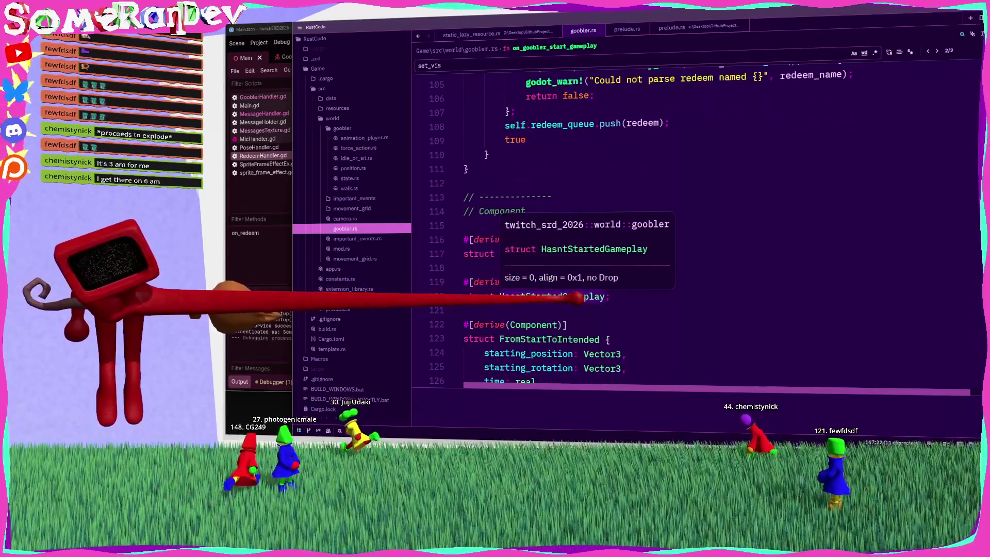
left_click(552, 258)
Step: Search for HasntStartedGameplay and jump to its use in emit_goobler_start_gameplay_signal
left_click(568, 297)
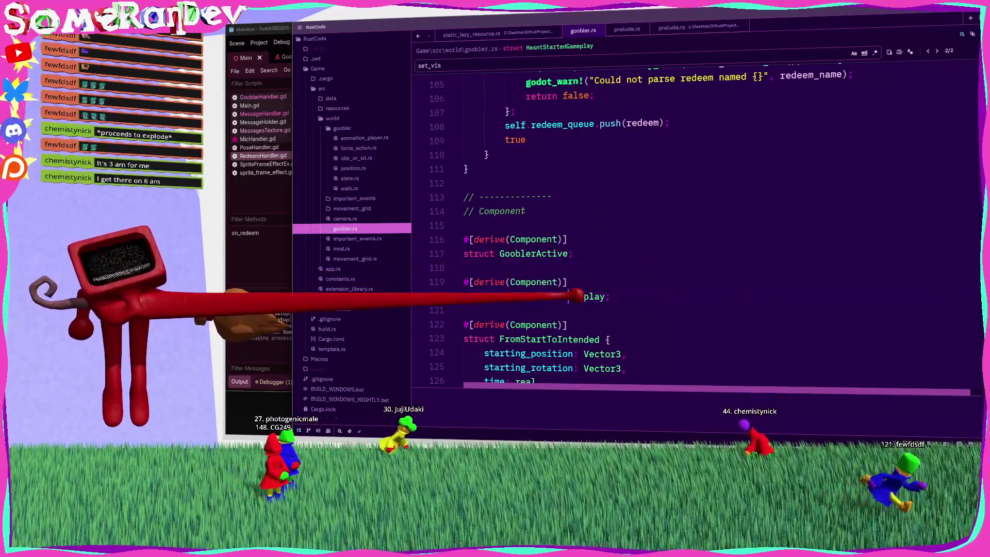
mouse_move(576, 295)
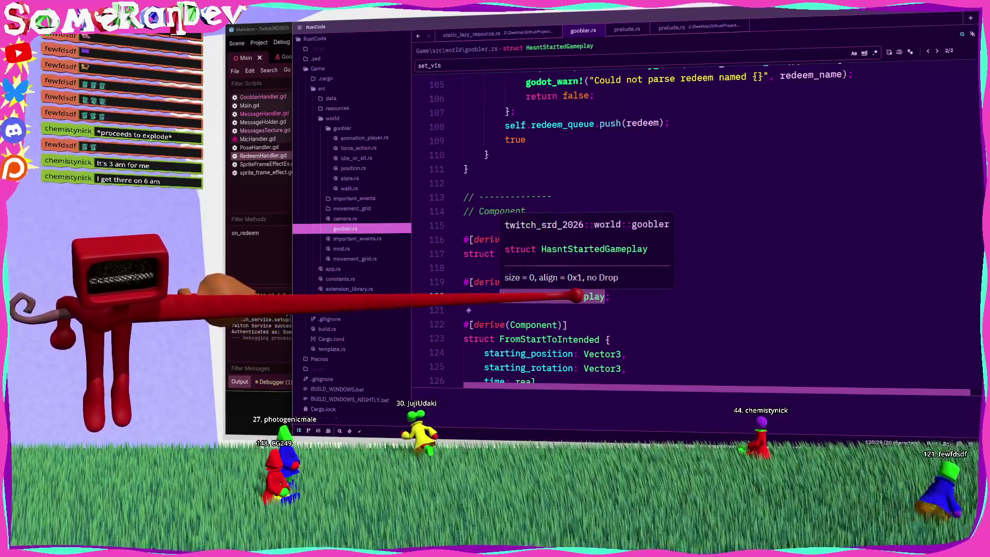
key("ctrl+f")
left_click(937, 50)
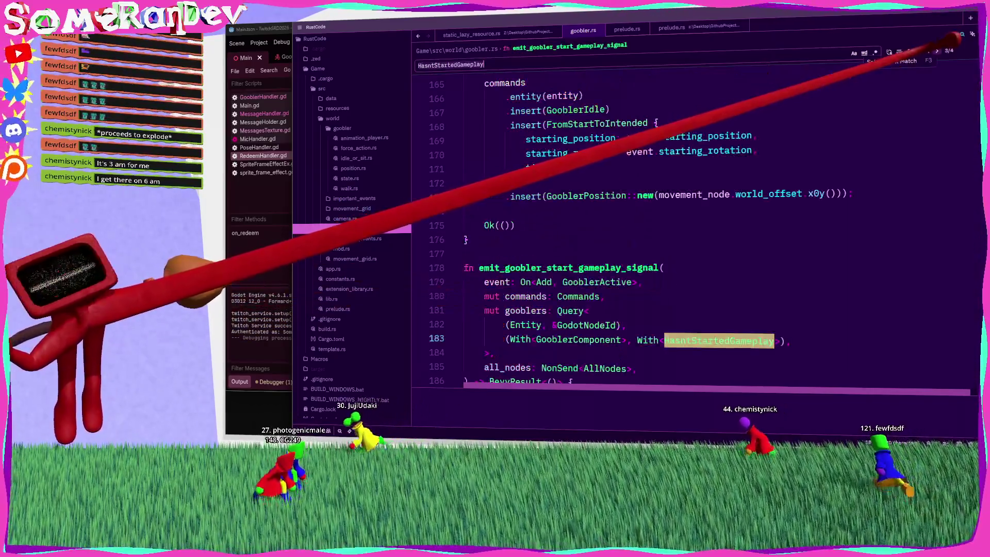
Step: Step through HasntStartedGameplay matches at line 194 and in bevy_entity_ready
left_click(937, 51)
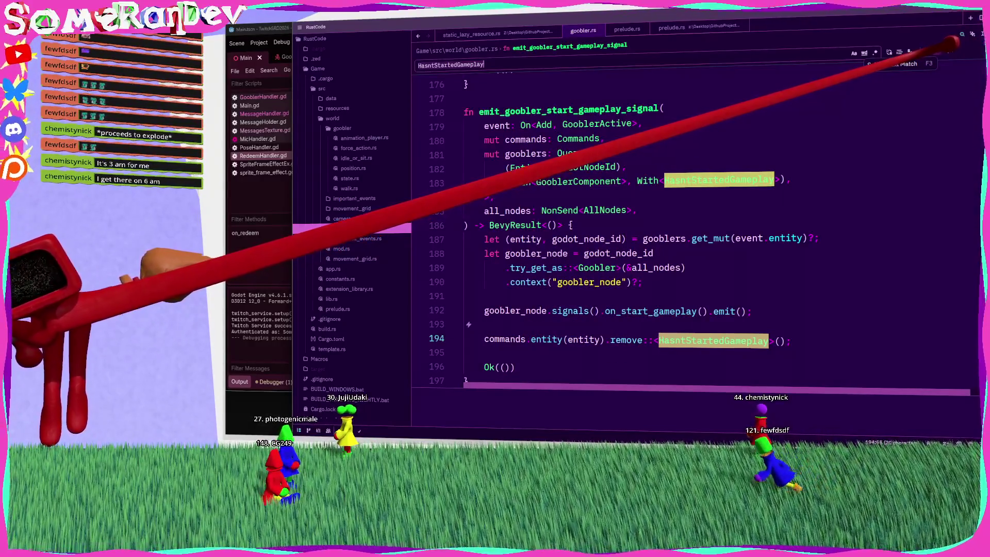
left_click(937, 50)
scroll(640, 203, "up", 5)
scroll(609, 219, "down", 5)
scroll(541, 264, "up", 10)
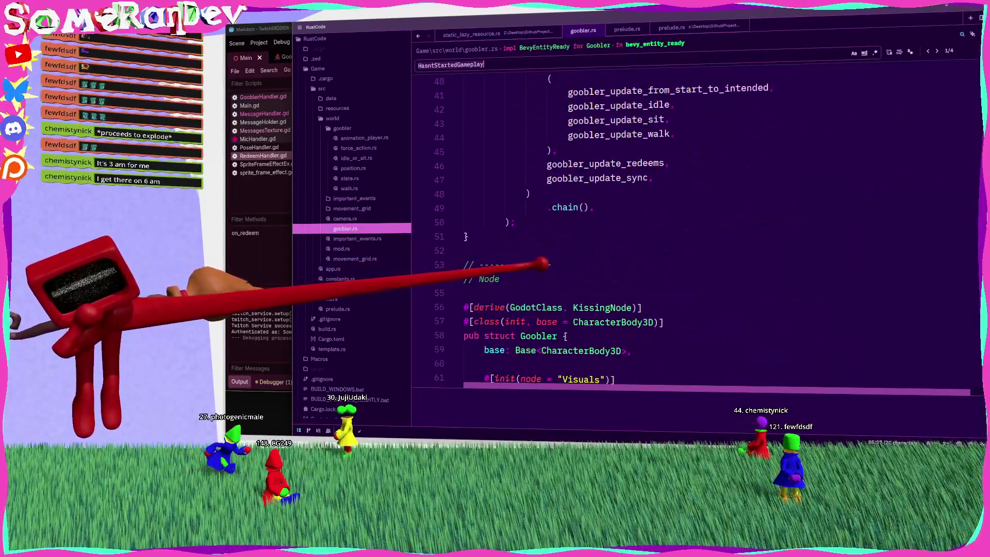
scroll(541, 264, "up", 5)
scroll(536, 217, "down", 10)
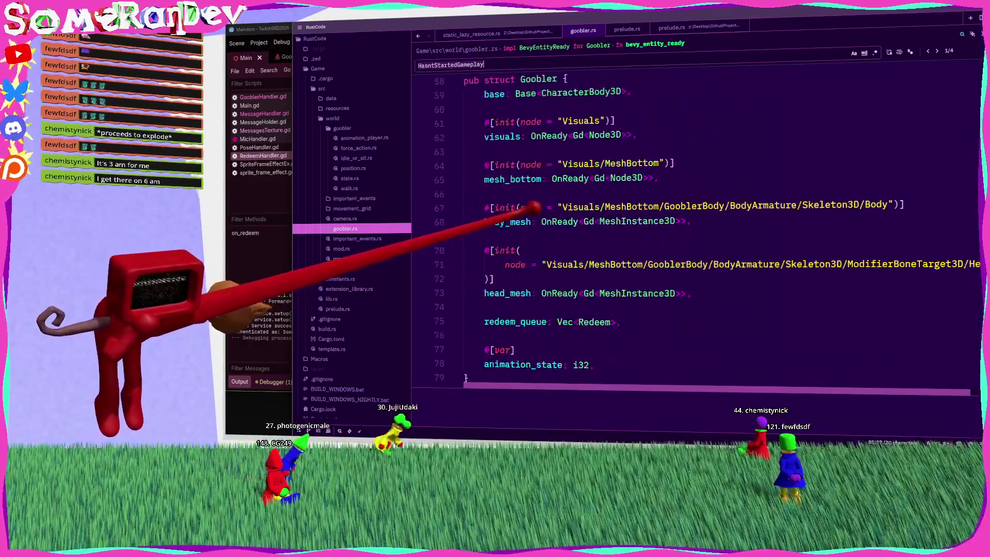
scroll(534, 207, "down", 15)
Step: Search goobler.rs for GooblerActive and jump to its match on line 179
left_click(531, 151)
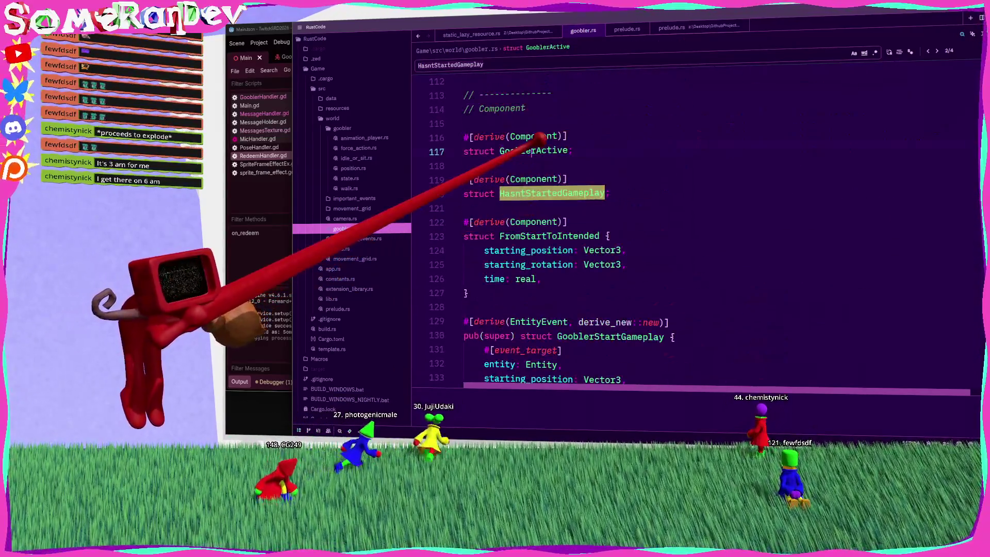
double_click(531, 151)
key("ctrl+f")
key("Return")
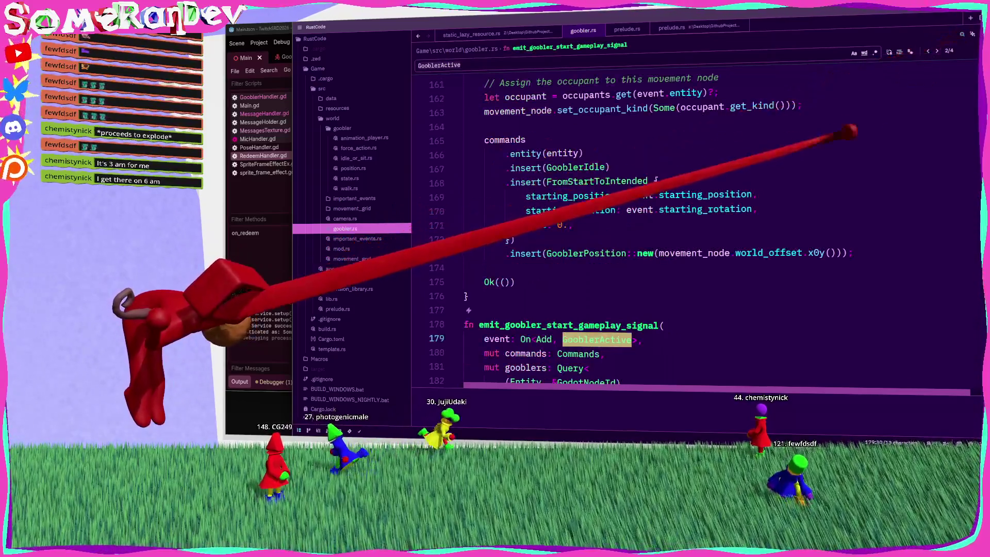
scroll(585, 110, "down", 5)
scroll(585, 129, "up", 2)
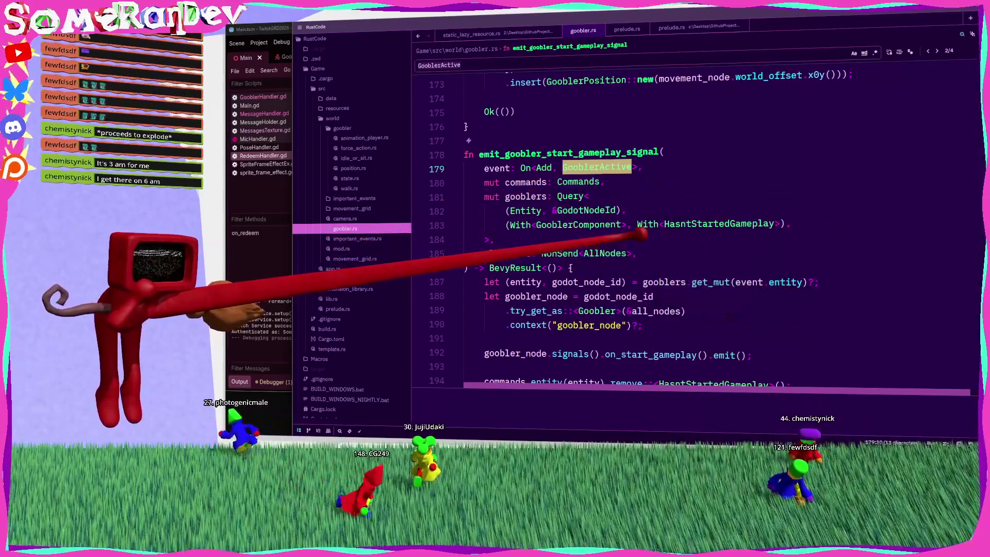
scroll(634, 236, "down", 2)
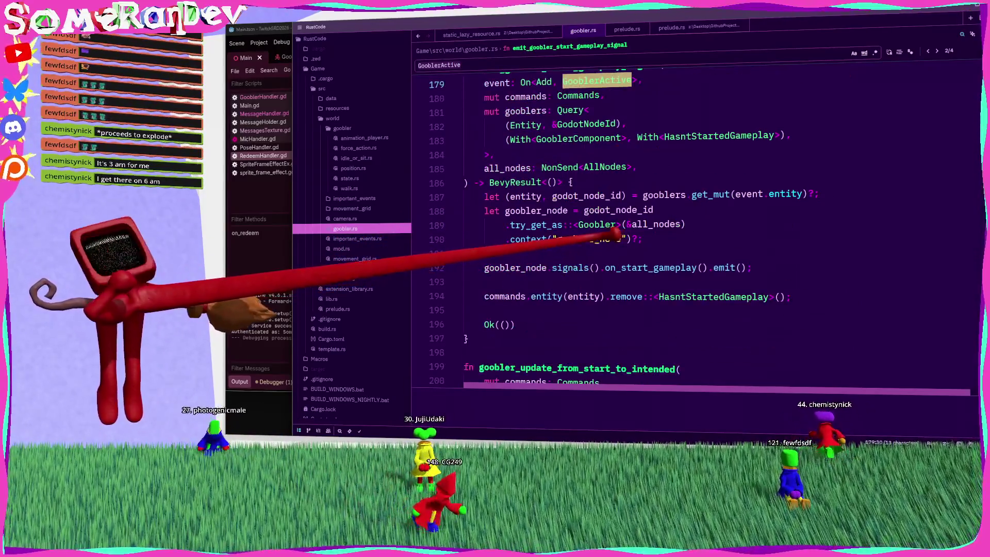
Step: Search HasntStartedGameplay again, cycling through matches from line 85, then close search
left_click(732, 297)
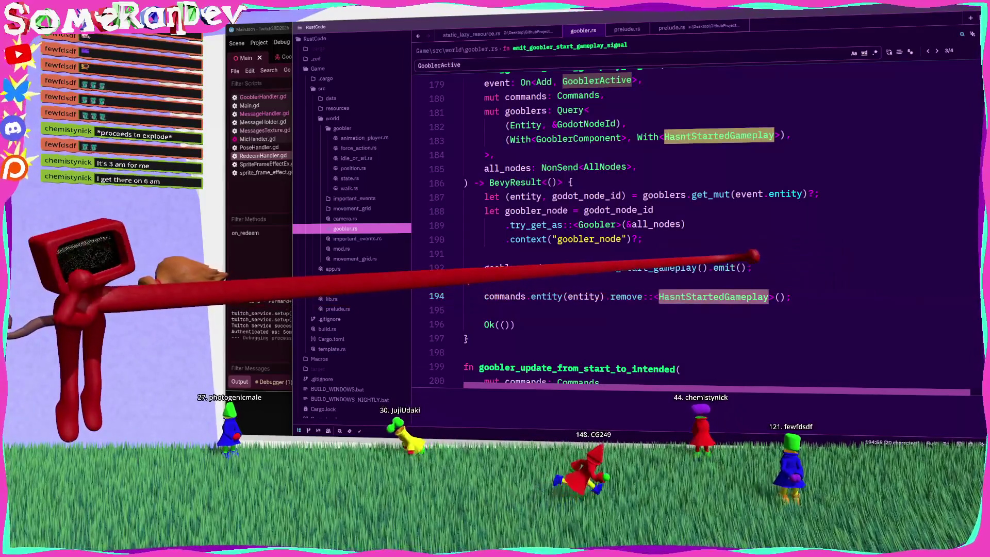
key("ctrl+f")
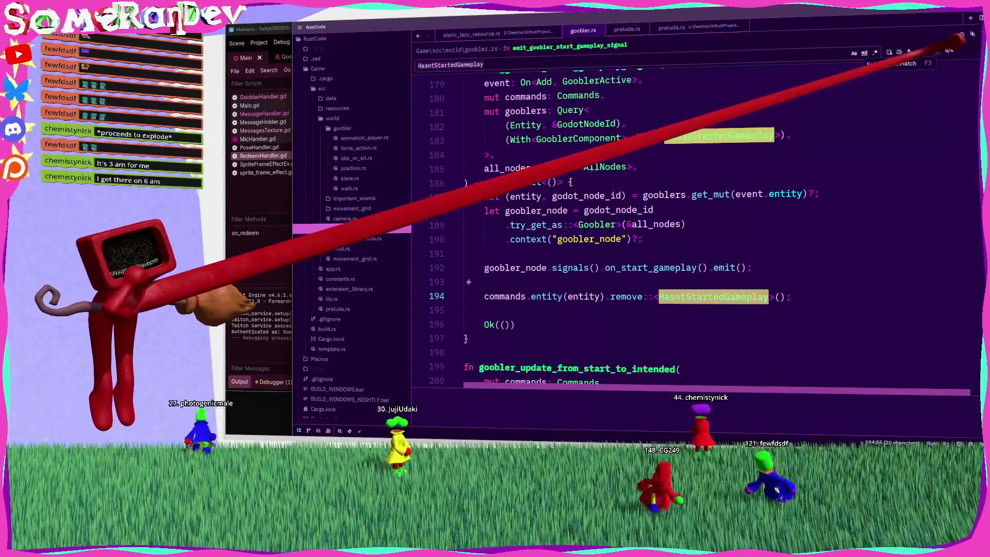
left_click(936, 51)
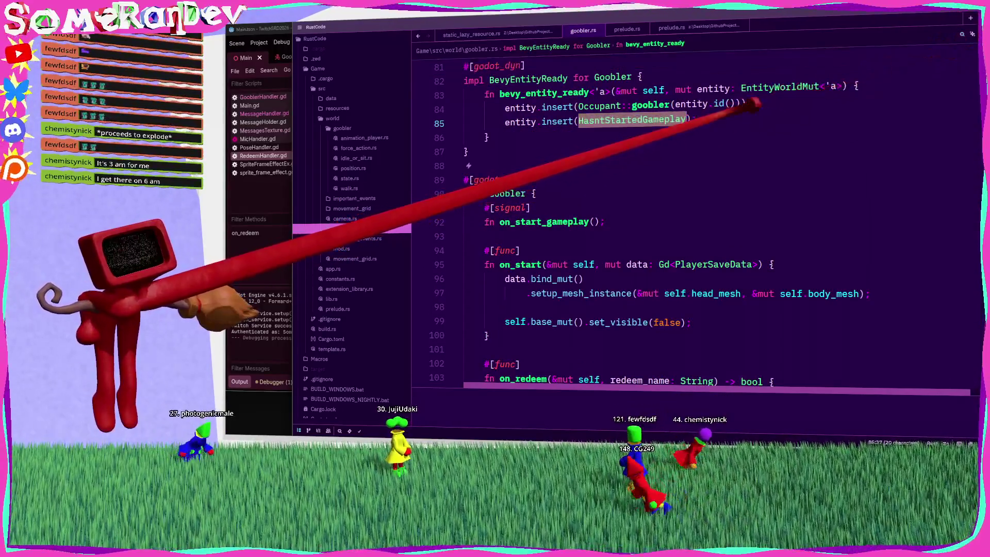
key("F3")
key("Escape")
Step: Scroll to the BevyEntityReady impl and select the bevy_entity_ready function name
scroll(696, 232, "down", 5)
scroll(696, 232, "down", 2)
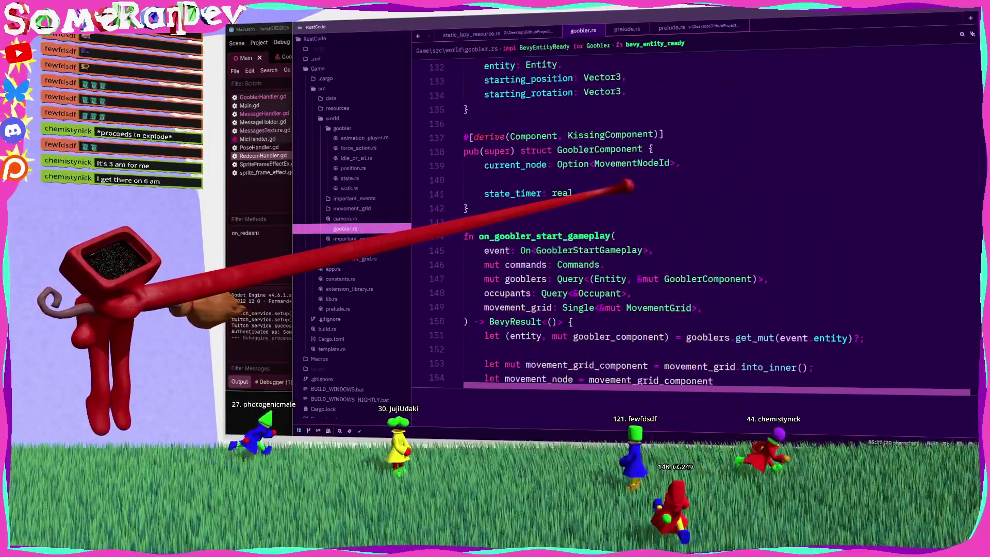
scroll(593, 165, "down", 2)
mouse_move(593, 163)
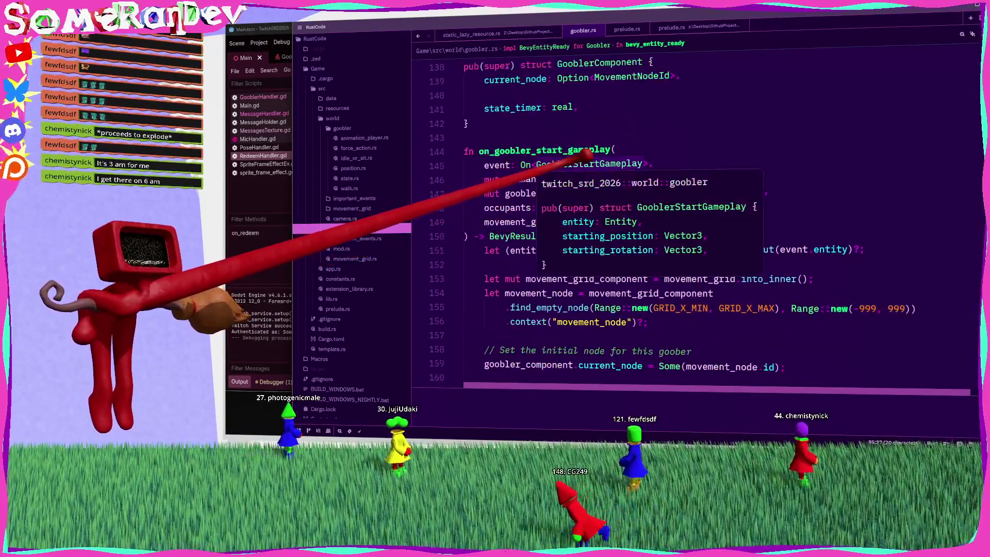
left_click(468, 124)
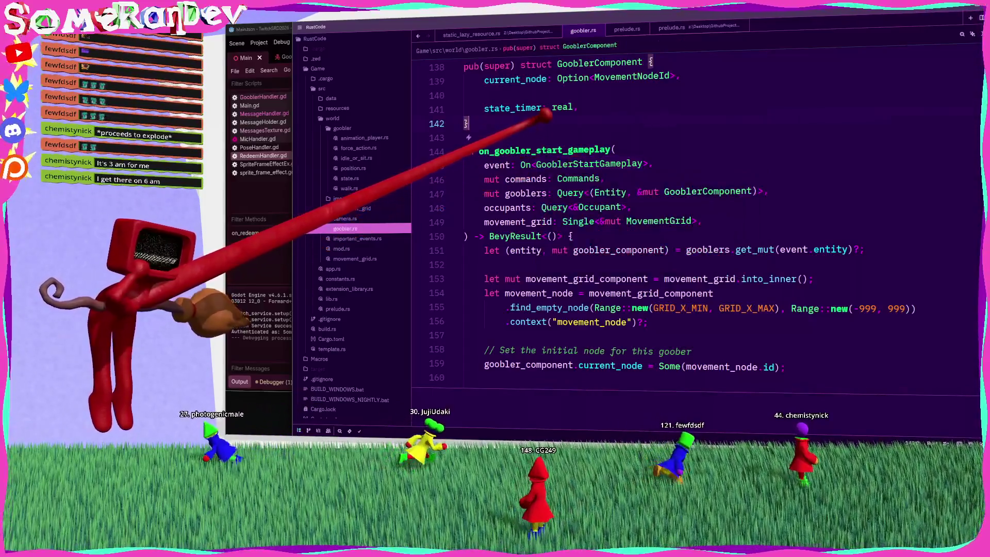
scroll(645, 222, "up", 19)
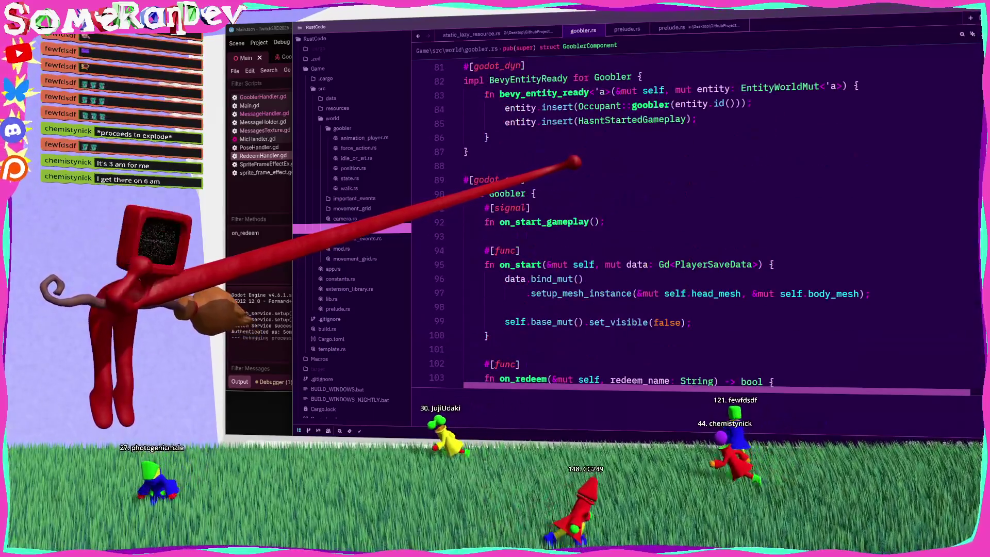
scroll(644, 221, "up", 4)
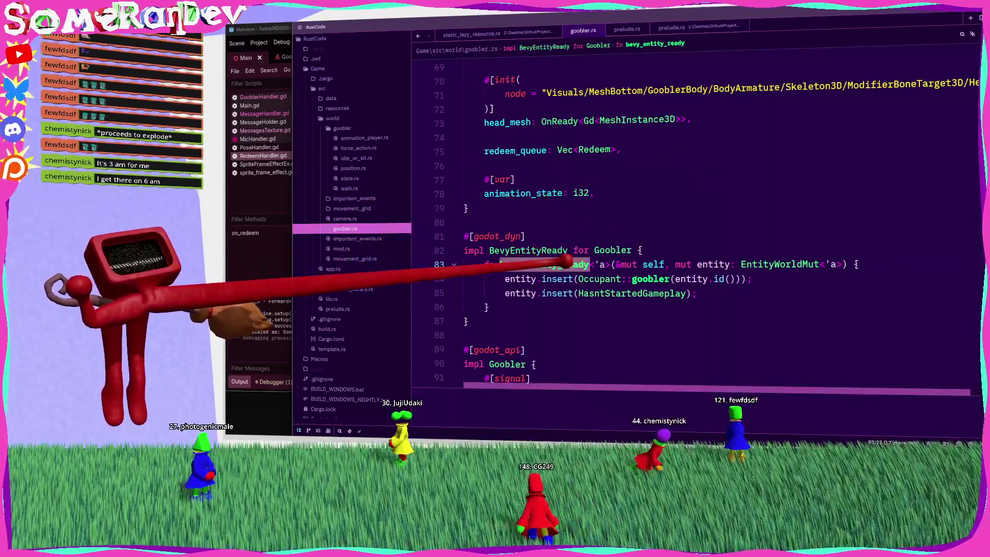
double_click(544, 264)
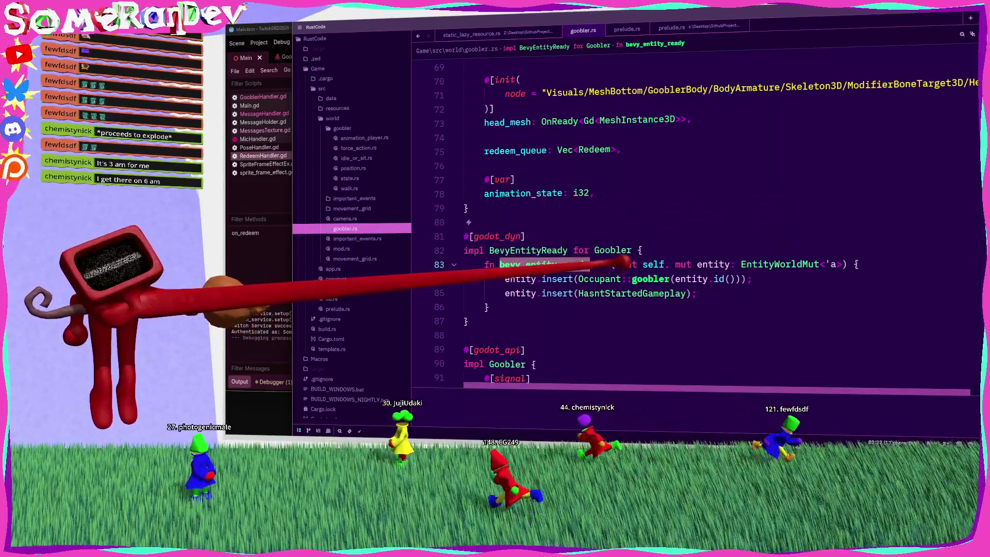
scroll(644, 222, "up", 3)
scroll(644, 222, "down", 2)
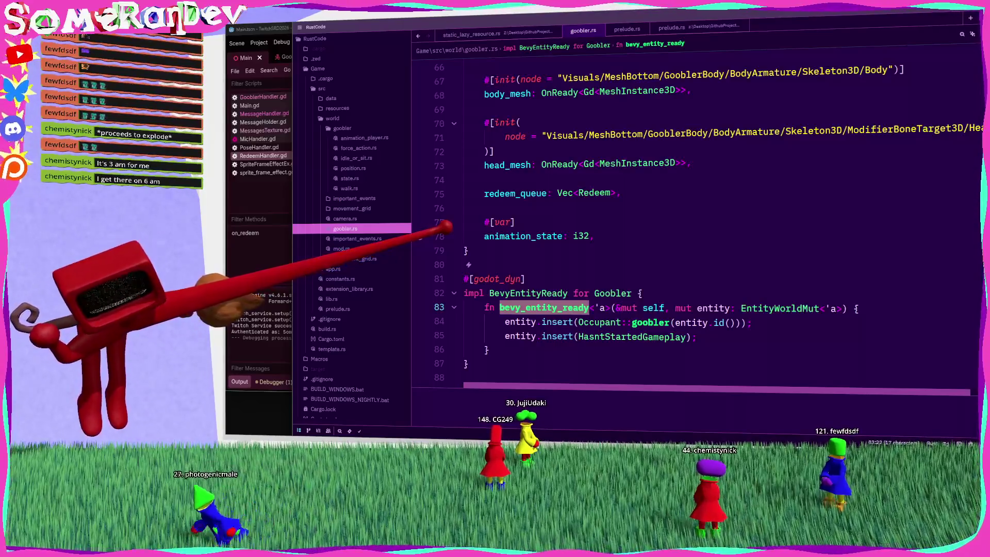
Step: Look over the Goobler struct fields, then return to Godot's RedeemHandler.gd skip-intro branch
scroll(696, 222, "up", 4)
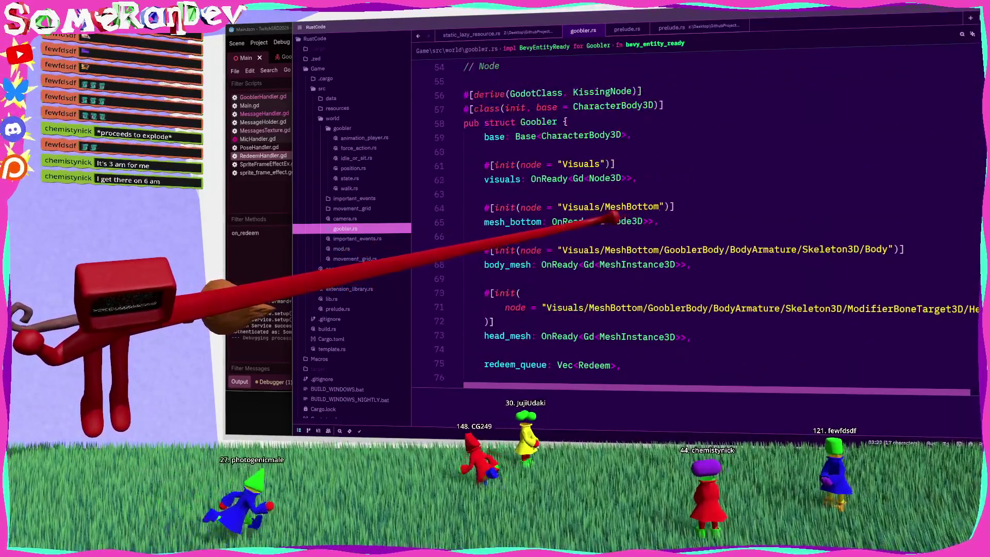
scroll(598, 196, "down", 4)
scroll(521, 196, "up", 4)
scroll(531, 155, "down", 4)
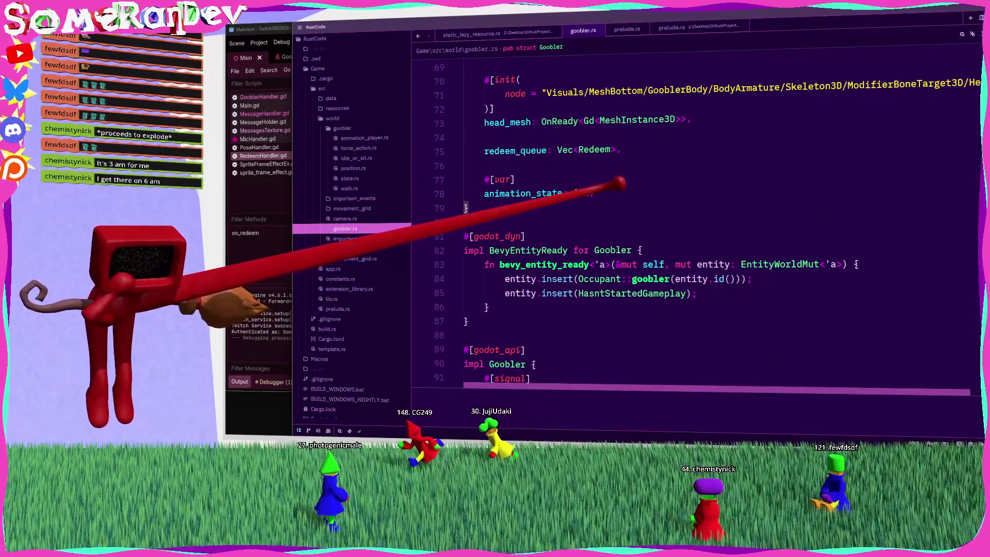
key("alt+Tab")
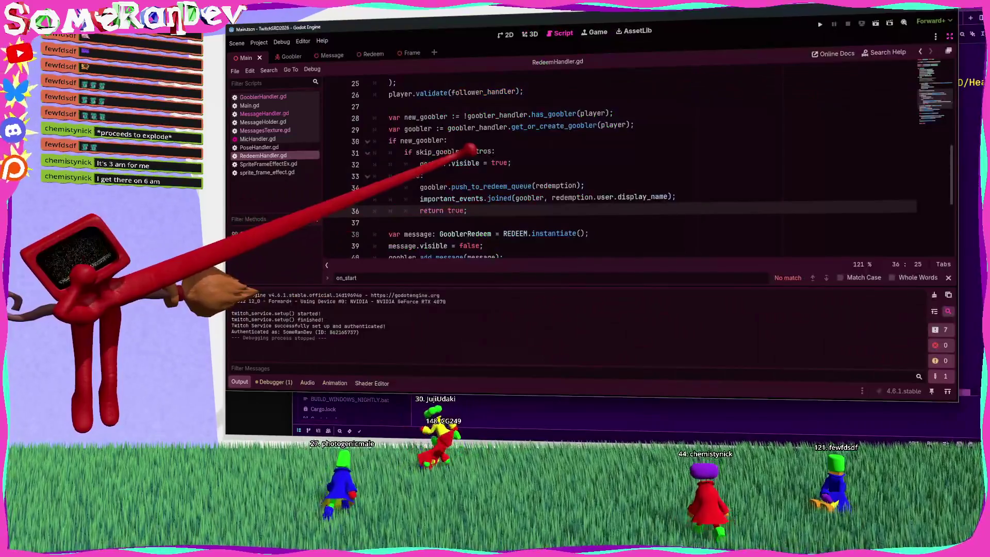
left_click(552, 125, "ctrl")
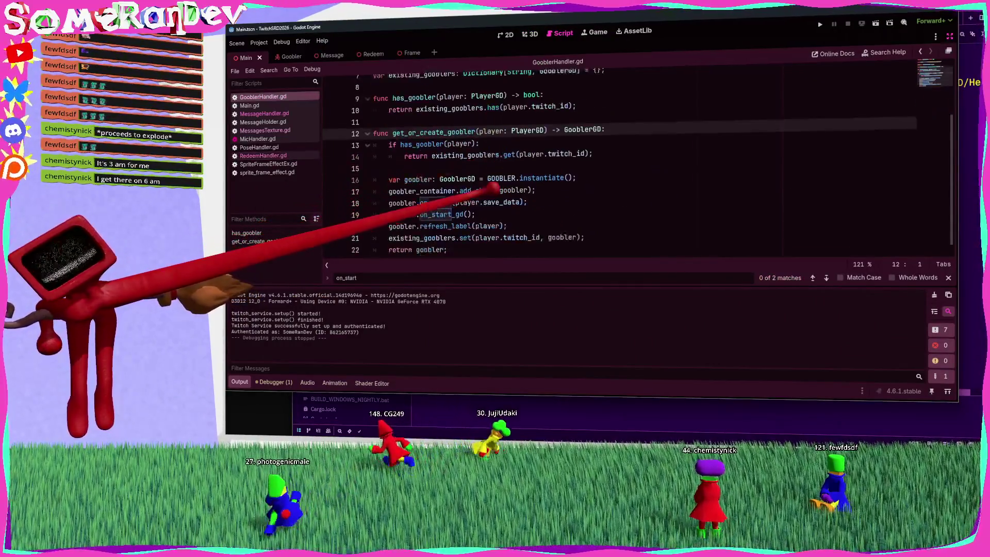
scroll(494, 186, "down", 1)
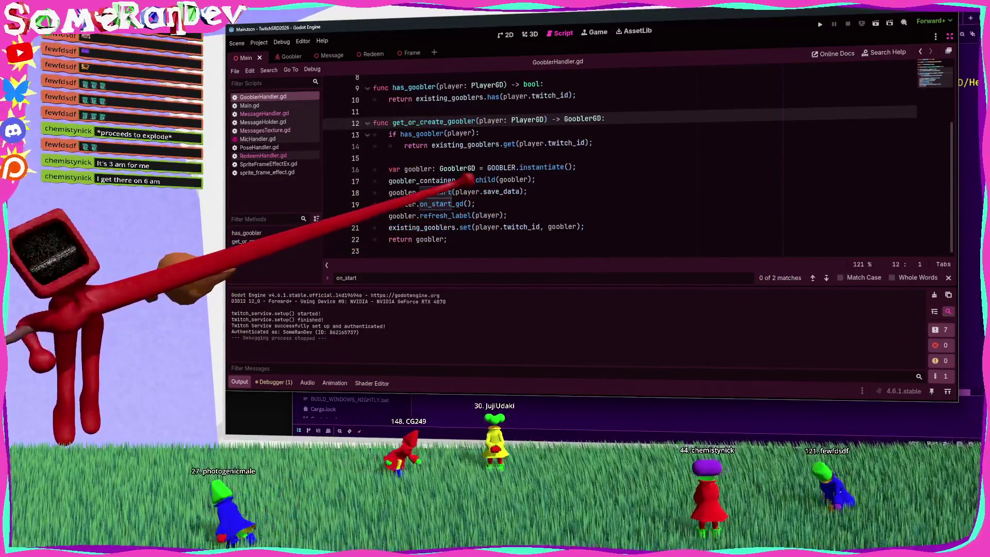
left_click(508, 180)
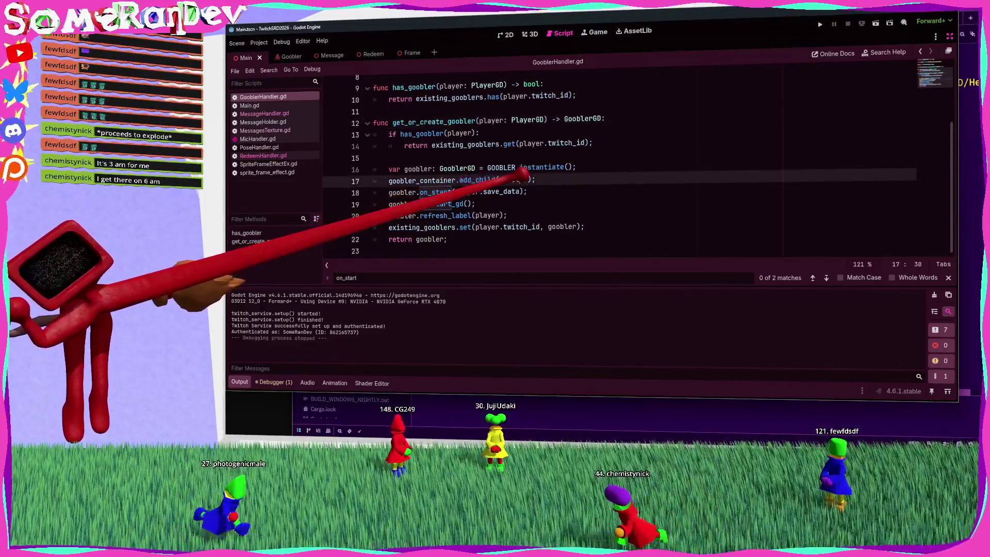
left_click(619, 419)
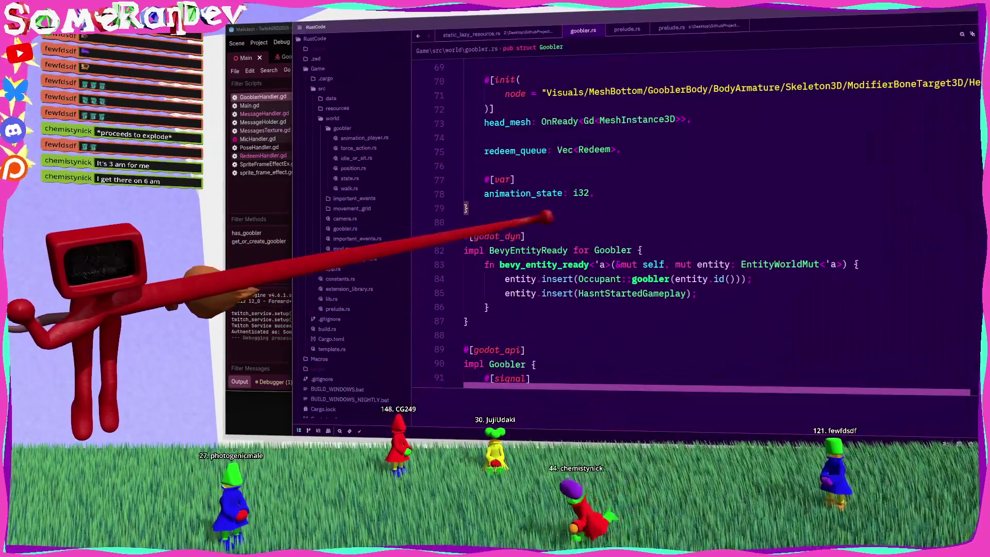
left_click(263, 196)
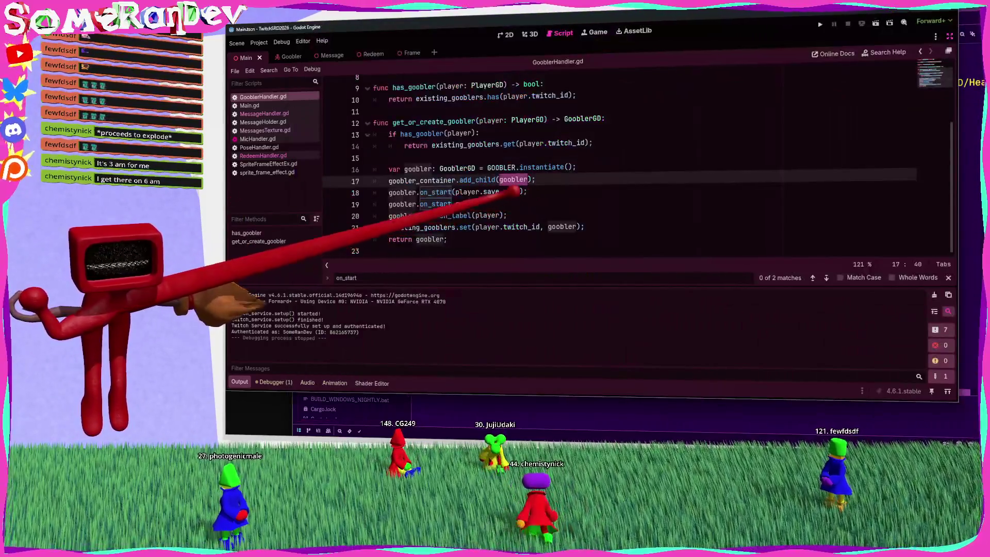
double_click(433, 121)
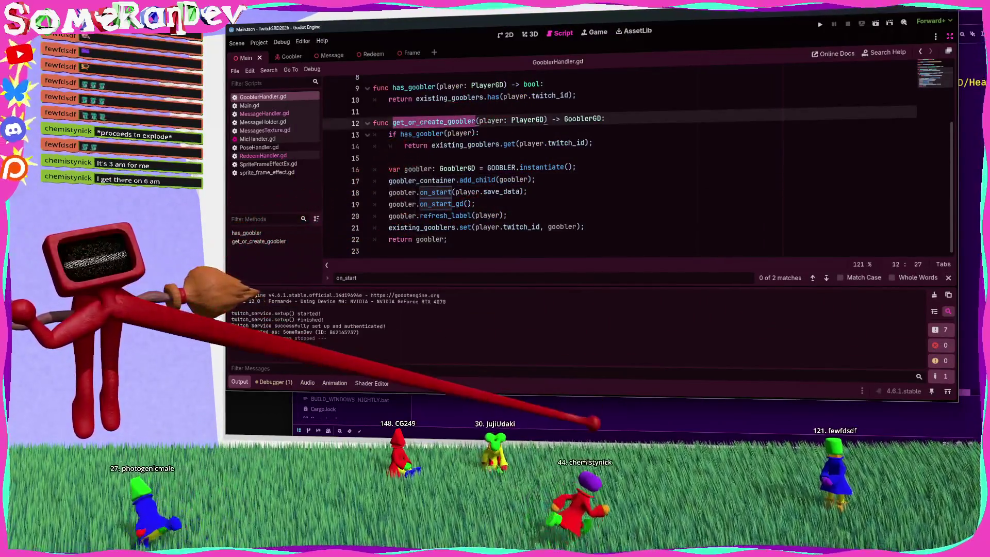
key("alt+Tab")
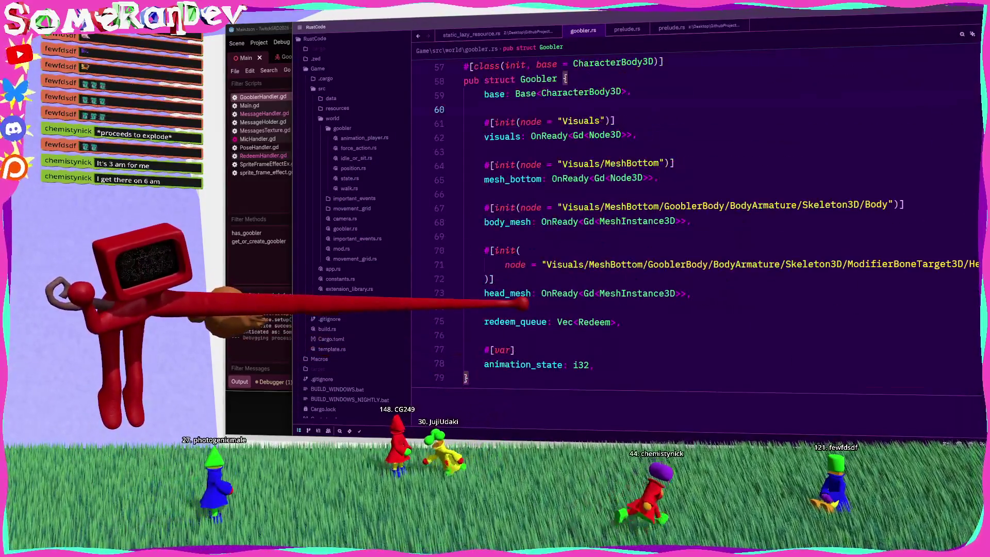
scroll(645, 221, "down", 6)
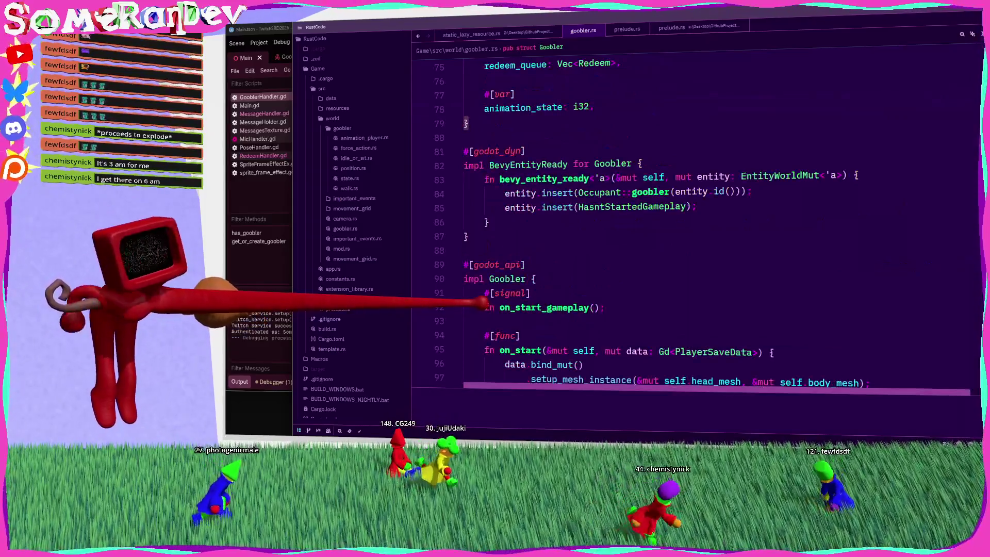
scroll(645, 222, "up", 4)
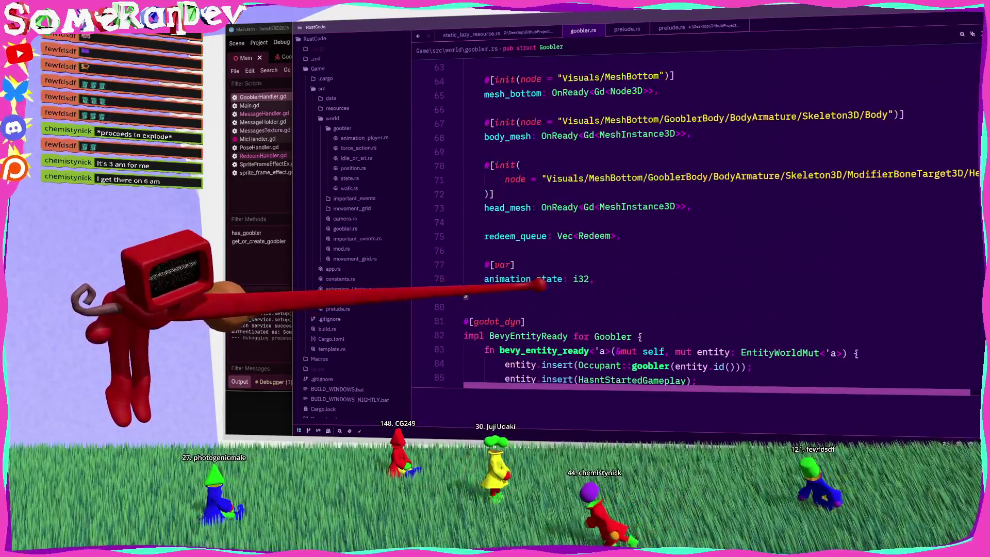
key("alt+Tab")
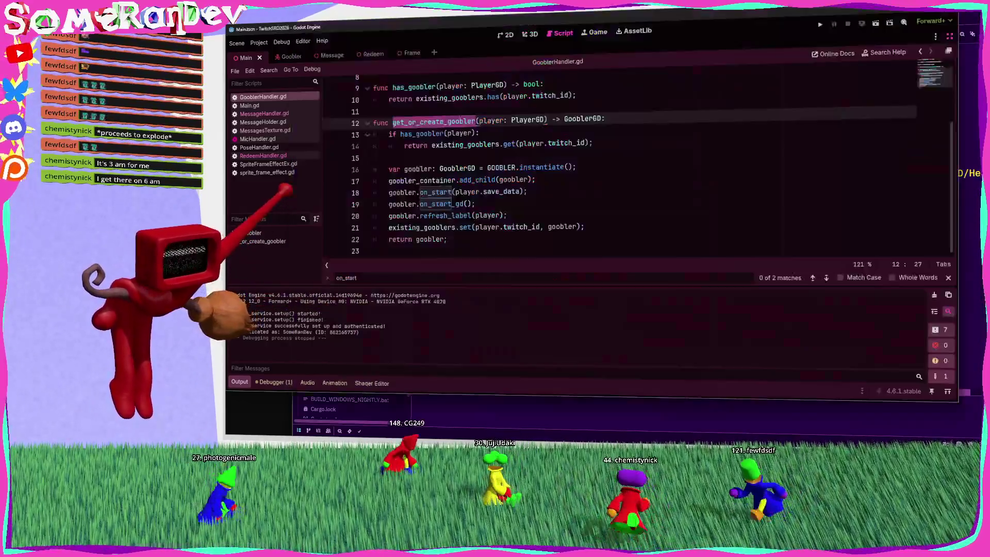
left_click(432, 168)
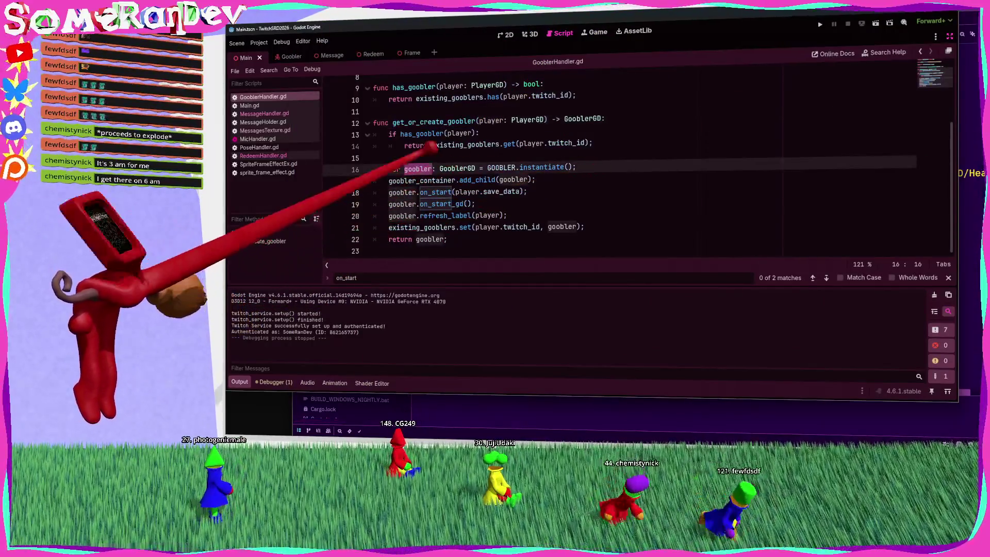
left_click(457, 168, "ctrl")
scroll(516, 175, "down", 1)
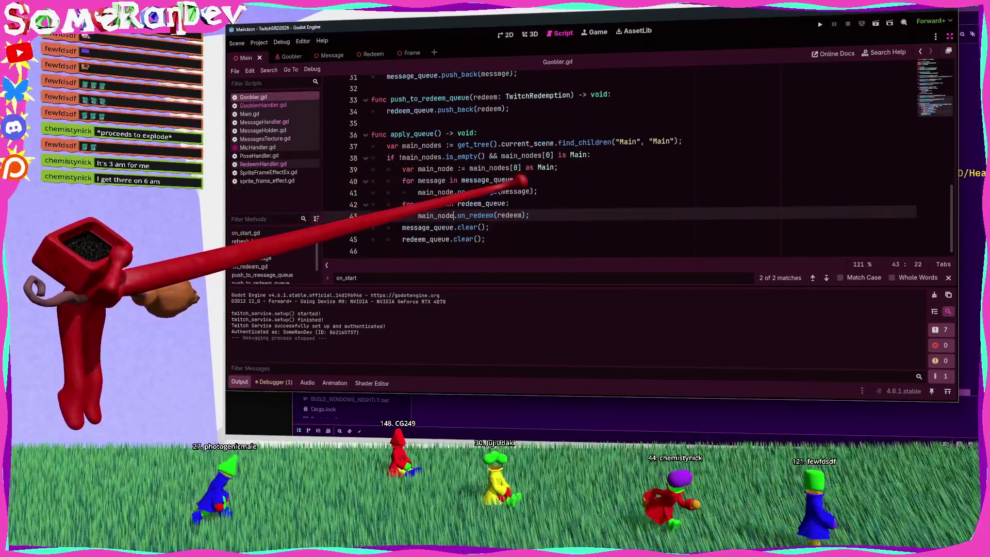
scroll(516, 178, "up", 10)
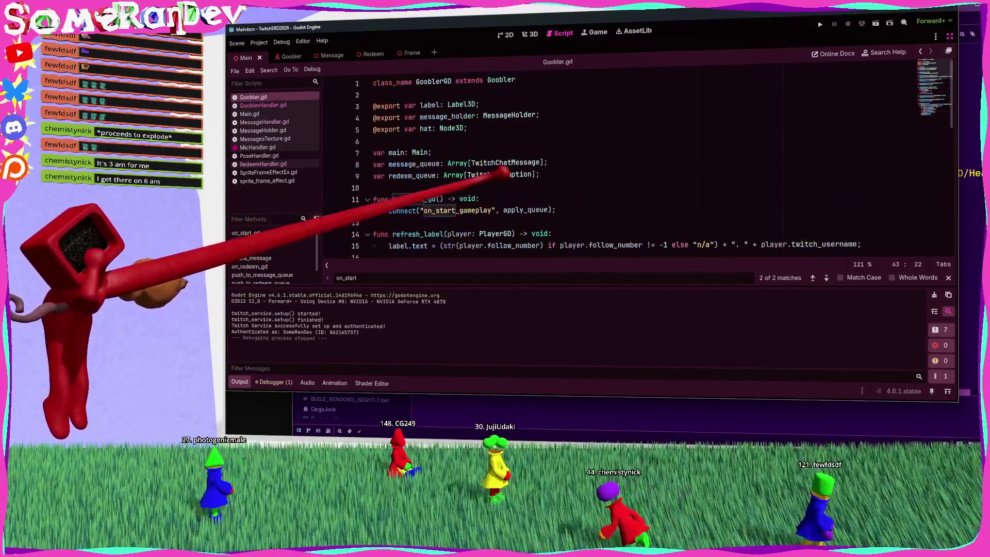
left_click(501, 80, "ctrl")
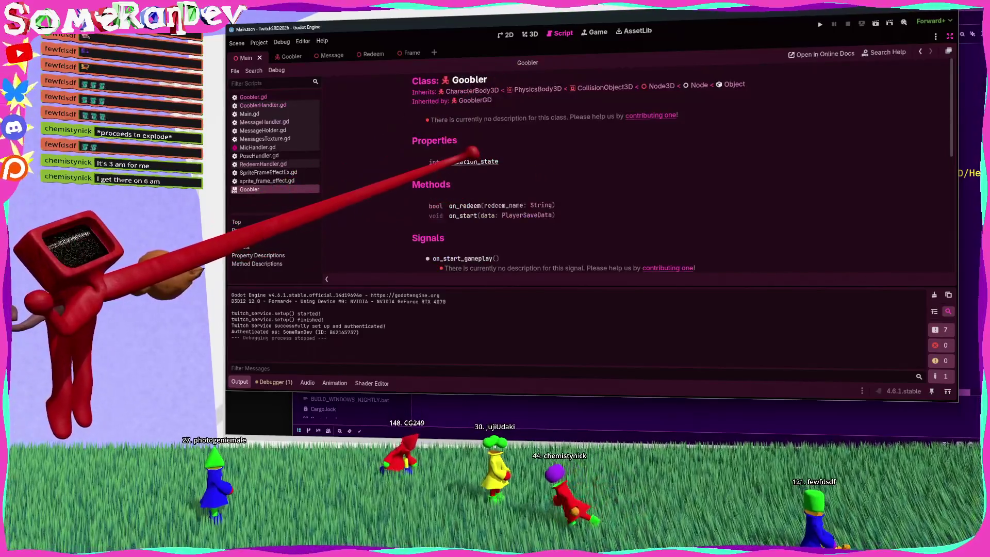
middle_click(249, 189)
left_click(598, 415)
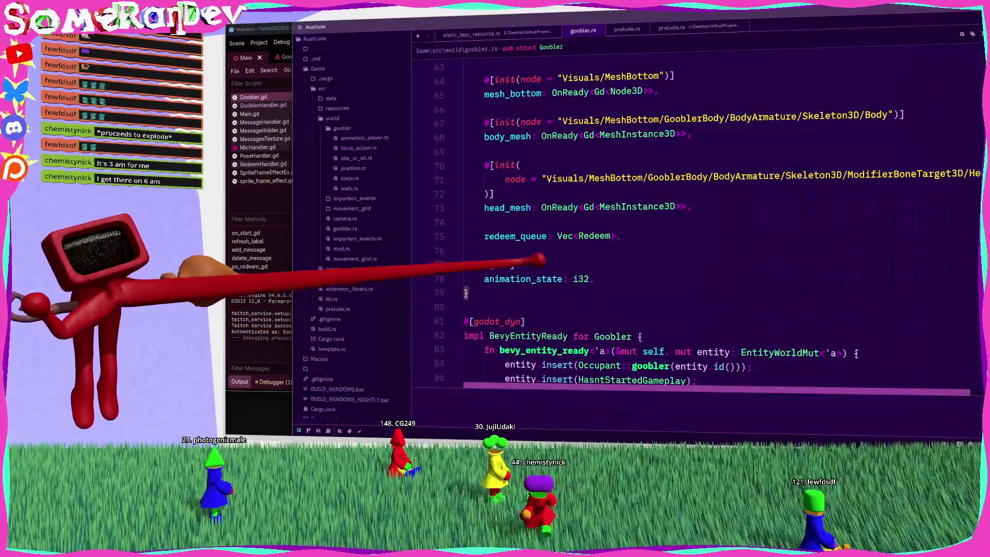
Step: Add a skip_intro bool field to the Goobler struct after redeem_queue
key("Return")
key("Return")
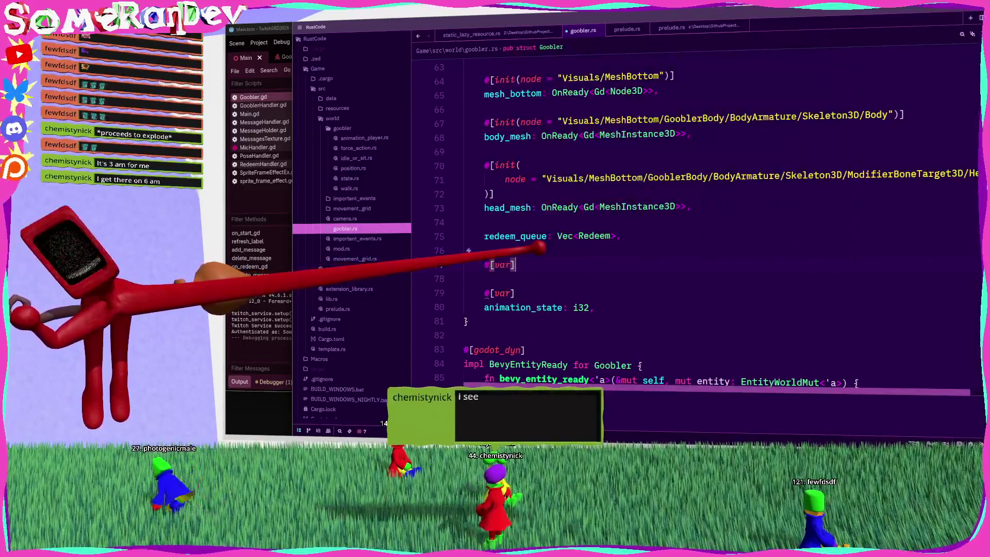
key("Return")
type("skip_in")
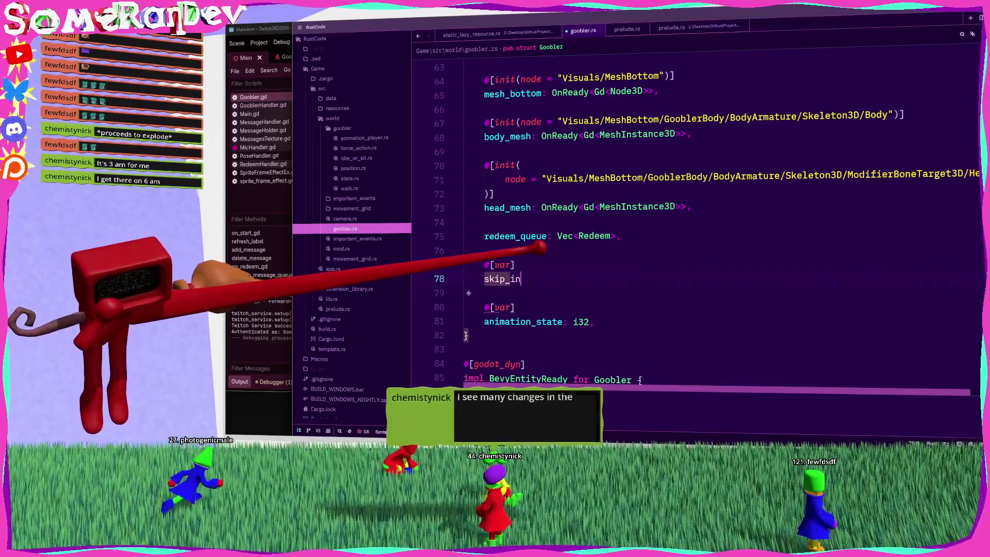
type("tro: bool,")
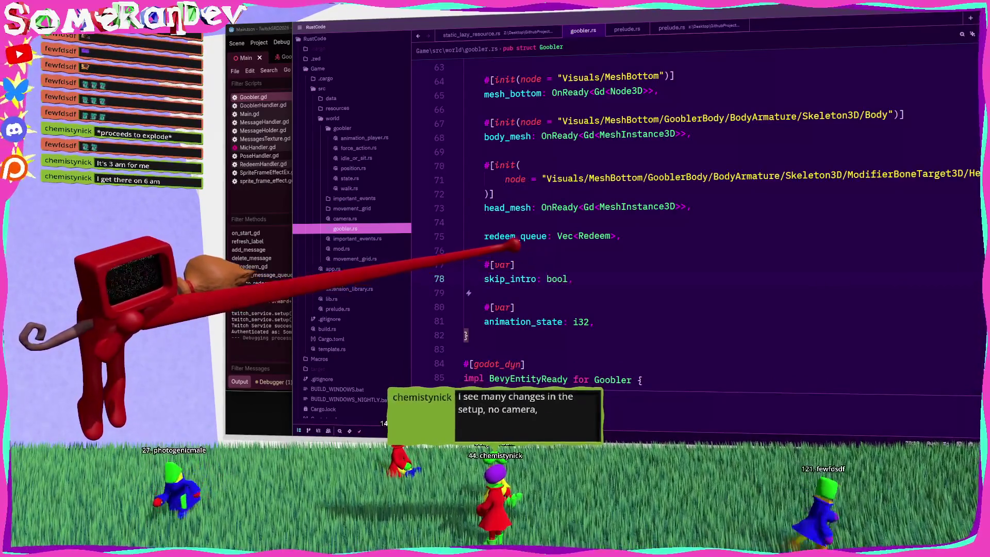
scroll(696, 222, "down", 6)
Step: In bevy_entity_ready, add 'if self.skip_intro' block inserting GooblerActive after the Occupant insert
left_click(750, 148)
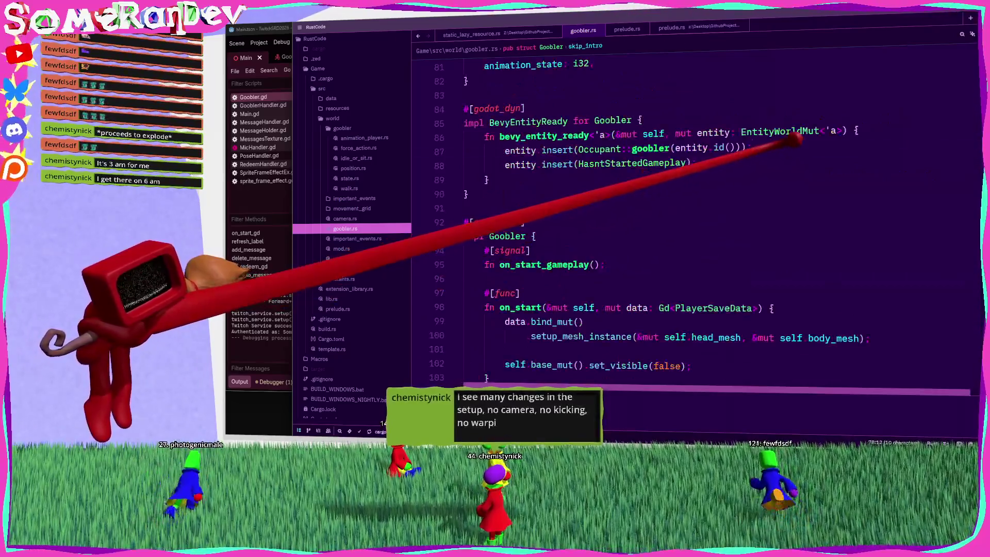
key("Return")
type("oif")
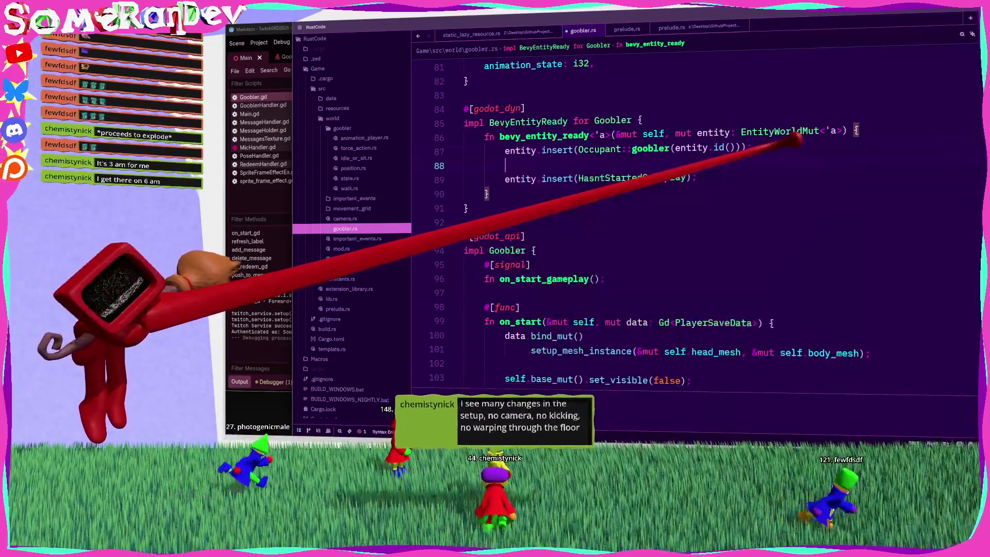
type("lf.skip_intro {")
key("Return")
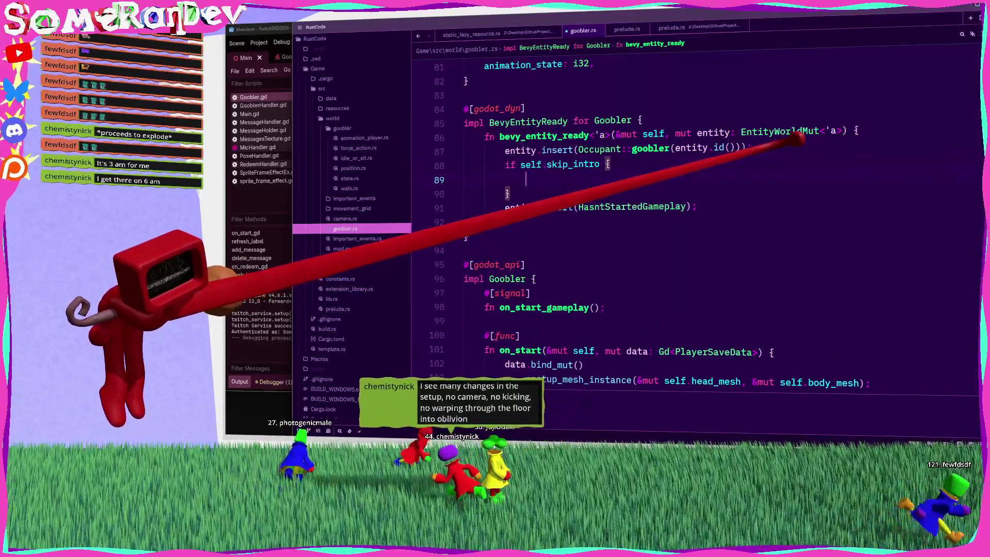
left_click_drag(505, 207, 572, 207)
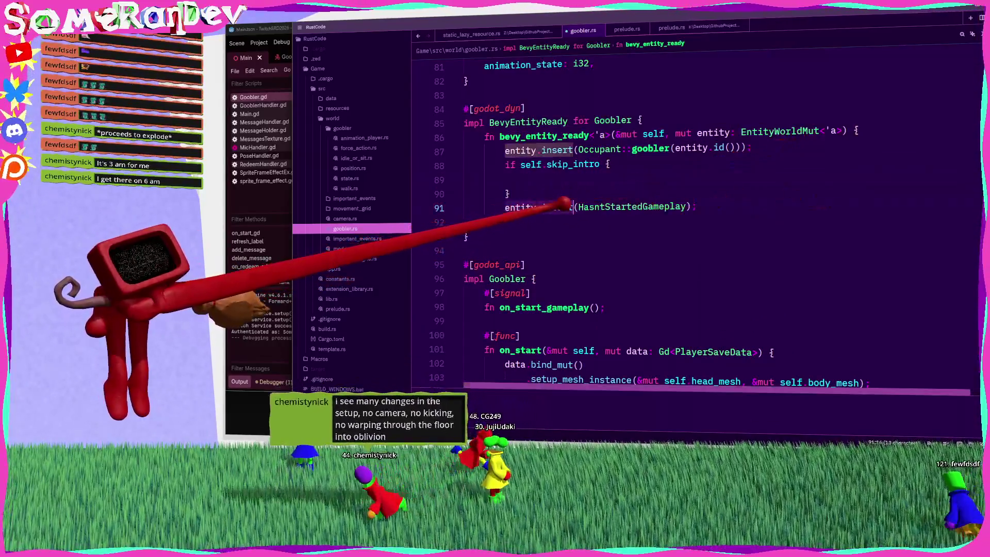
key("ctrl+c")
key("Up")
key("Up")
key("ctrl+v")
type("(")
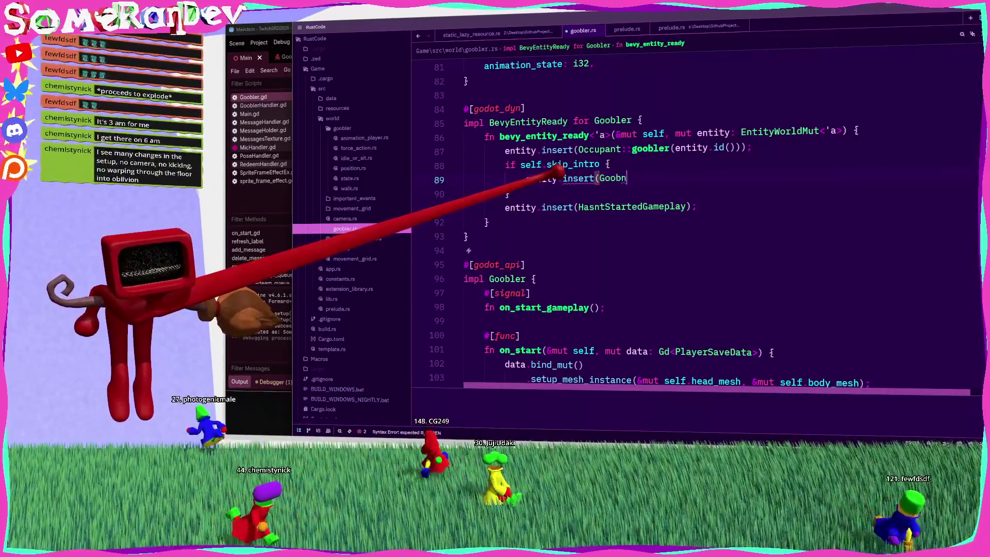
key("BackSpace")
type("lerA")
key("Return")
type(");")
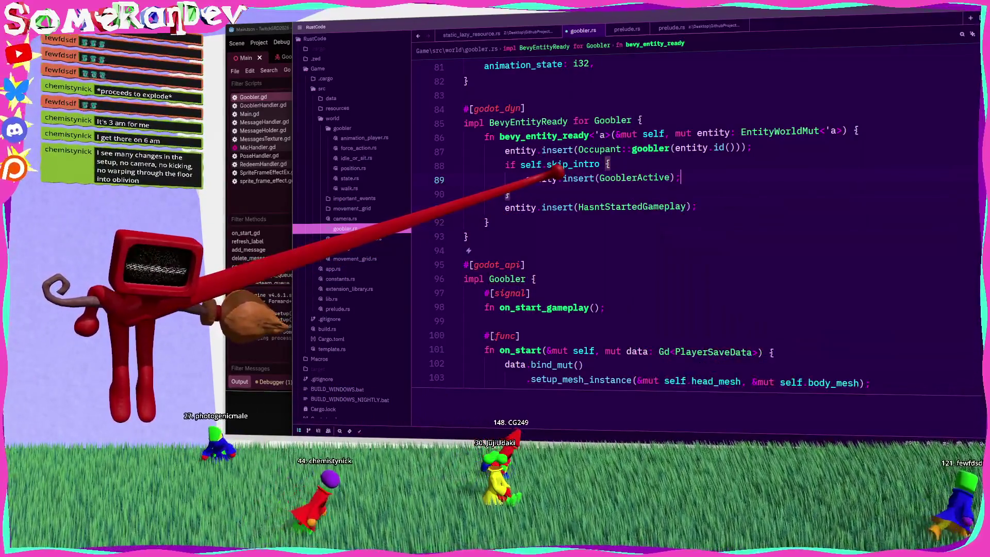
Step: Move the HasntStartedGameplay insert into an else branch of the skip_intro check
key("Down")
key("Down")
key("shift+Home")
key("ctrl+x")
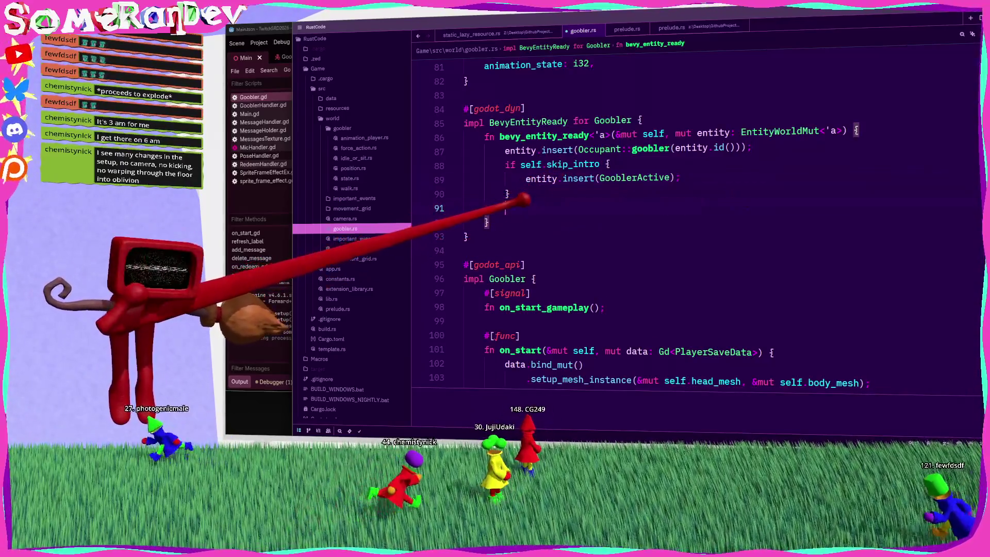
key("ctrl+v")
key("Up")
key("End")
type("else {")
key("Down")
key("End")
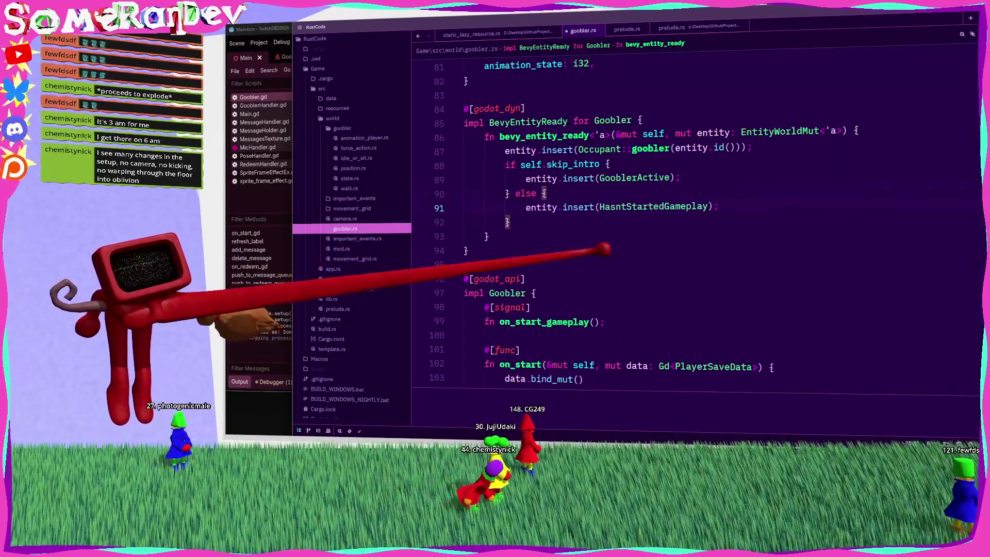
scroll(696, 221, "down", 15)
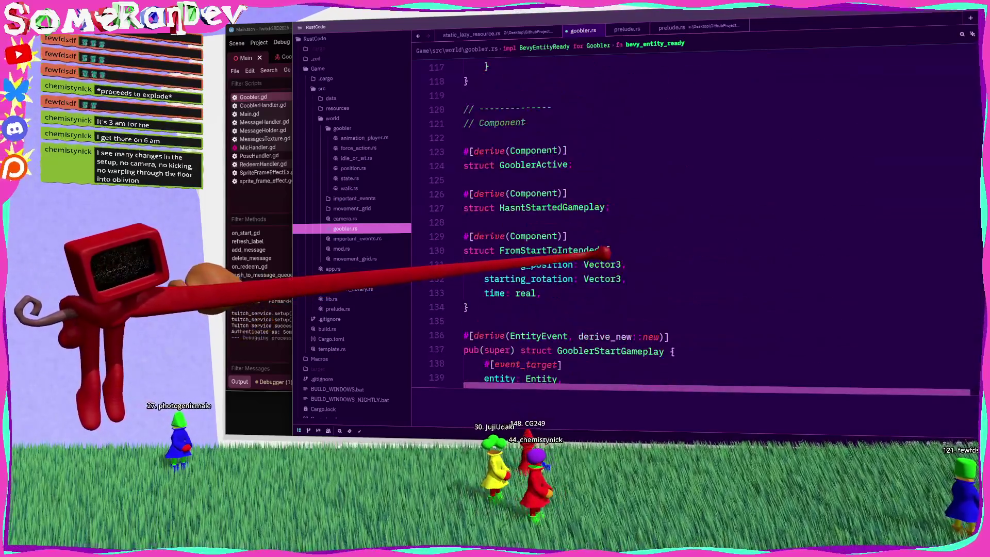
scroll(696, 221, "down", 7)
scroll(696, 222, "down", 4)
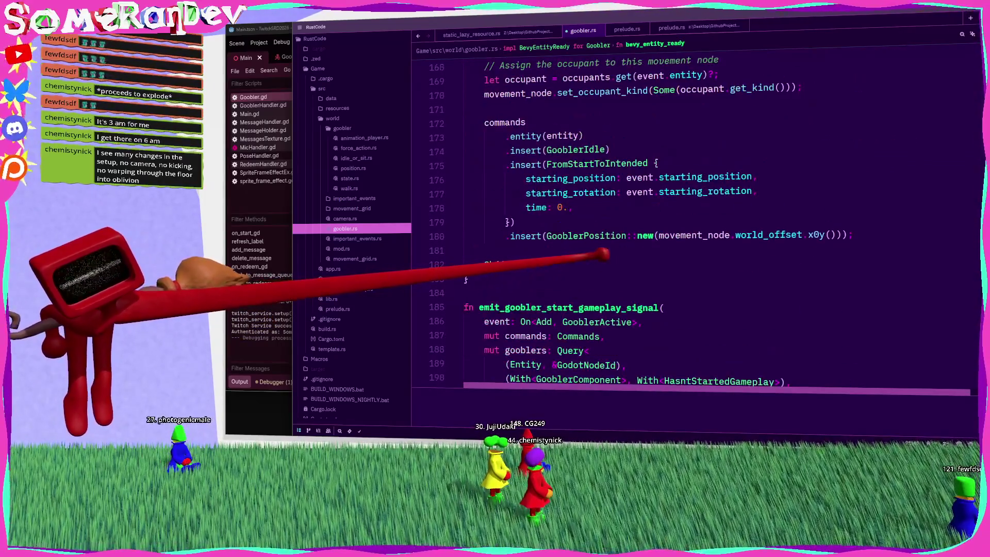
scroll(603, 254, "up", 8)
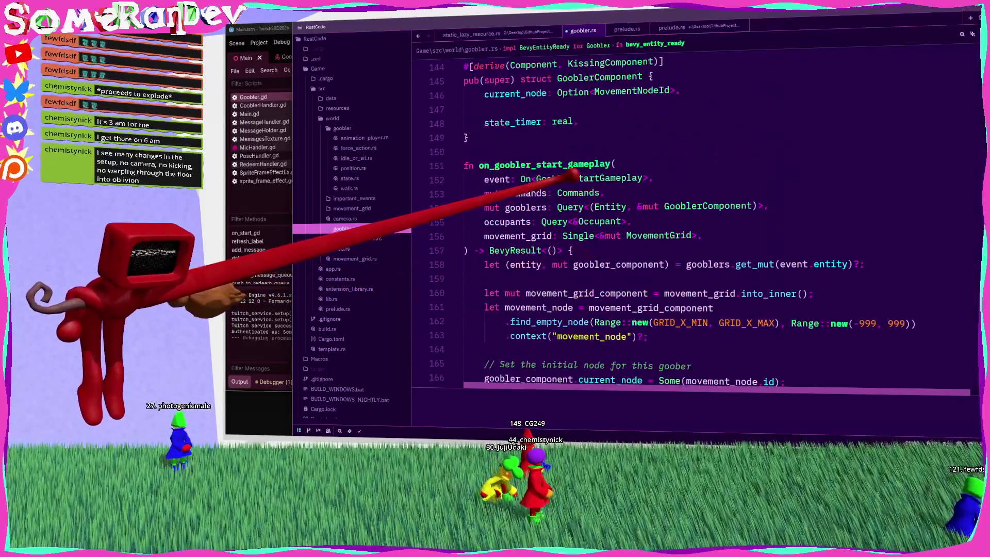
double_click(572, 178)
mouse_move(572, 178)
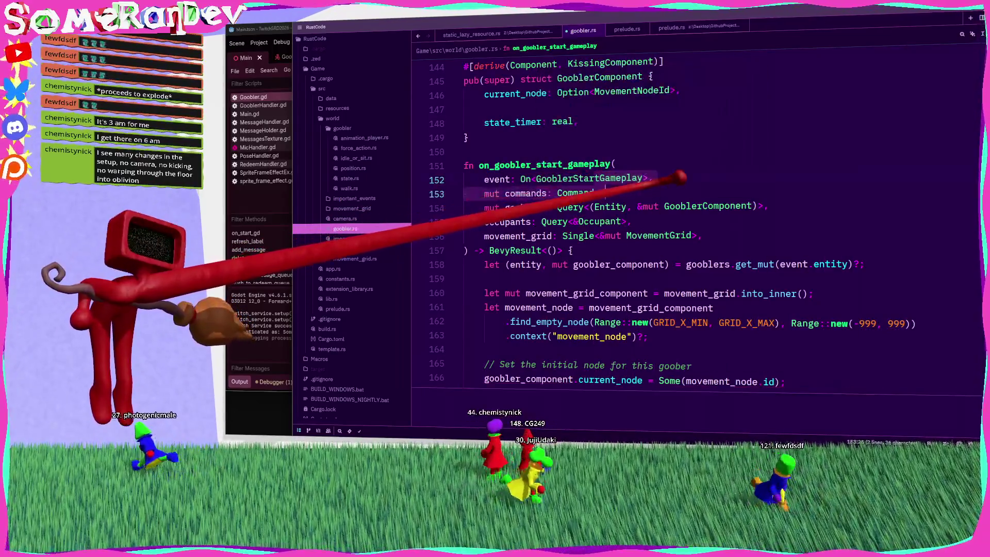
scroll(598, 206, "down", 7)
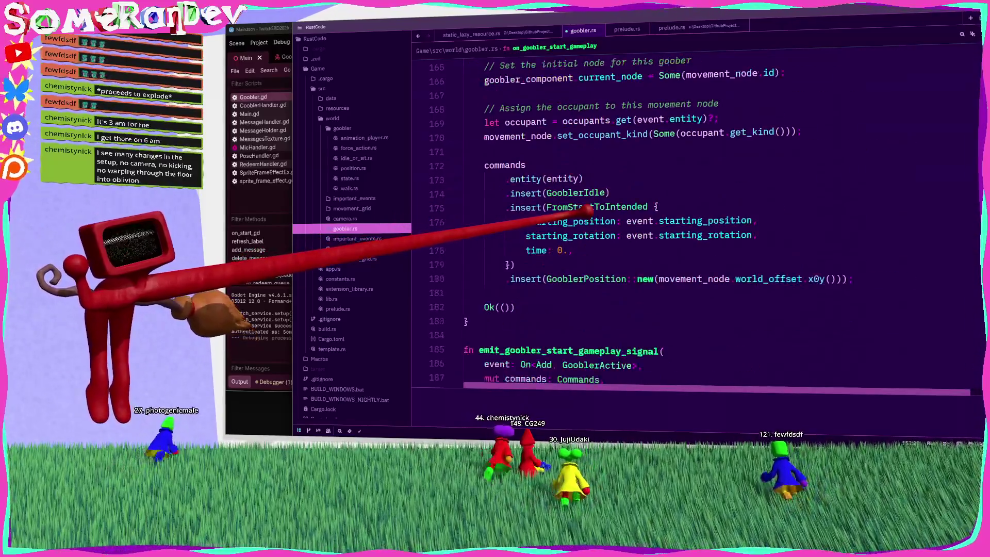
double_click(593, 193)
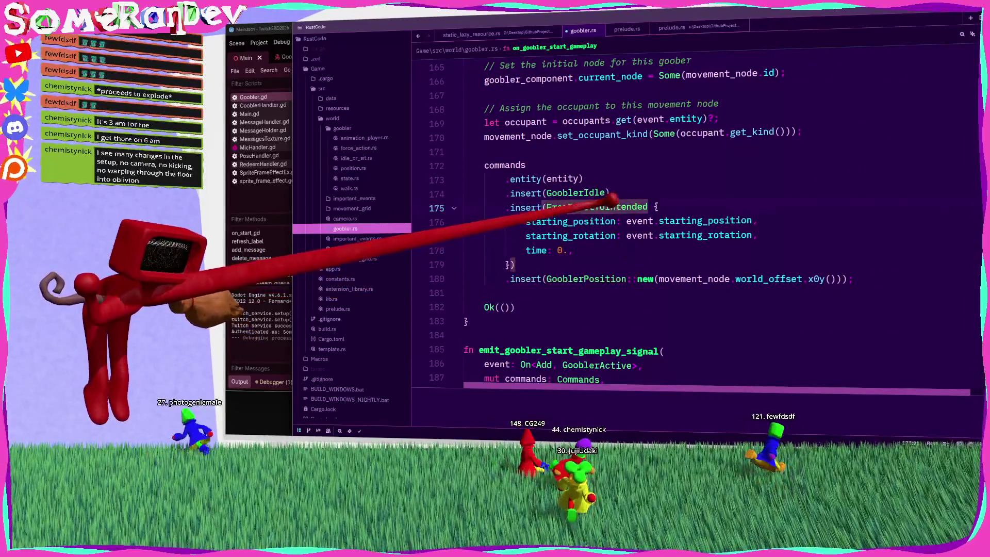
left_click(609, 193)
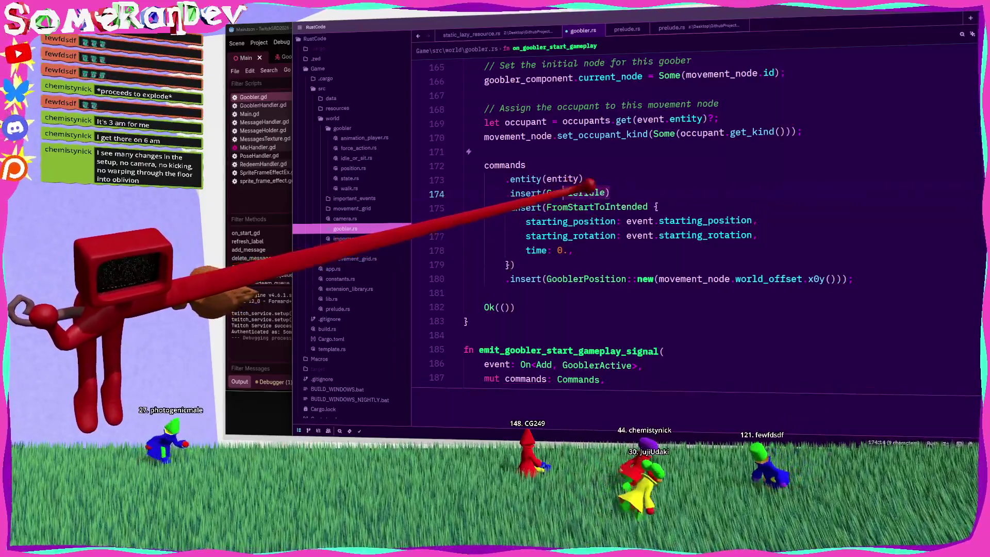
key("shift+Home")
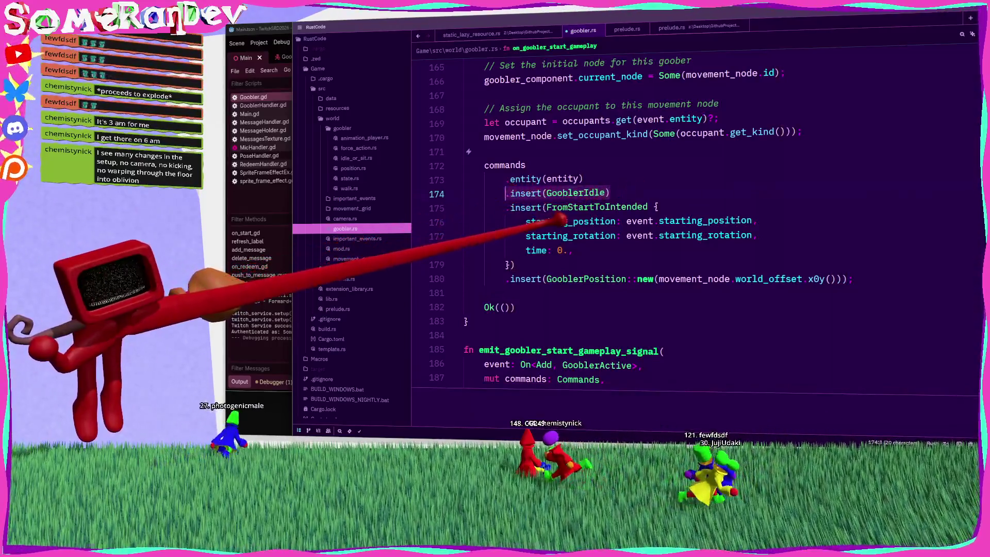
double_click(698, 278)
mouse_move(699, 278)
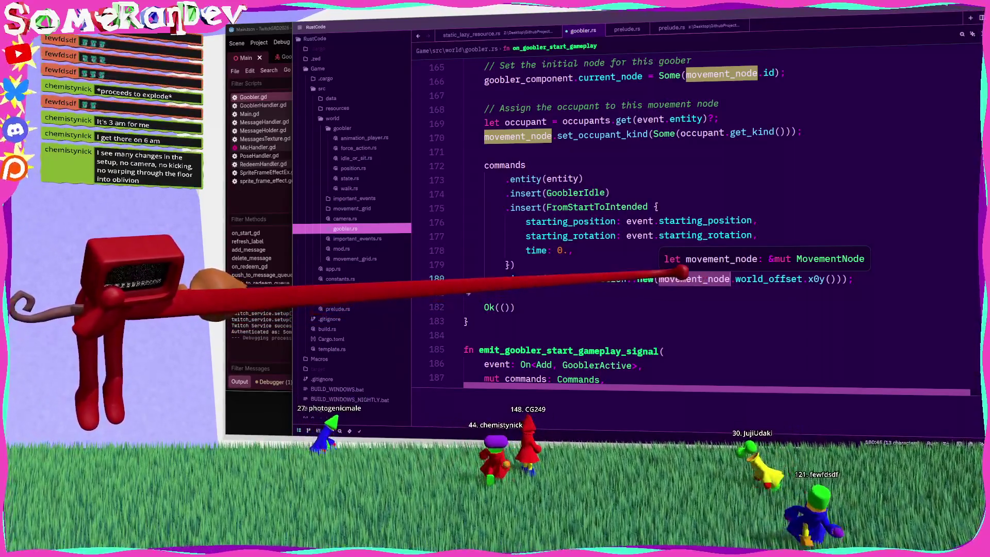
scroll(691, 281, "up", 4)
mouse_move(651, 293)
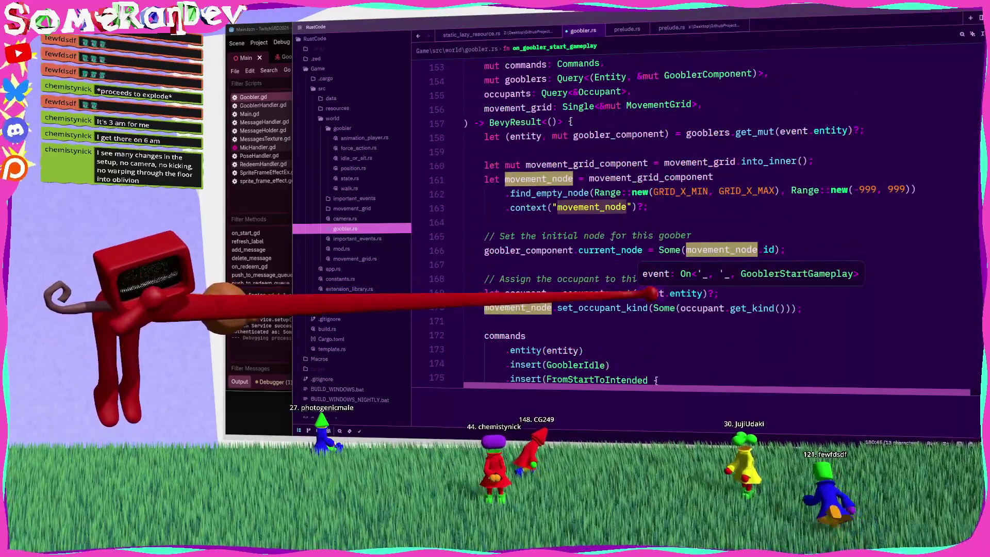
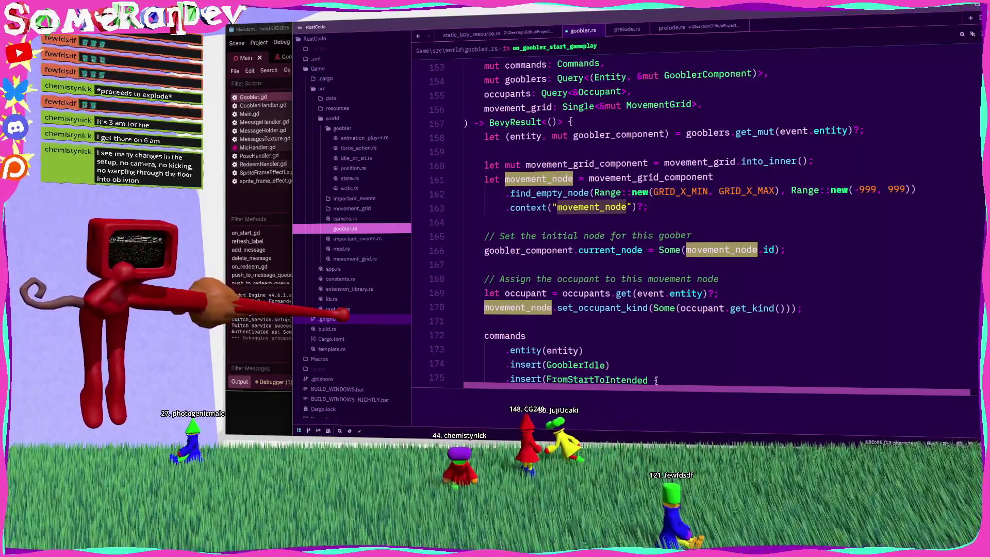
Step: Inspect the GooblerStartGameplay event type and highlight its uses in on_goobler_start_gameplay
scroll(691, 222, "down", 5)
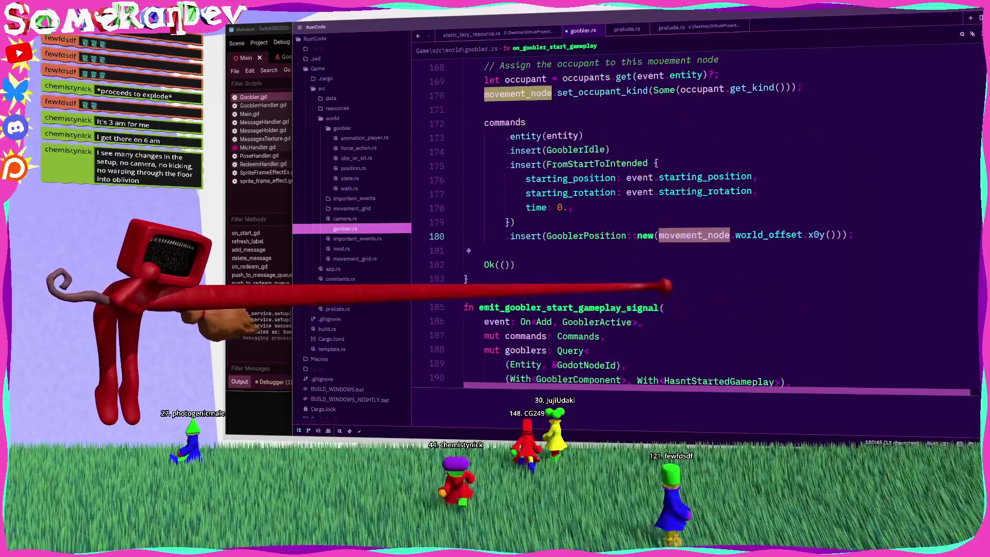
left_click(634, 234)
mouse_move(593, 235)
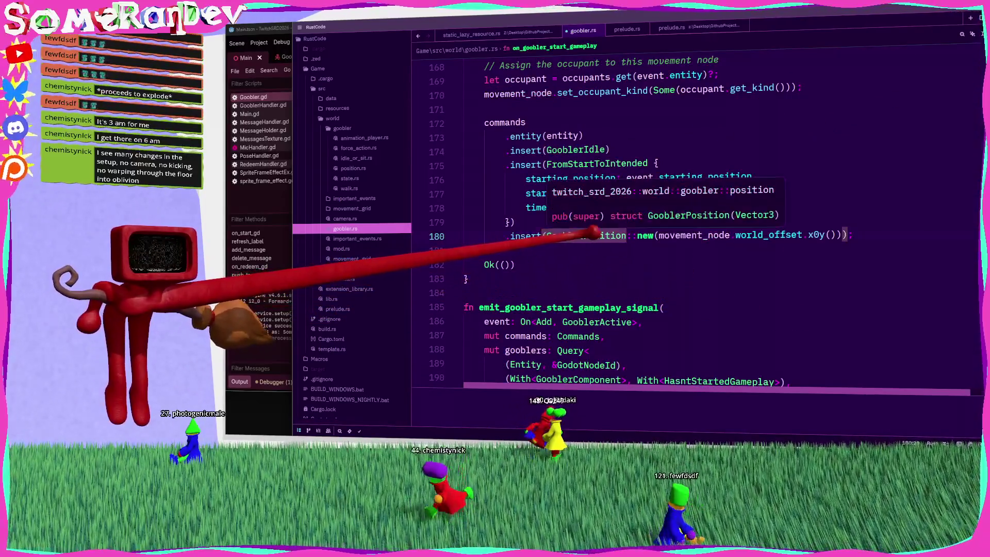
scroll(572, 236, "up", 6)
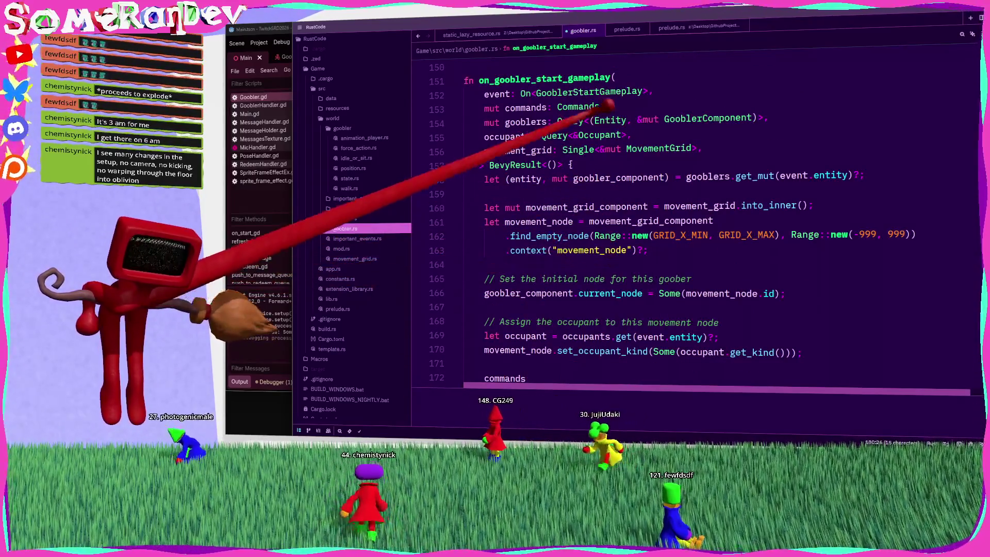
left_click(647, 92)
mouse_move(631, 77)
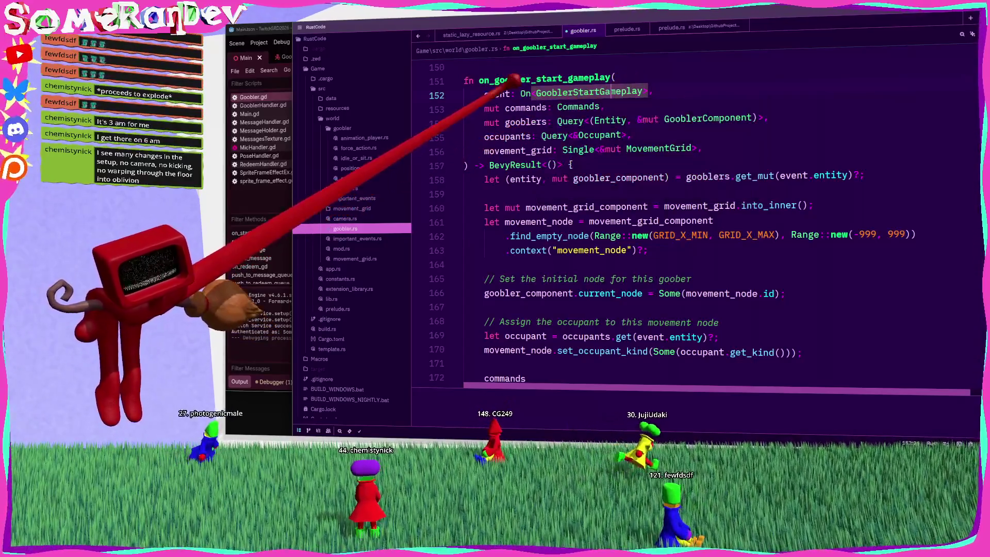
double_click(496, 94)
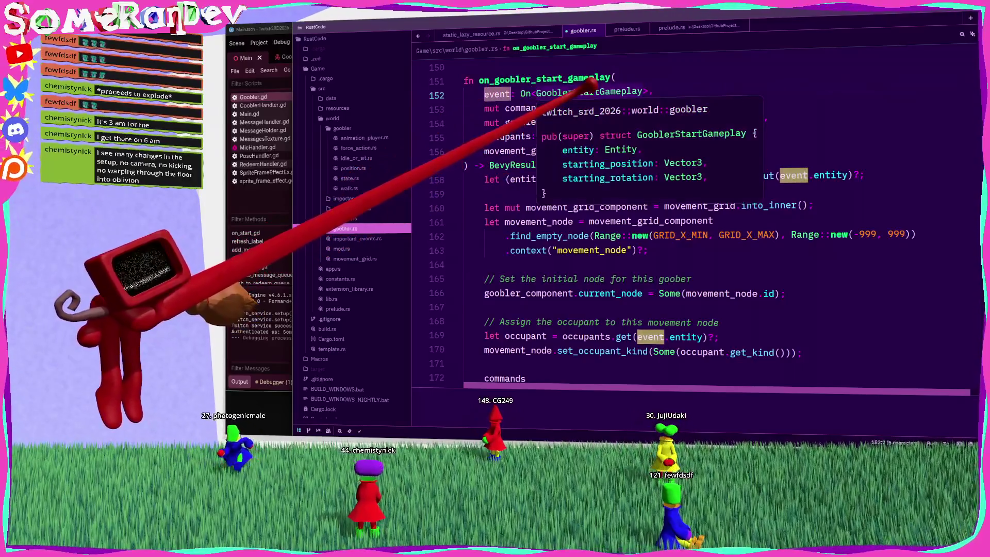
left_click(644, 92)
Step: Check the event parameter's occurrences, then jump to the GooblerStartGameplay struct at line 137
scroll(628, 170, "down", 3)
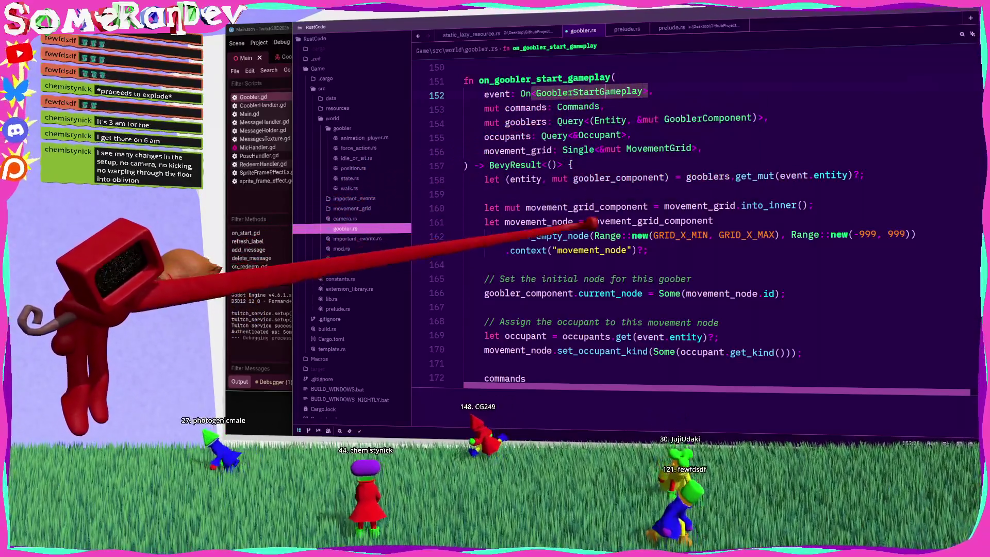
double_click(598, 293)
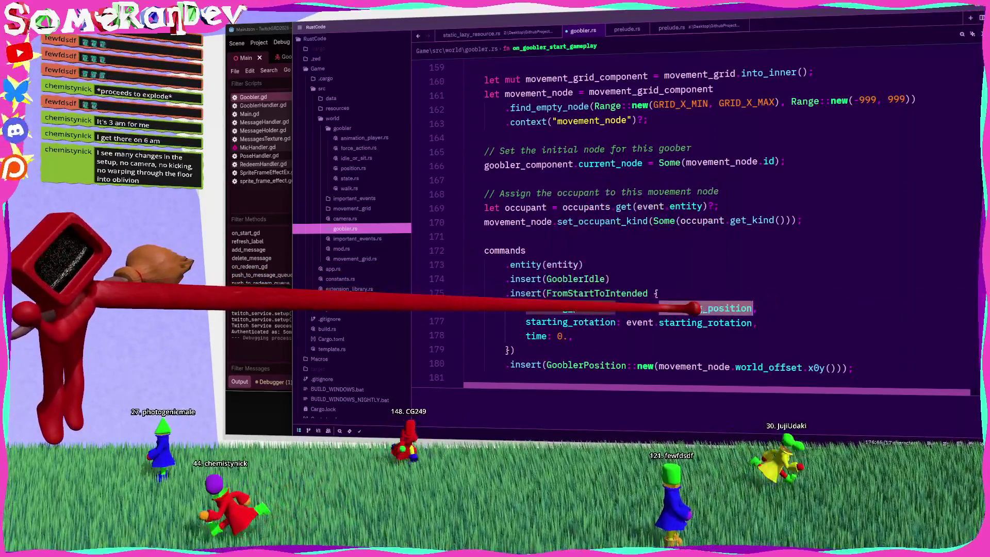
left_click(639, 308)
scroll(639, 257, "up", 3)
scroll(652, 312, "up", 3)
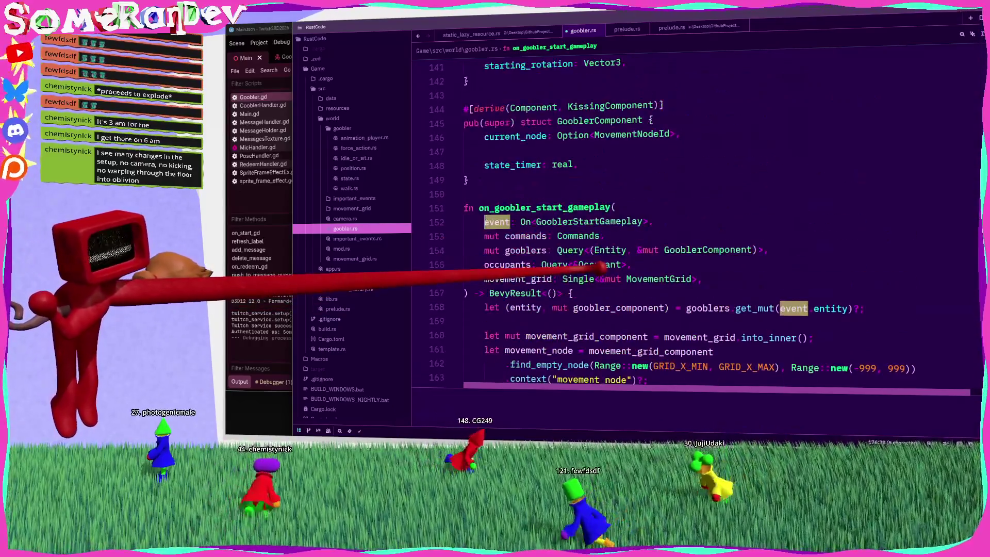
left_click(595, 220)
left_click(595, 221, "ctrl")
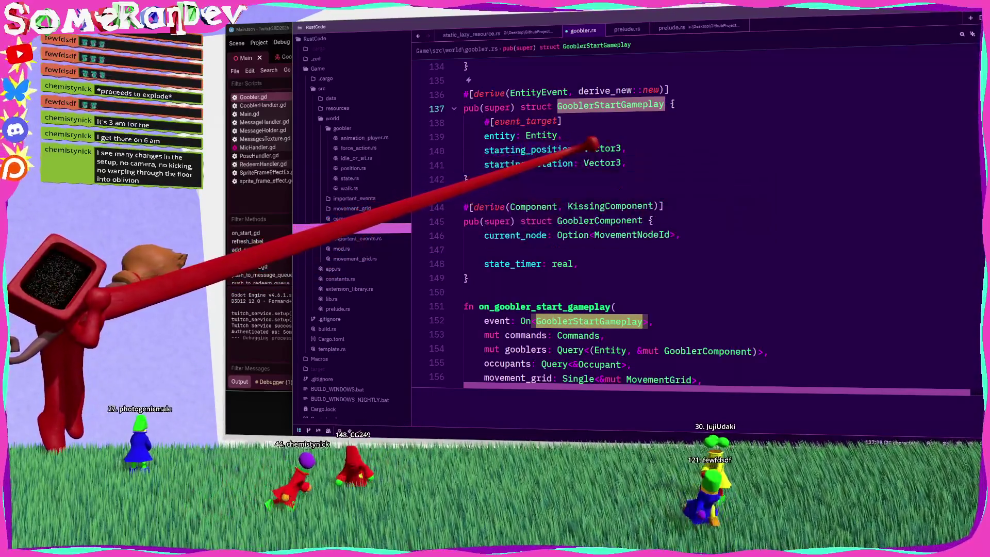
Step: Look up the starting_position Vector3 type and the starting_rotation field's size and layout
left_click(605, 147)
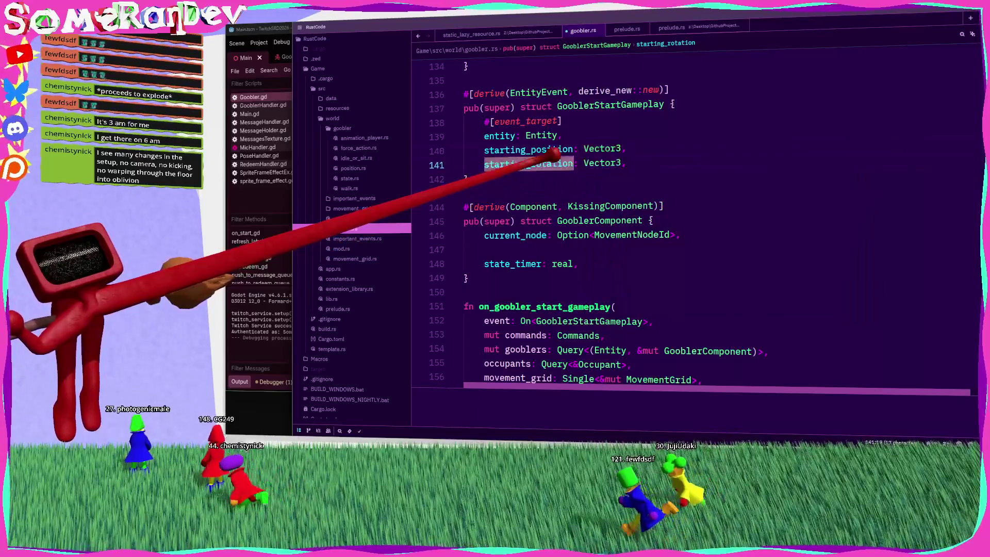
double_click(531, 164)
mouse_move(531, 163)
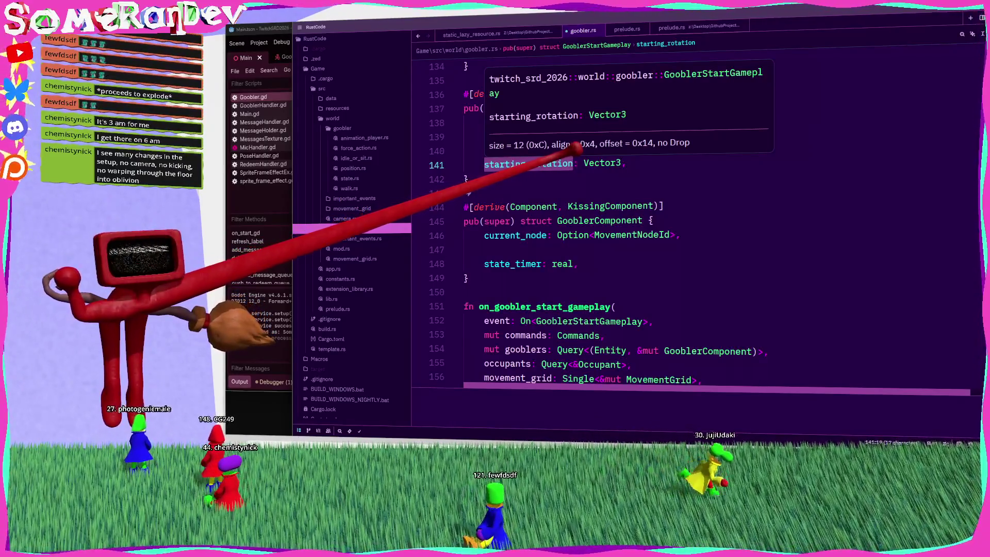
double_click(533, 207)
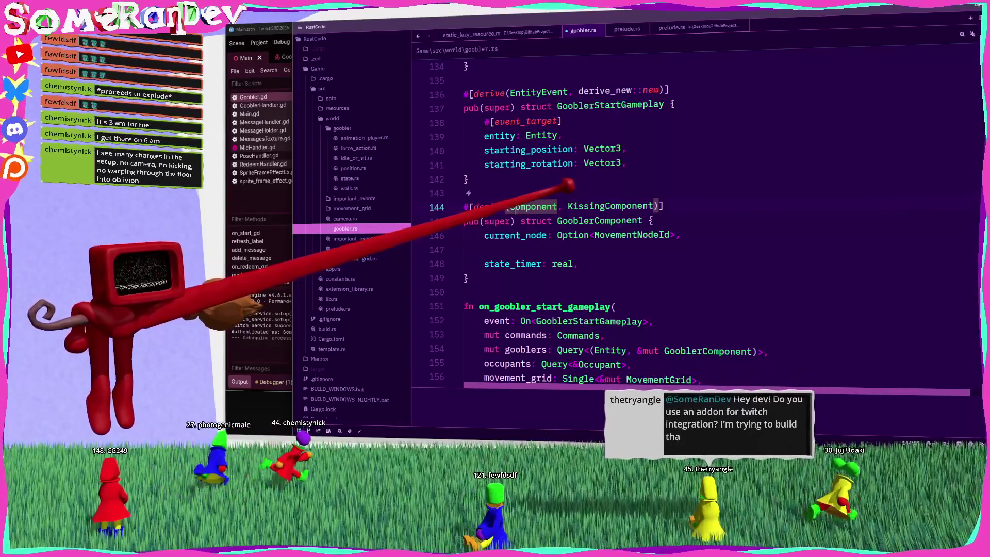
mouse_move(630, 233)
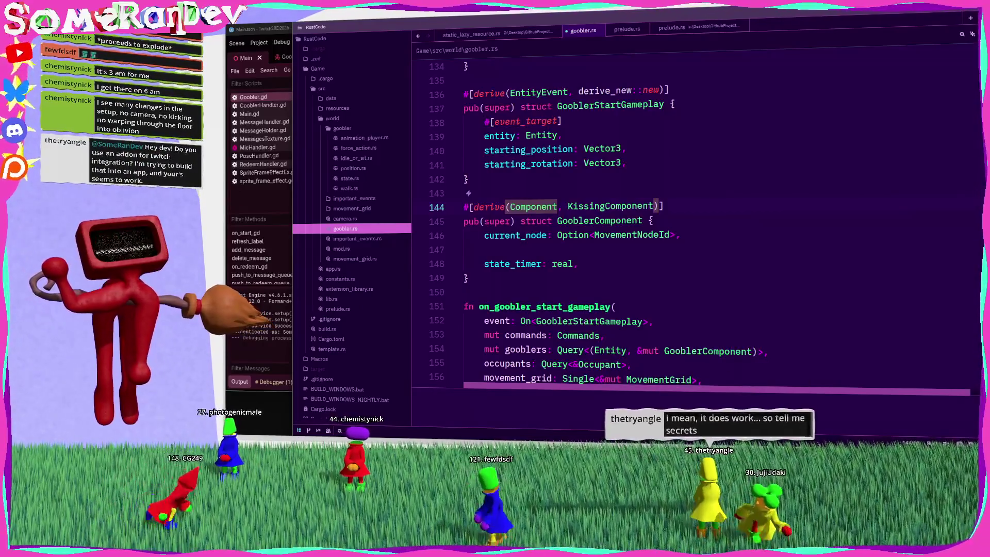
Step: Search 'godot twitcher' and open the GitHub and Asset Library results in background tabs
type("godot twitcher")
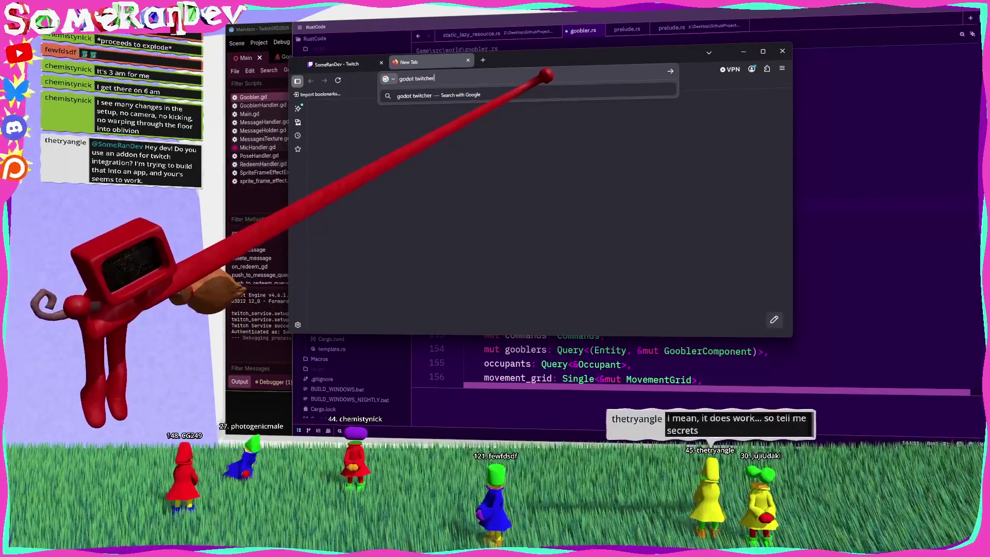
key("Return")
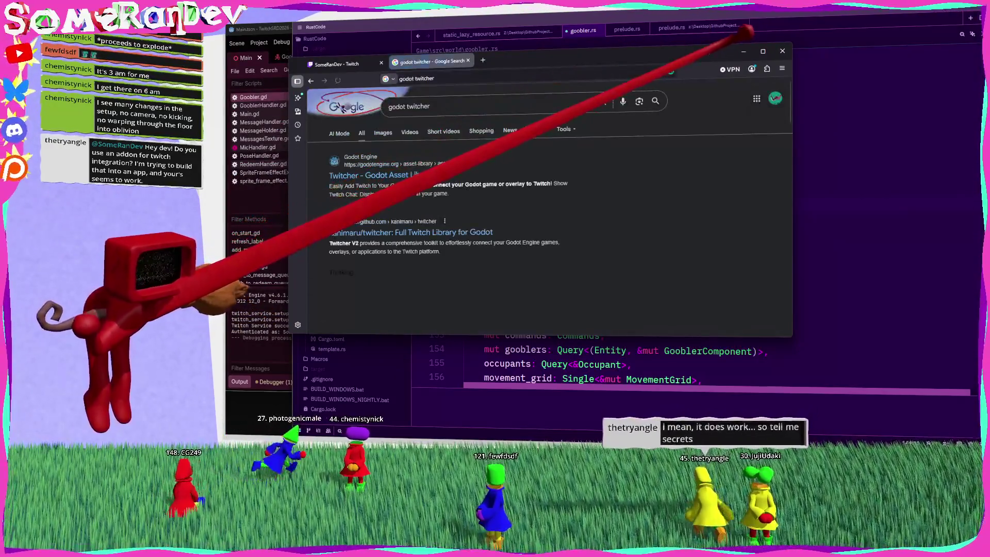
key("super+Up")
middle_click(371, 196)
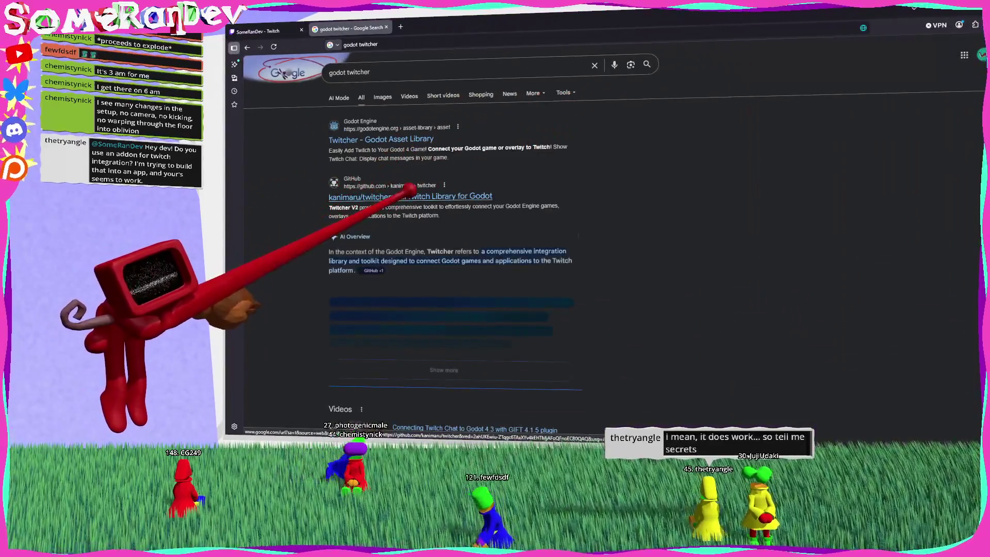
middle_click(382, 139)
Step: On the twitcher GitHub repository page, follow the twitcher.kani.dev documentation link
left_click(436, 25)
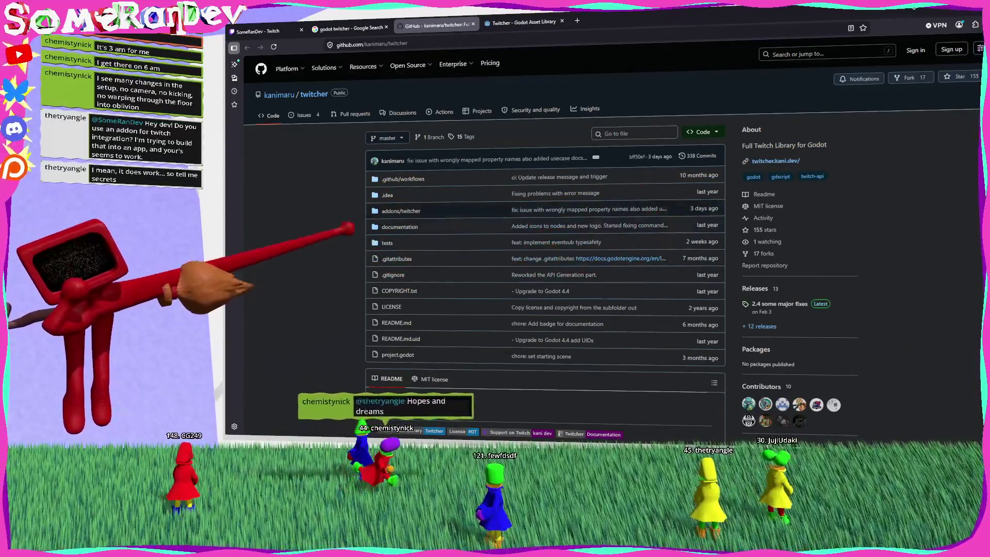
scroll(358, 248, "up", 3)
scroll(358, 247, "up", 2)
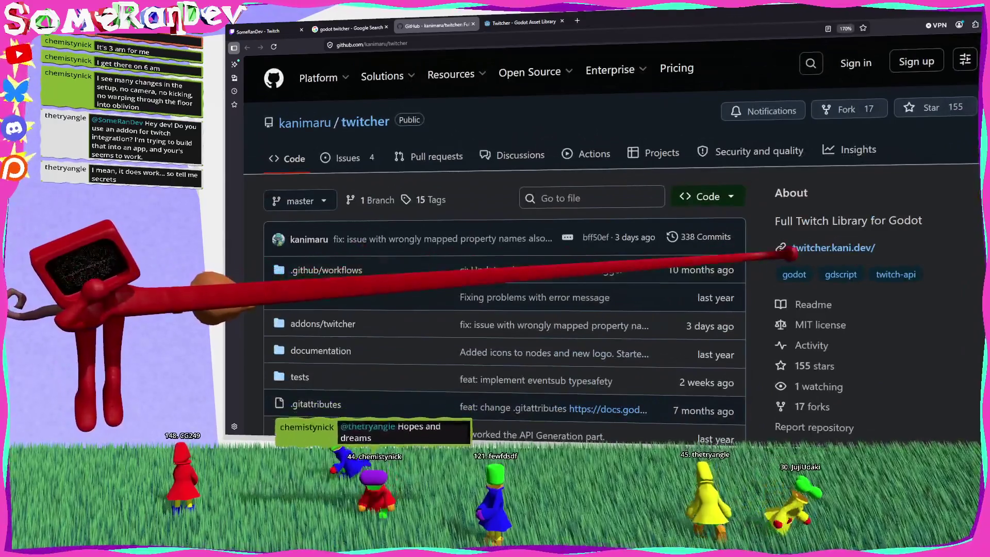
scroll(825, 244, "up", 2)
scroll(825, 244, "down", 5)
left_click(833, 171)
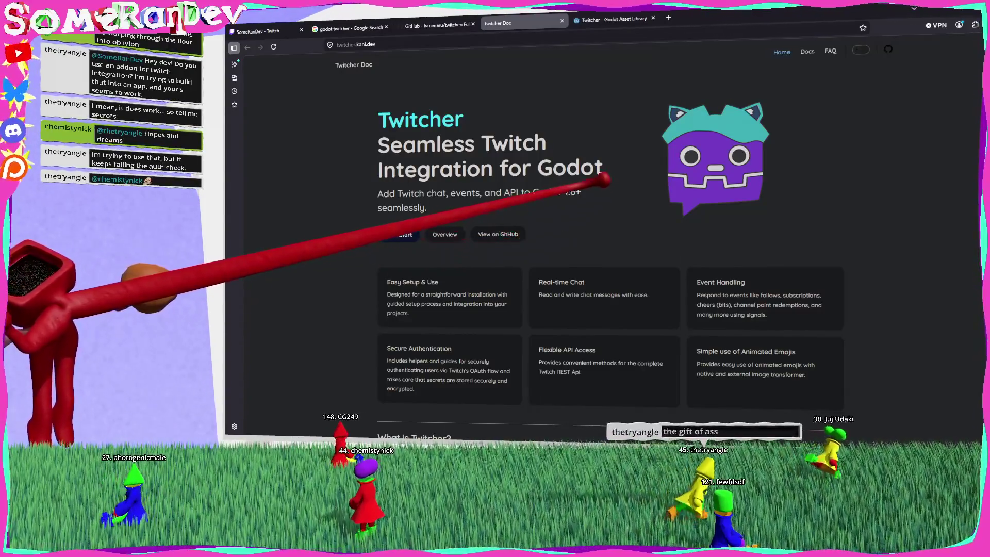
Step: Maximize the Twitcher docs window and open the Overview page
key("alt+Tab")
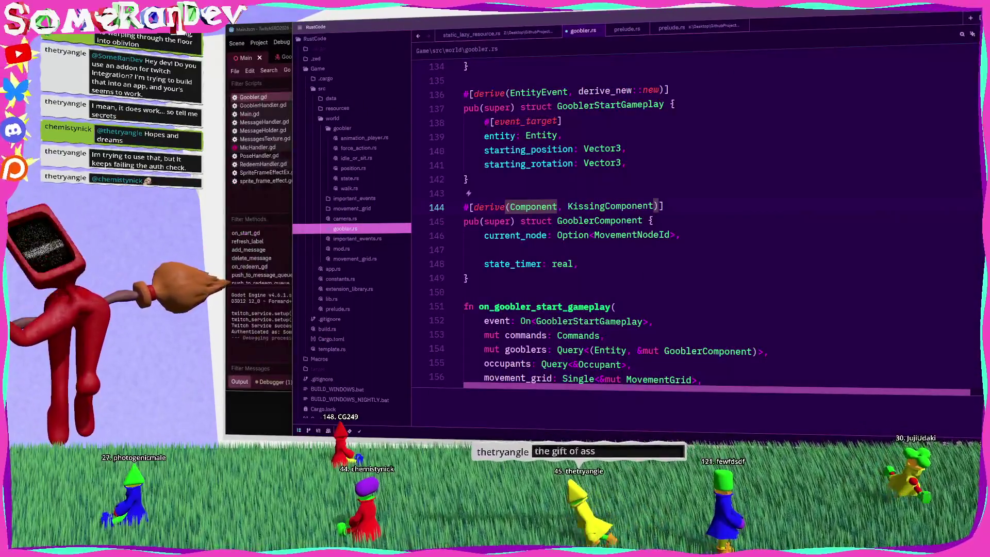
key("alt+Tab")
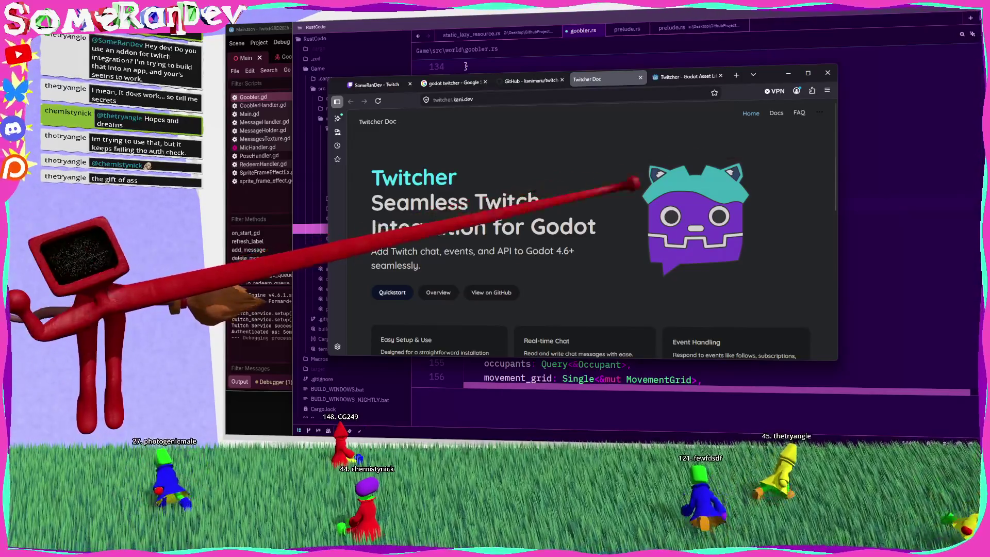
key("super+Up")
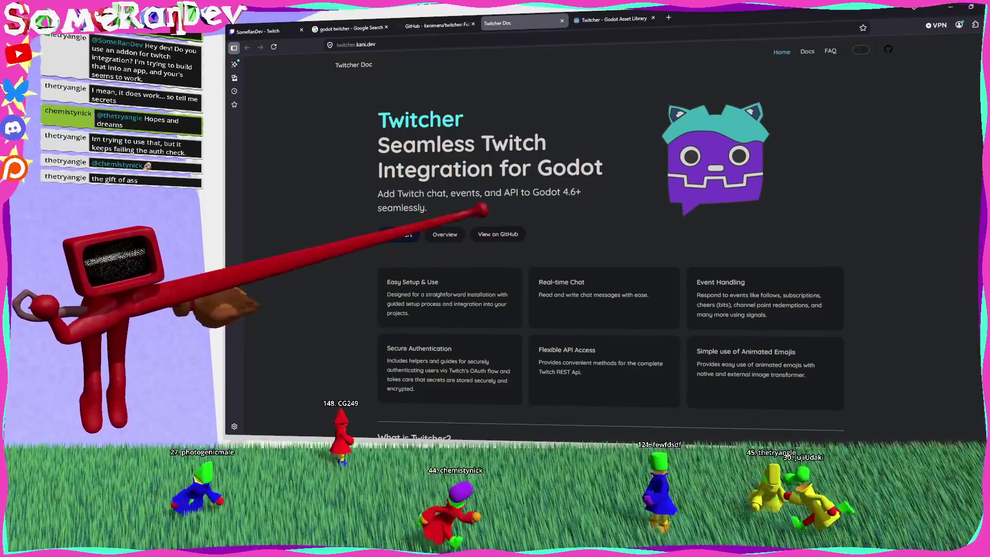
scroll(611, 232, "down", 5)
scroll(611, 232, "up", 5)
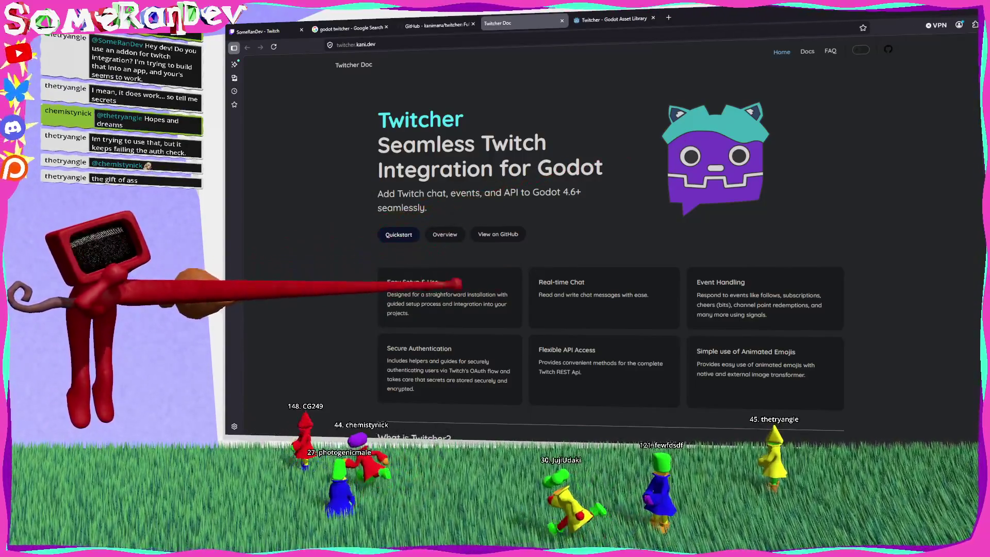
left_click(448, 234)
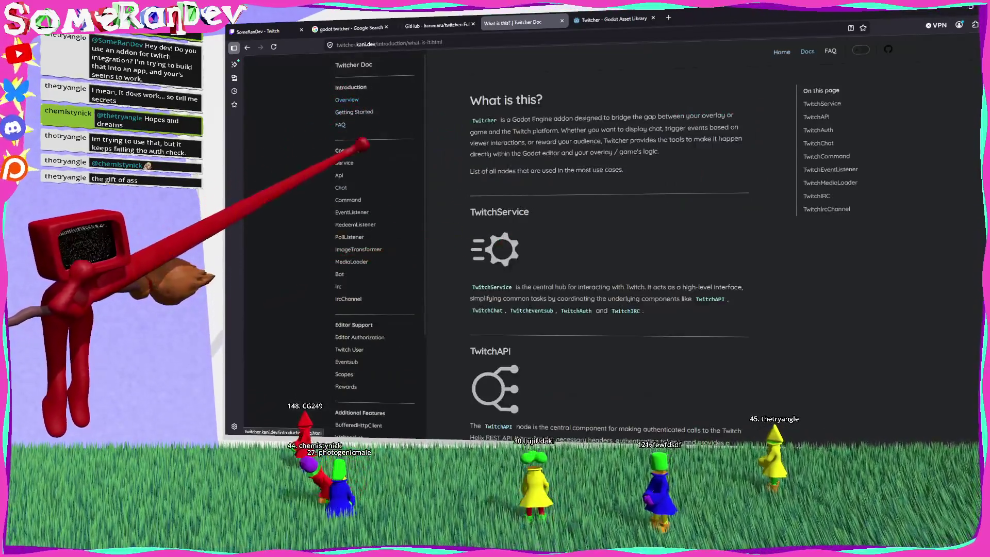
Step: Read the TwitchService and TwitchAPI node pages, then return to the Godot script editor
left_click(344, 162)
scroll(539, 230, "down", 15)
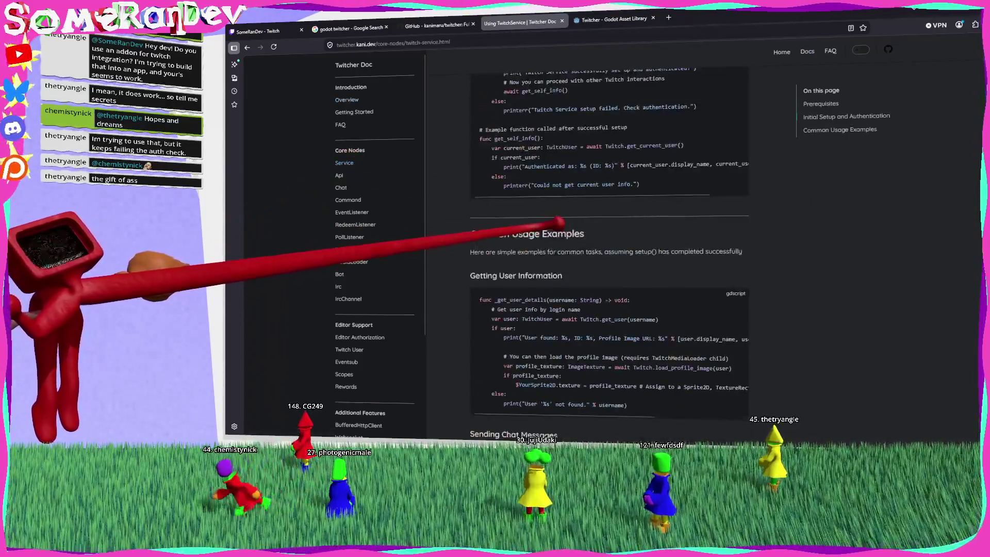
left_click(341, 175)
scroll(529, 211, "down", 5)
scroll(528, 210, "down", 20)
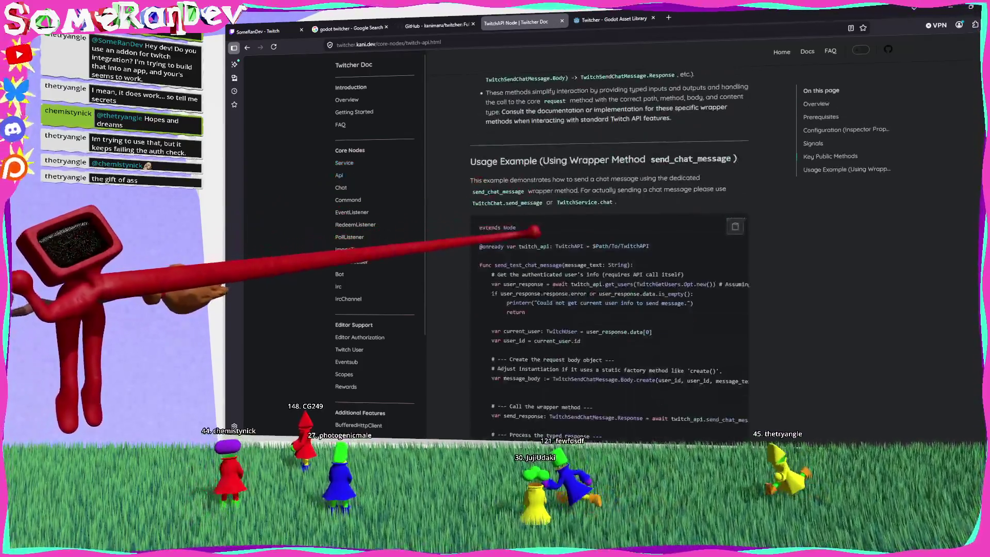
key("alt+Tab")
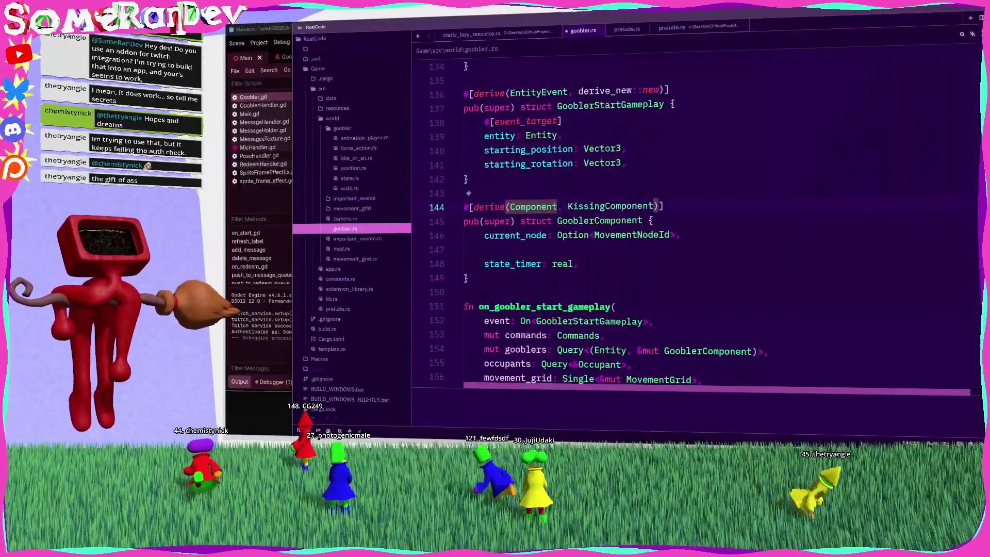
key("alt+Tab")
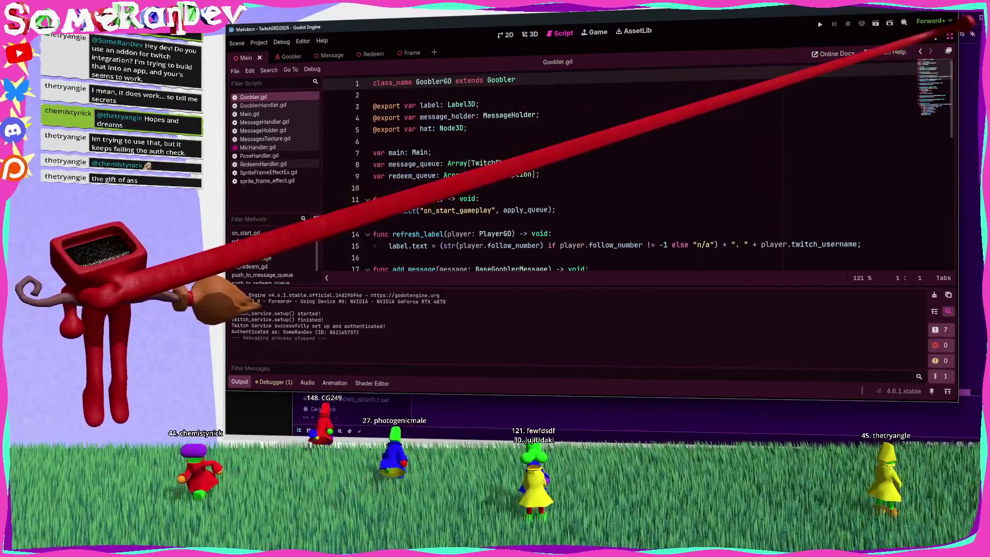
key("ctrl+shift+F11")
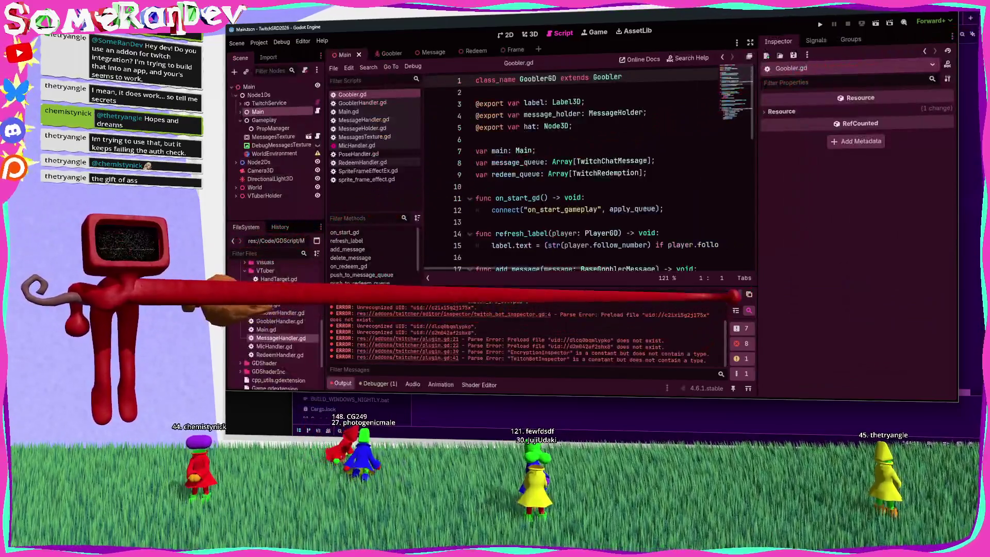
left_click(736, 294)
left_click(241, 103)
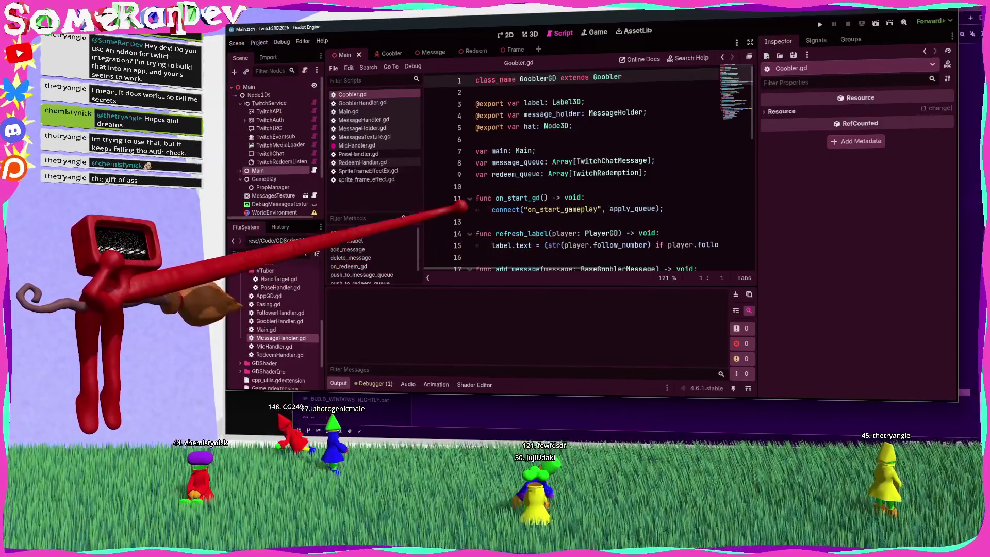
left_click(259, 42)
mouse_move(273, 126)
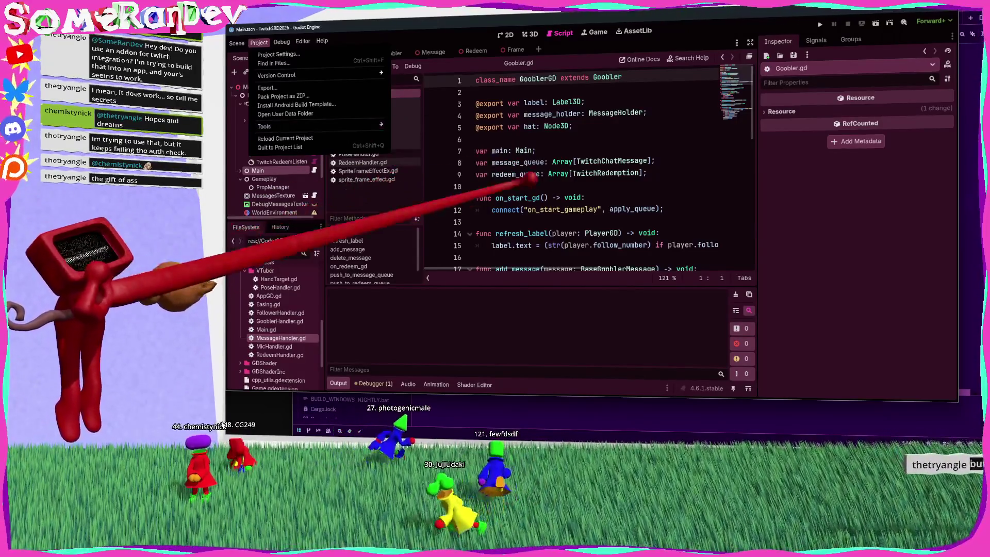
left_click(454, 190)
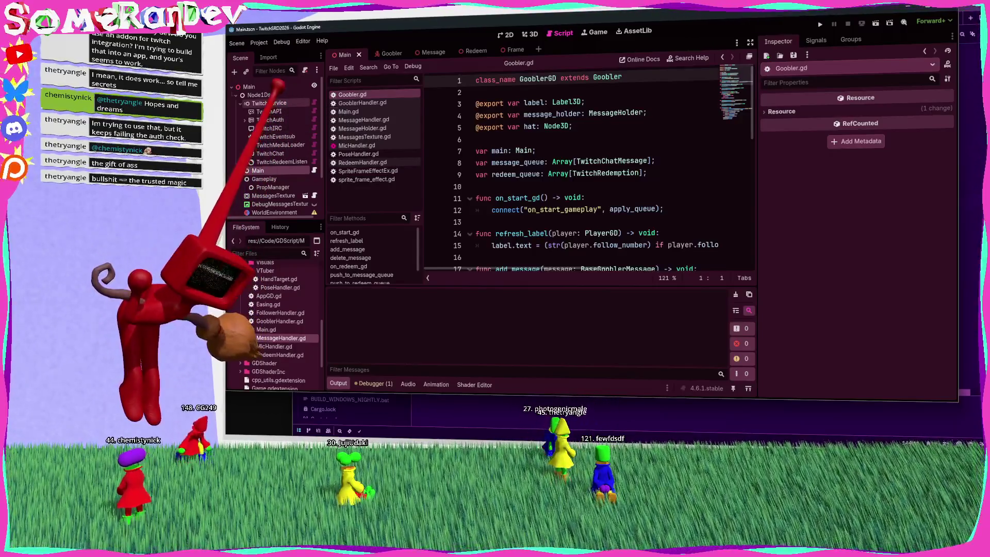
Step: Select the TwitchService node to show its properties in the Inspector
left_click(276, 102)
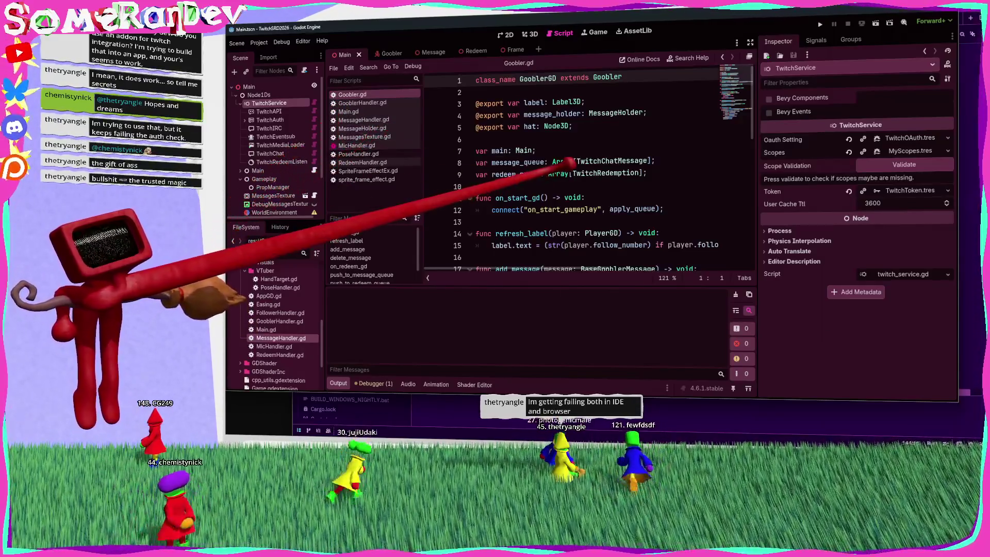
mouse_move(567, 162)
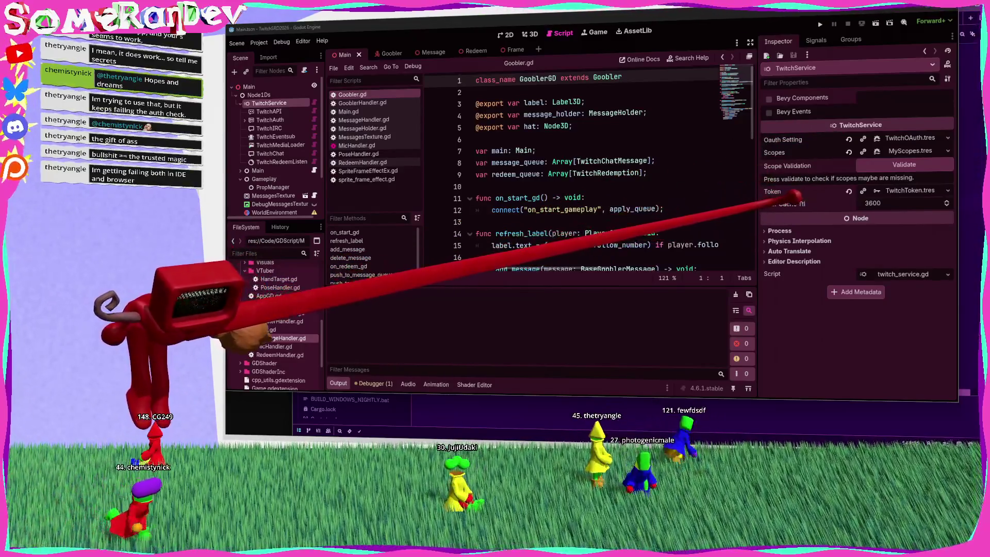
mouse_move(789, 204)
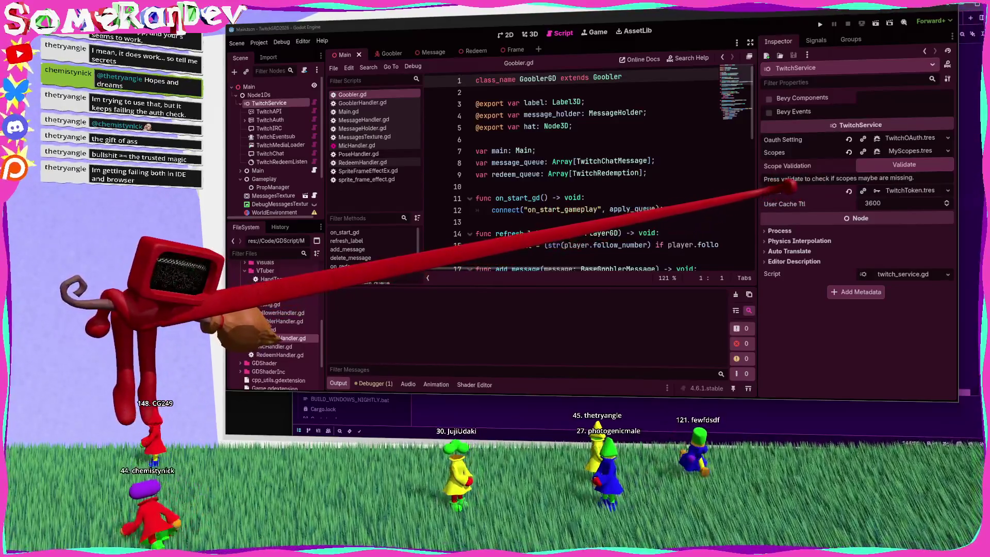
mouse_move(778, 152)
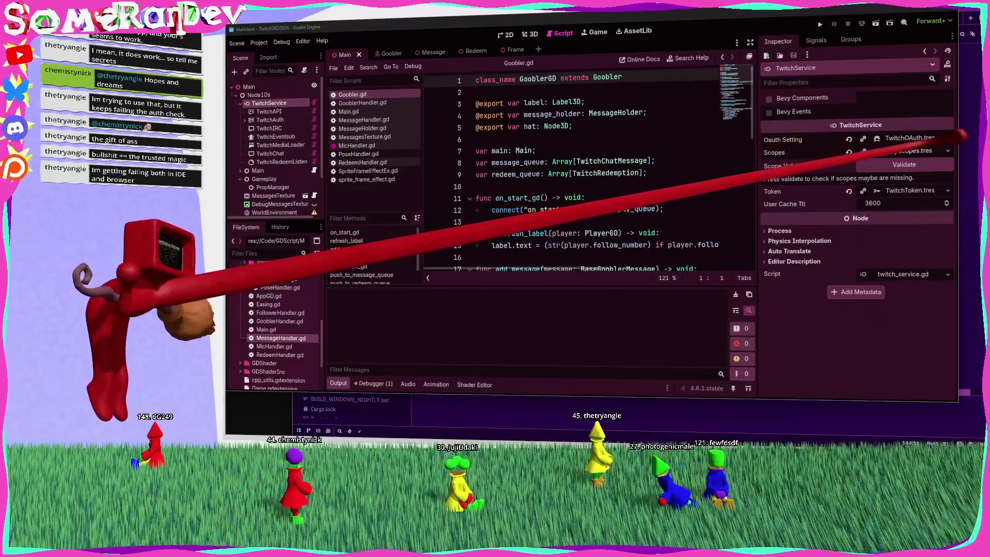
Step: Browse the Oauth Setting and Token resource options without loading any, then open Main.gd
left_click(948, 137)
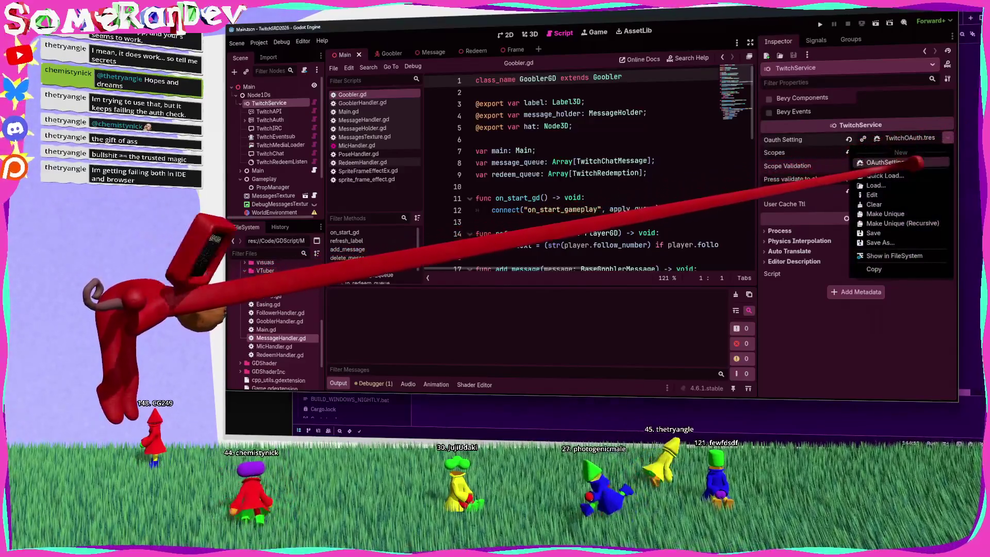
left_click(885, 176)
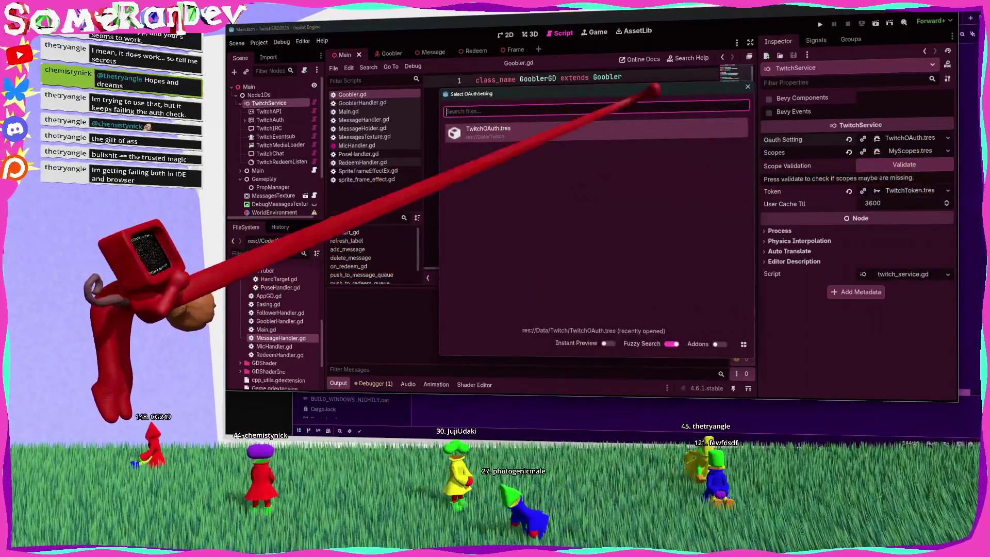
left_click(748, 88)
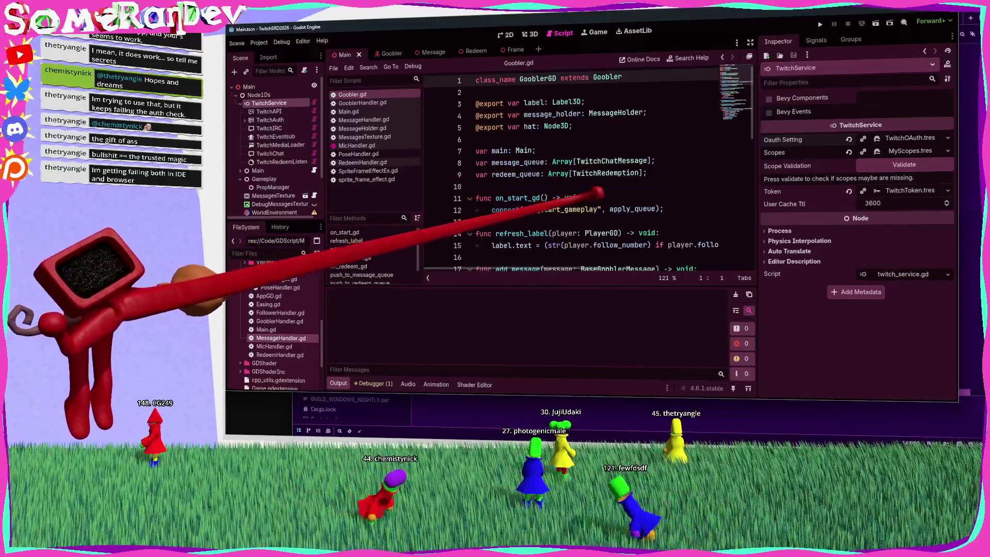
left_click(947, 190)
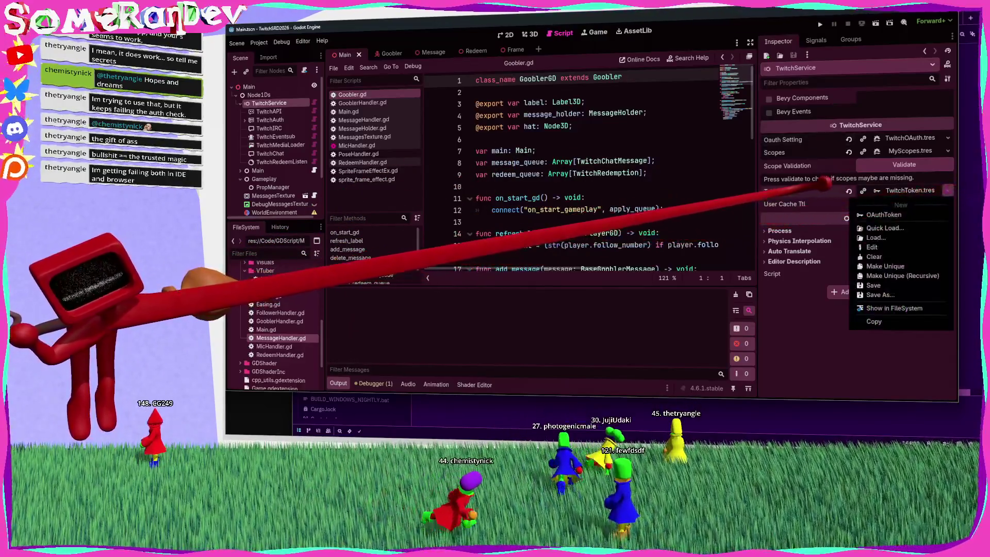
left_click(948, 191)
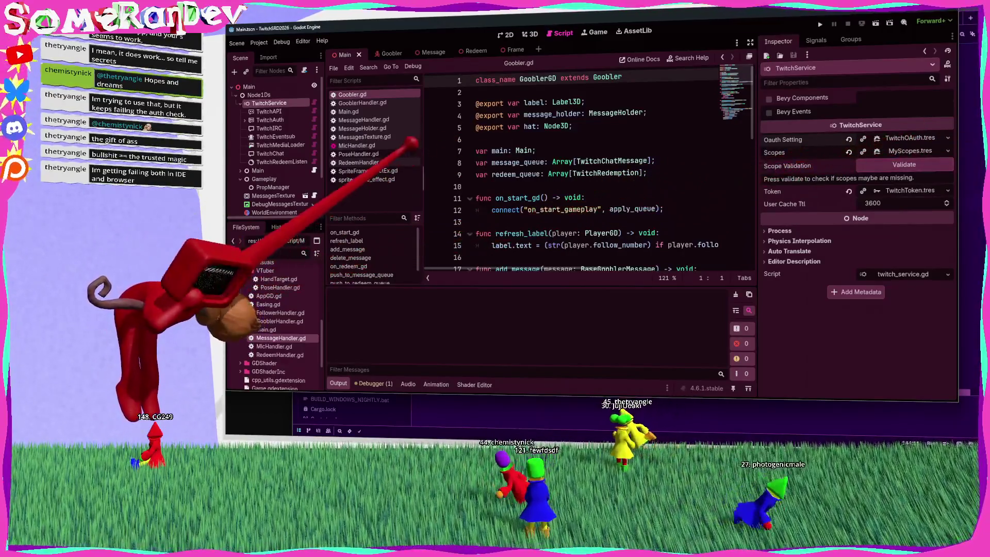
left_click(349, 112)
Step: Show Main.gd full-width and select the OAuth warning printerr on line 29
scroll(573, 175, "up", 18)
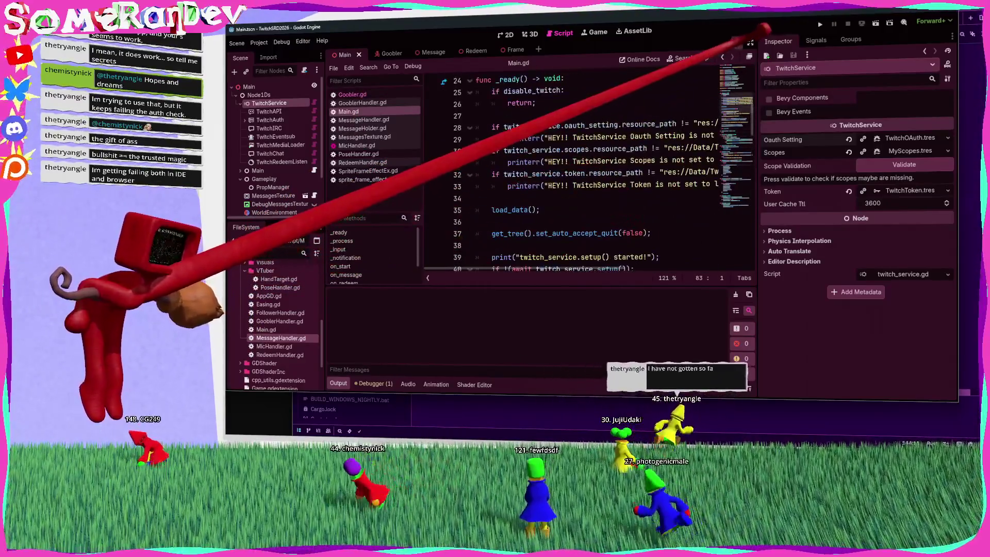
key("ctrl+shift+F11")
left_click(375, 118)
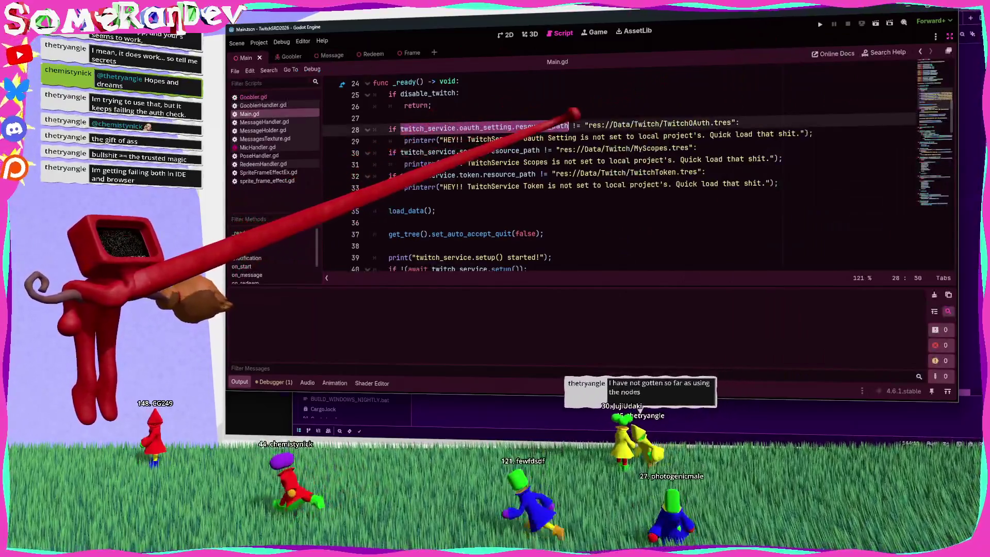
left_click_drag(404, 140, 693, 136)
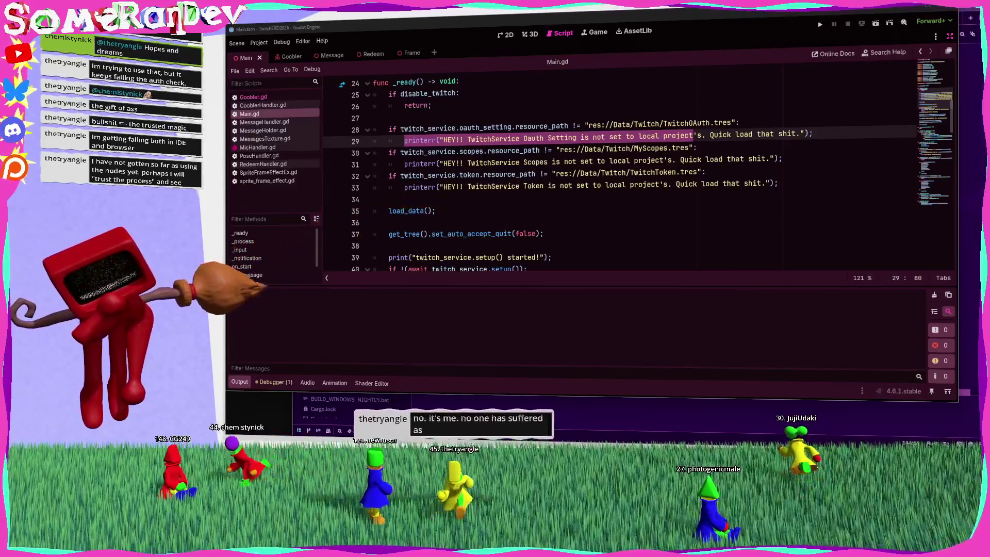
key("alt+Tab")
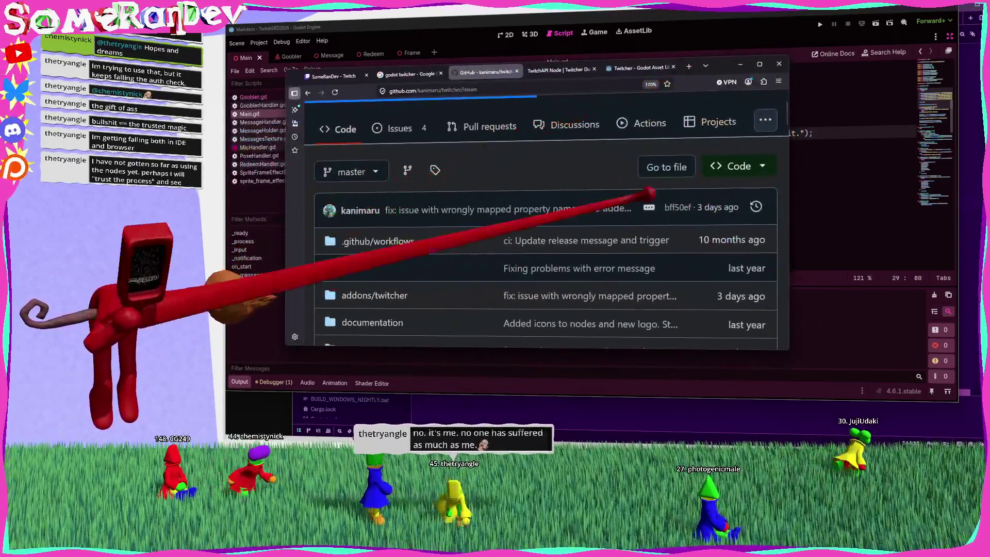
Step: Open the twitcher repository's Issues list and scroll while the page loads
left_click(427, 125)
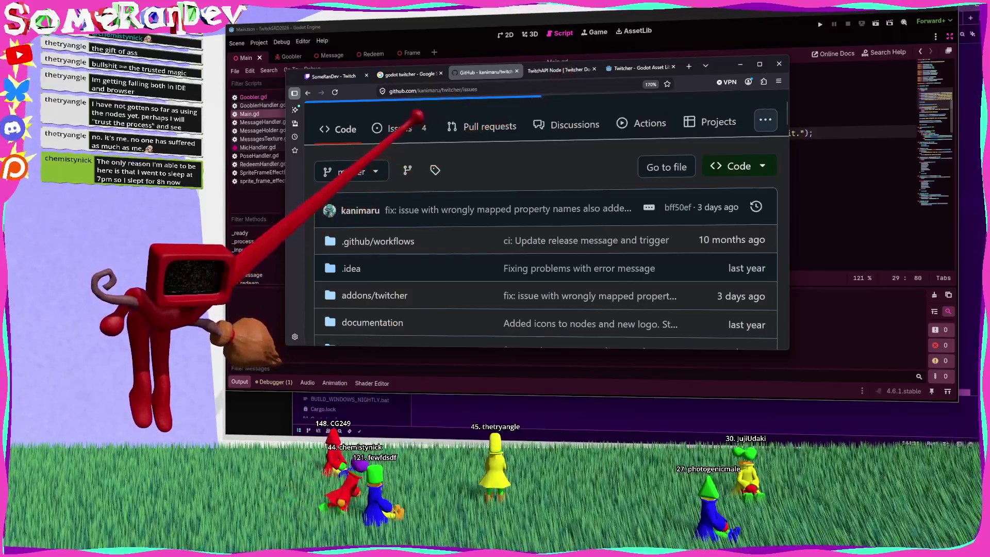
scroll(437, 158, "down", 5)
scroll(437, 157, "up", 10)
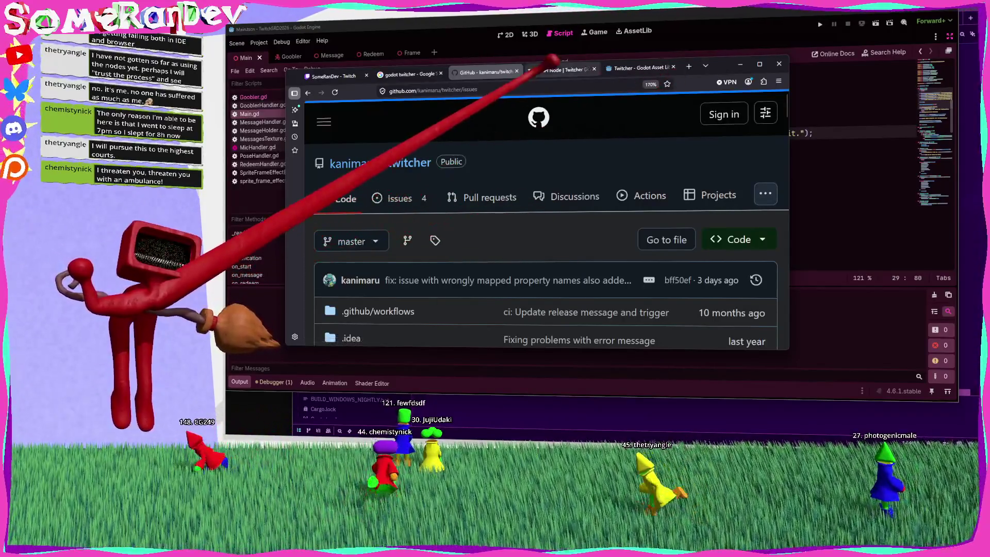
key("ctrl+l")
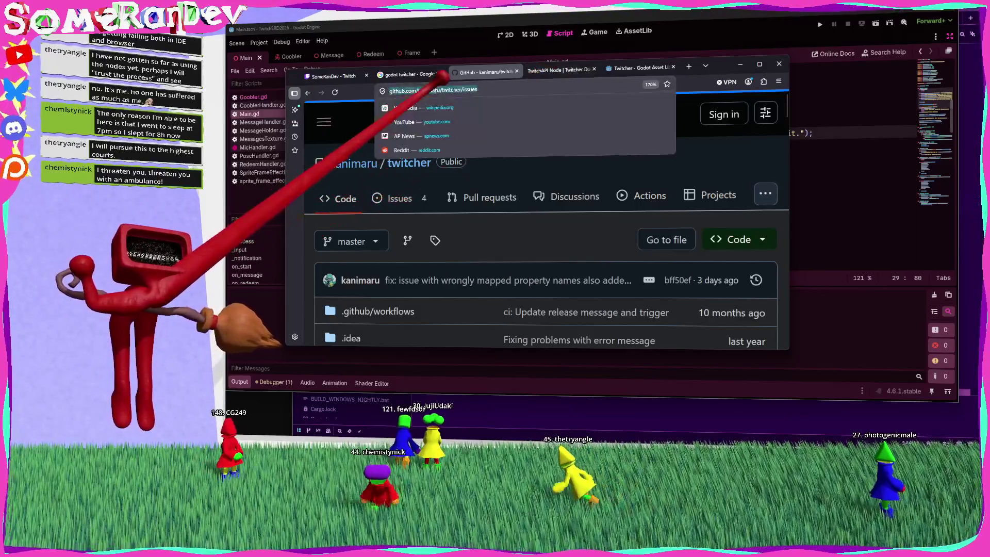
Step: Reload the page, close the Google results and Asset Library tabs, and return to Godot
key("Return")
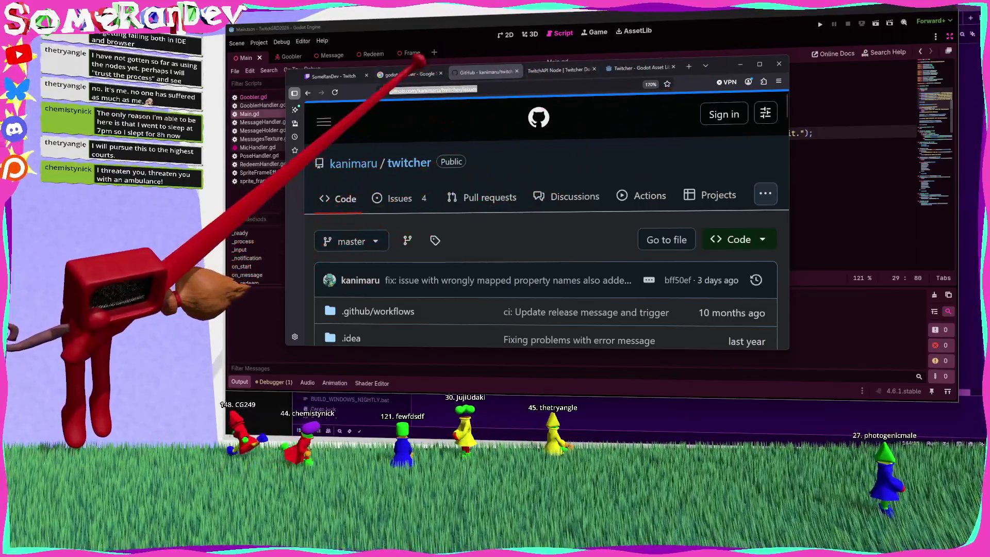
left_click(407, 74)
left_click(542, 68)
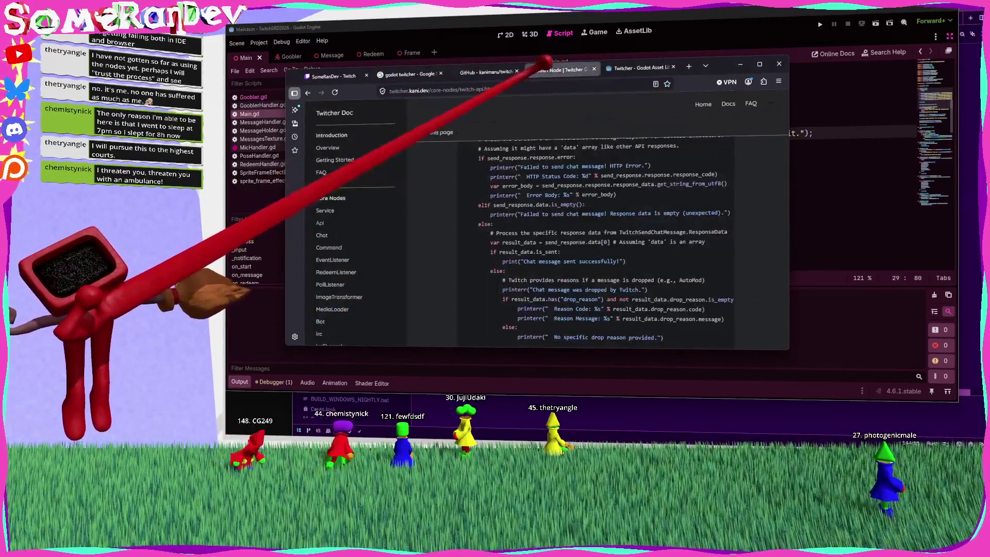
left_click(441, 73)
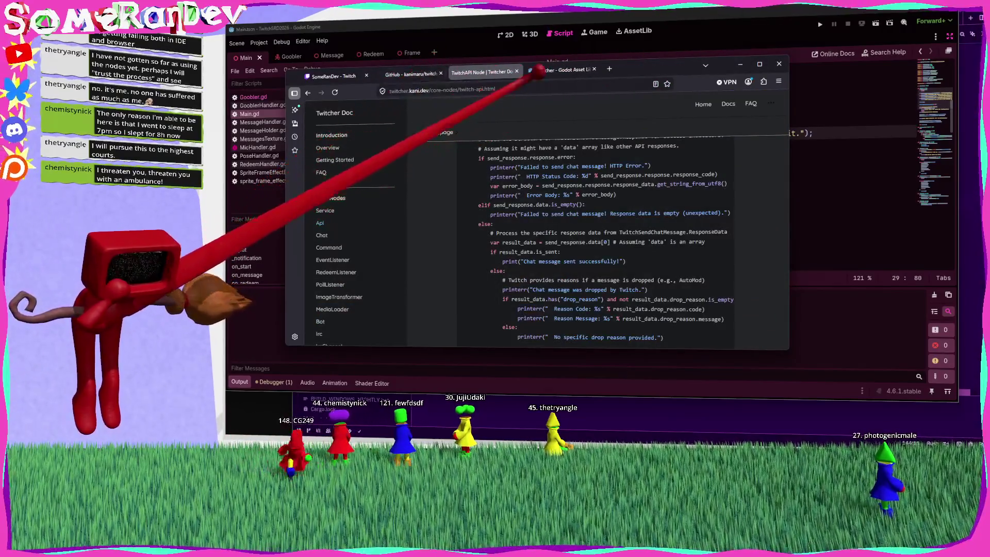
left_click(593, 69)
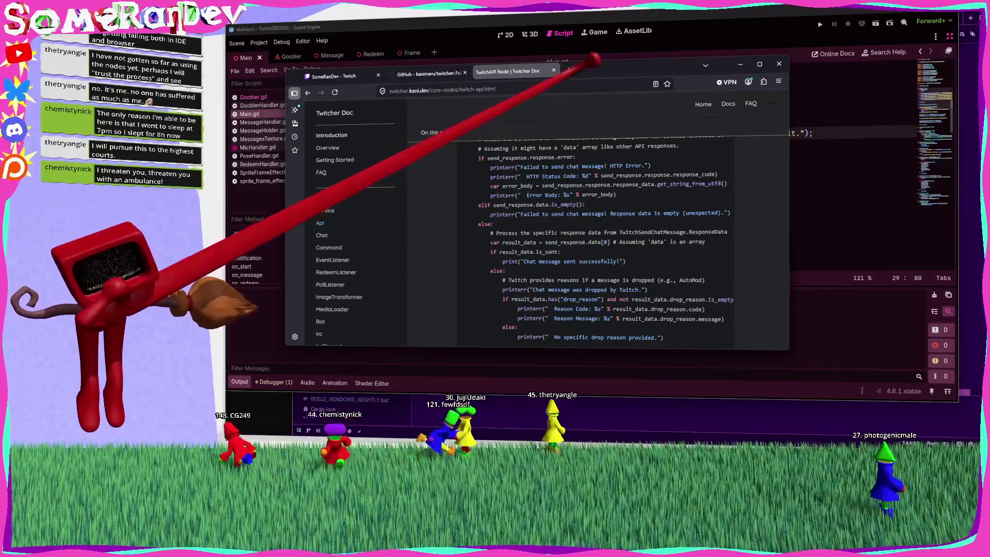
left_click(639, 47)
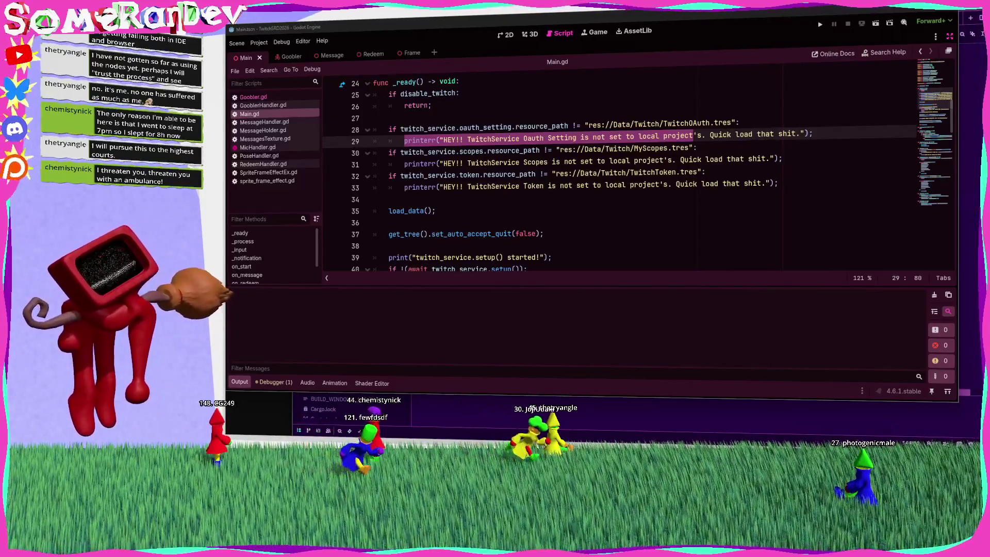
Step: Collapse the output panel, browse Goobler.gd, Main.gd, GooblerHandler.gd and MicHandler.gd, then open MessageHandler.gd
left_click(240, 381)
left_click(373, 243)
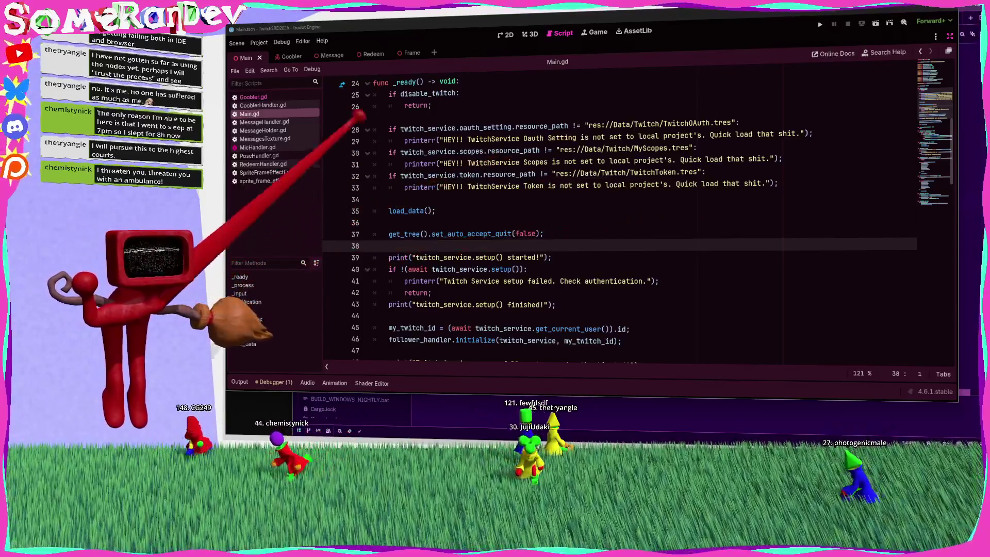
left_click(253, 97)
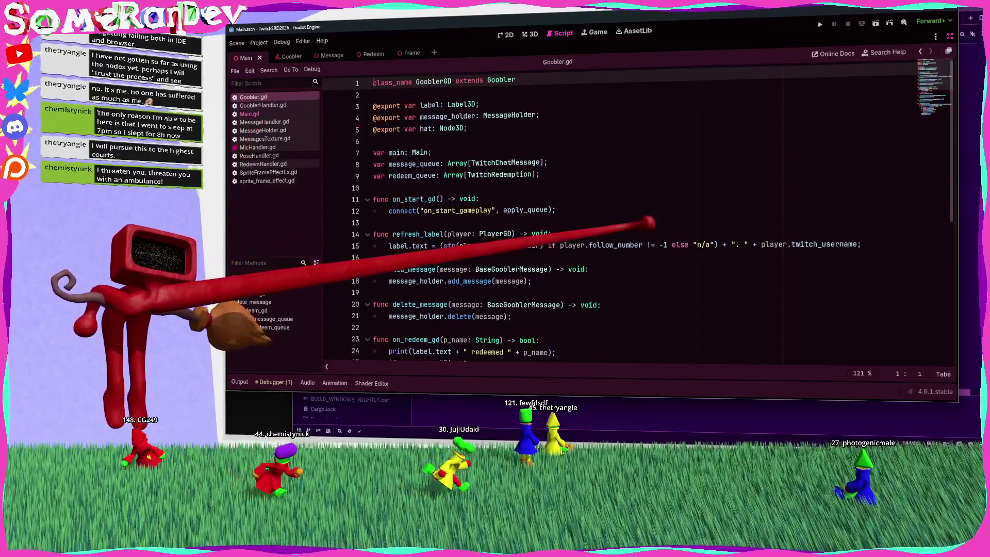
left_click(249, 114)
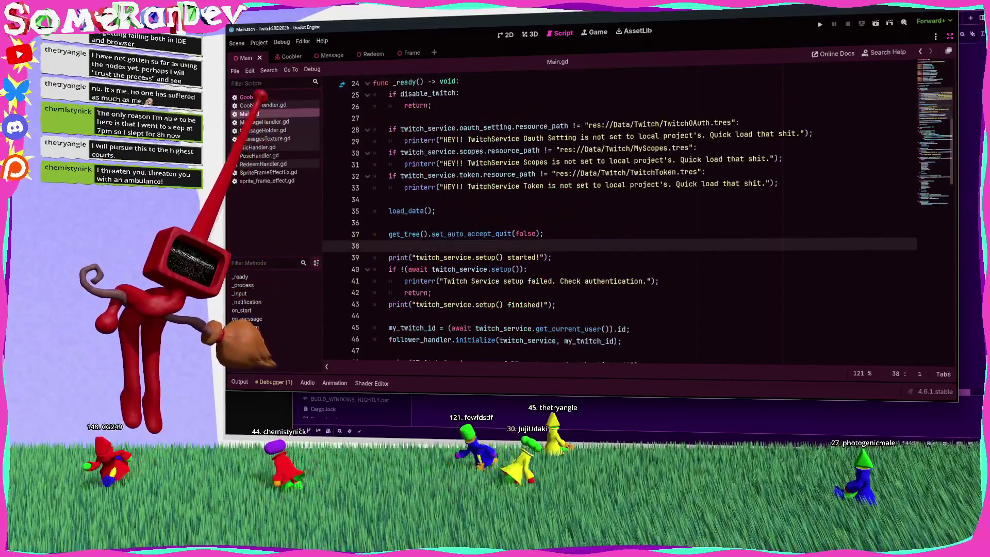
scroll(485, 216, "down", 5)
left_click(262, 104)
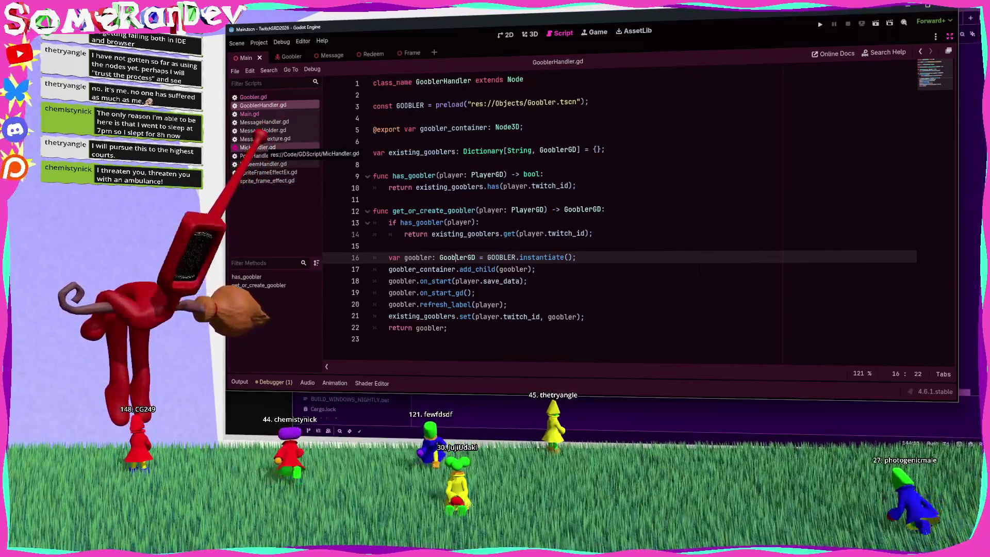
left_click(257, 147)
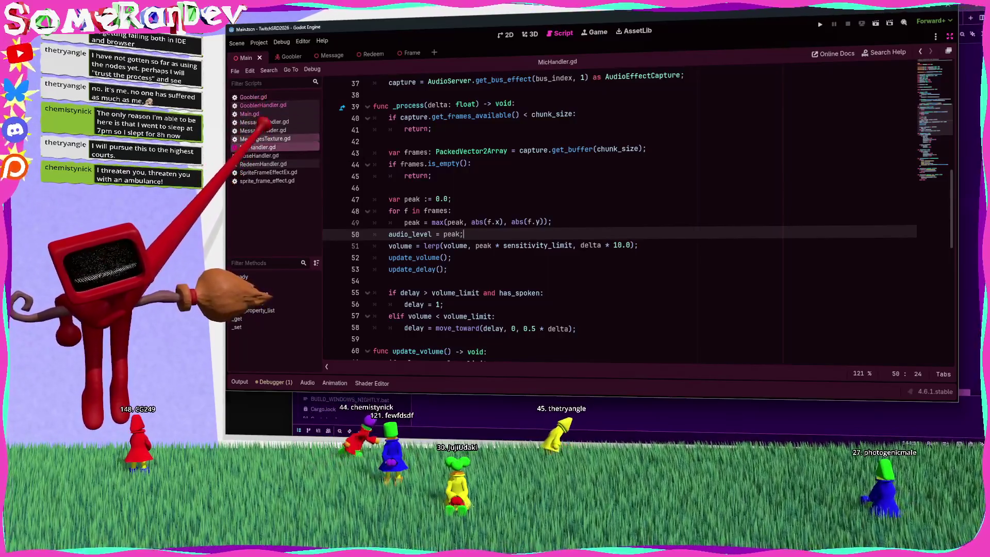
left_click(260, 122)
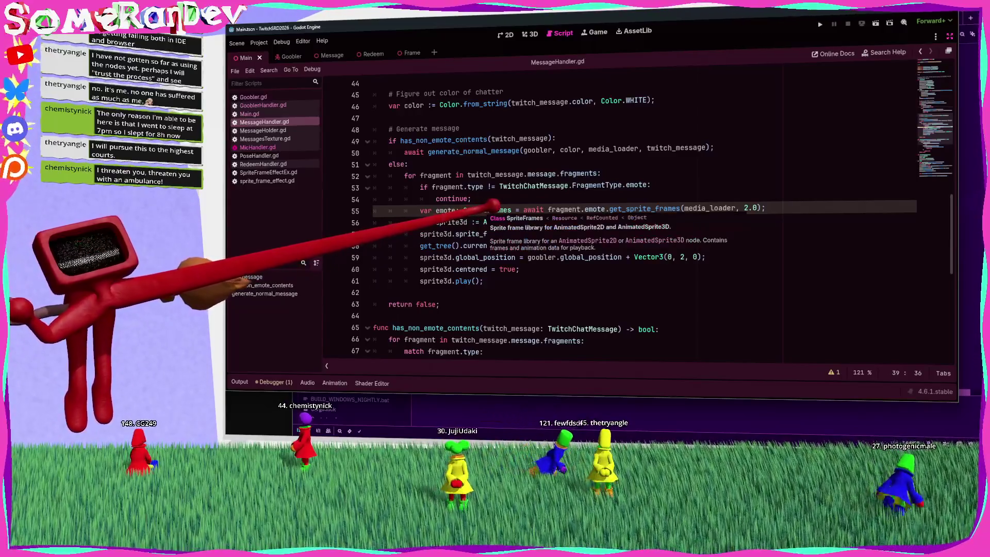
left_click(274, 382)
left_click(368, 316)
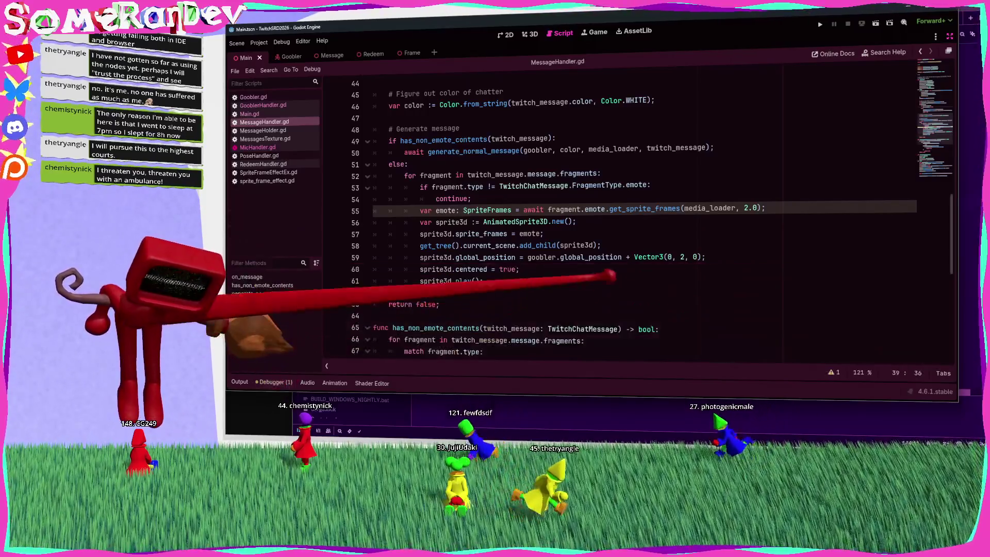
left_click(274, 382)
left_click(760, 208)
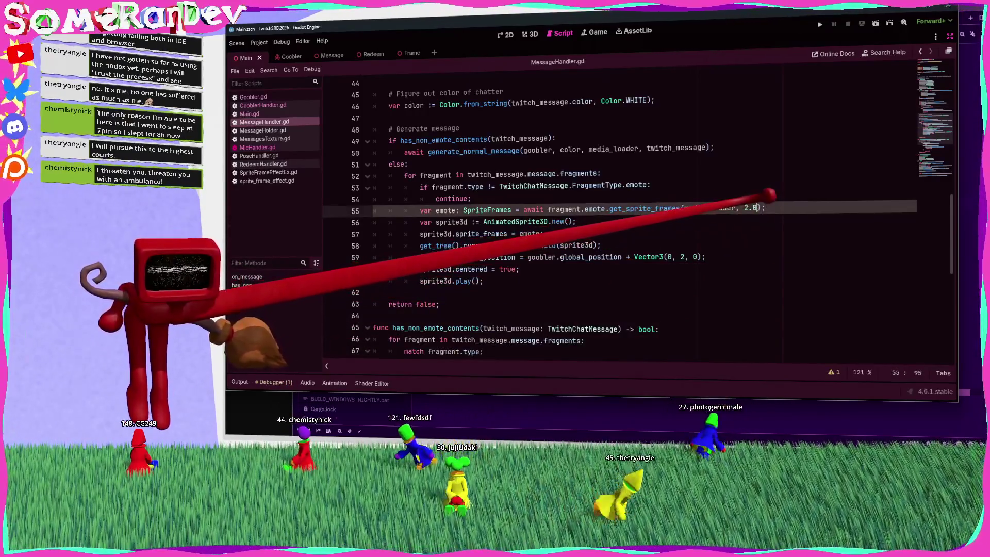
key("BackSpace")
key("BackSpace")
left_click(543, 233)
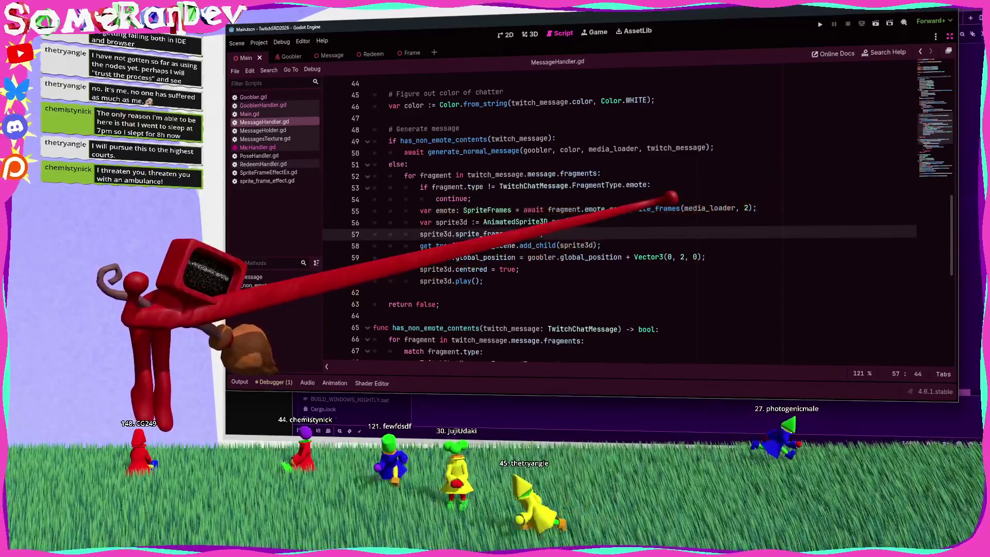
mouse_move(660, 209)
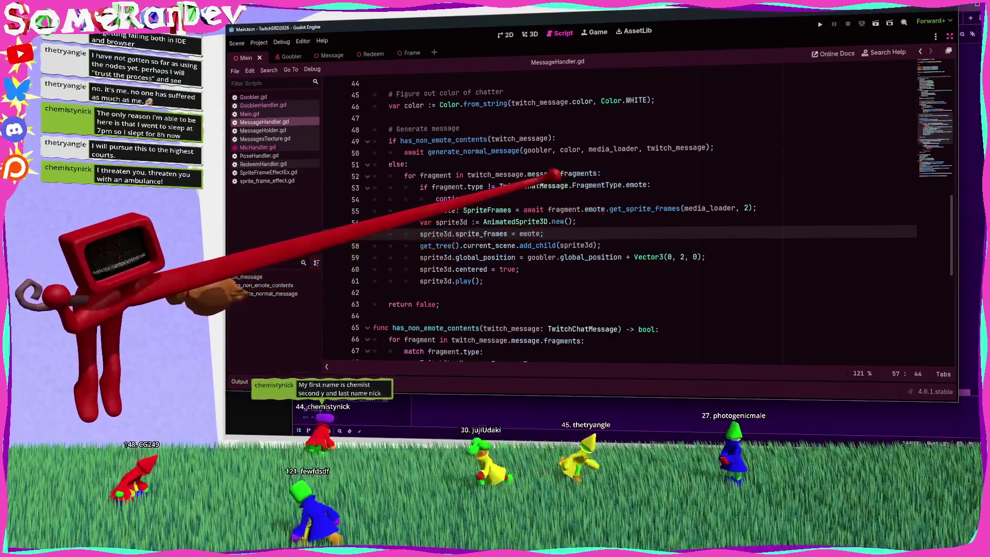
mouse_move(547, 185)
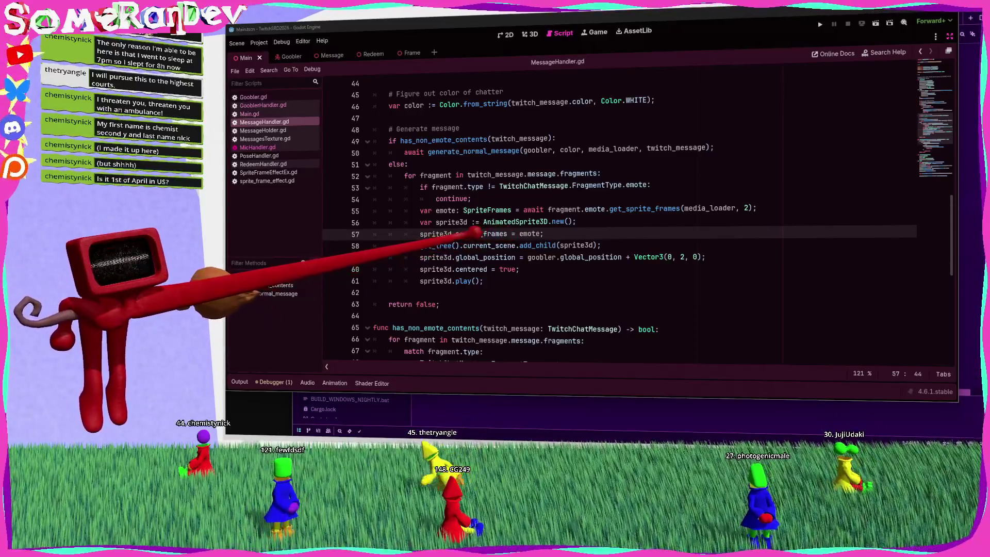
Step: Declare a box_shape variable as BoxShape3D.new() above the shape assignment and save
mouse_move(482, 233)
left_click(451, 281)
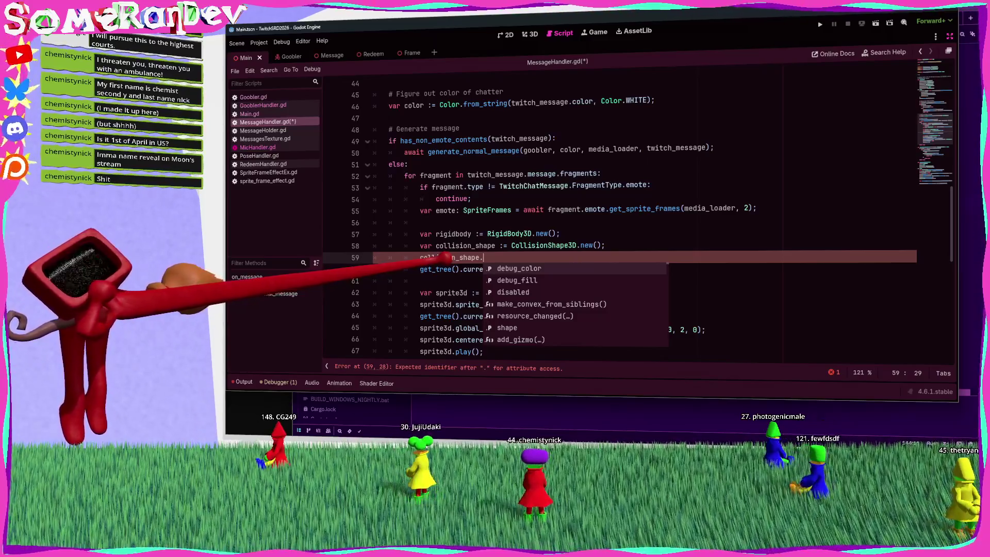
type("shape =")
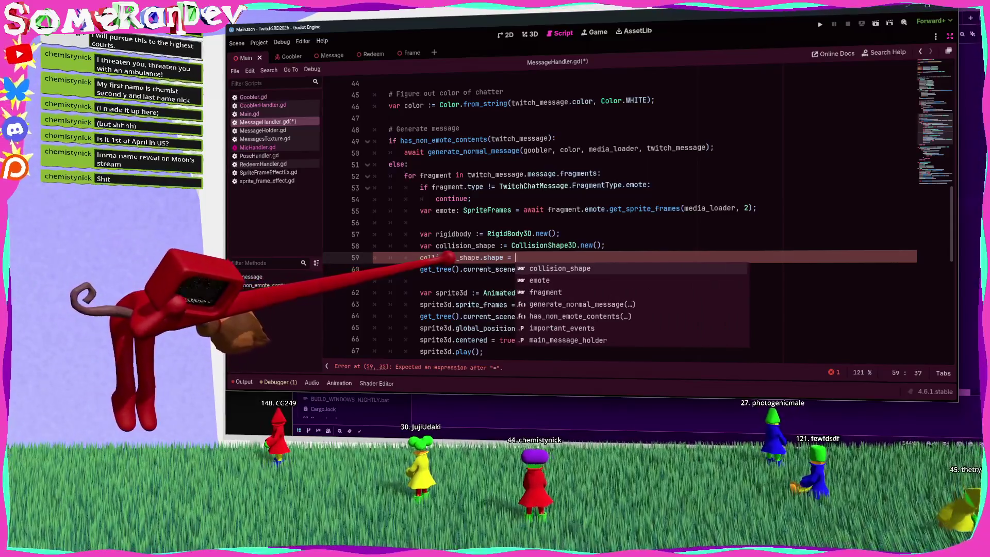
key("Escape")
key("ctrl+shift+Return")
type("var box")
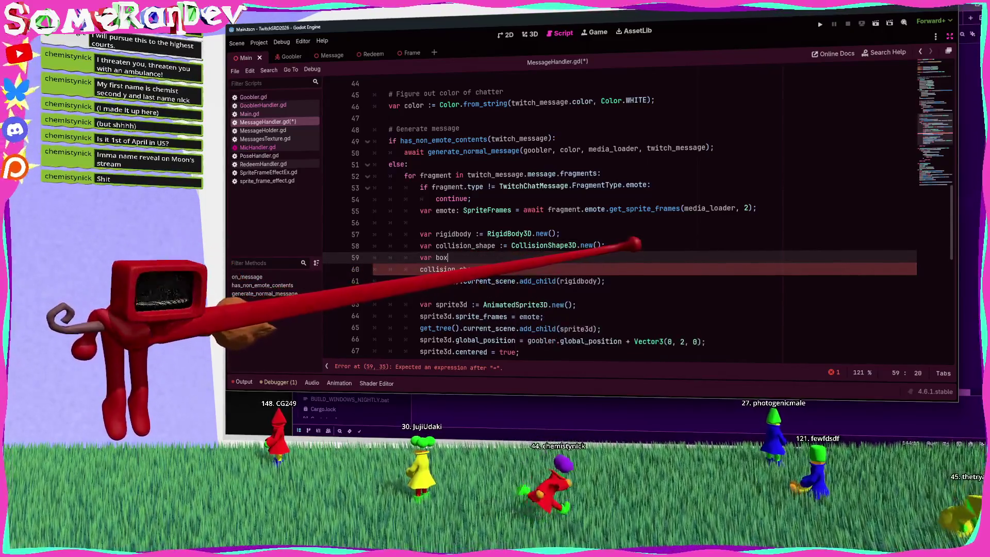
type(":=")
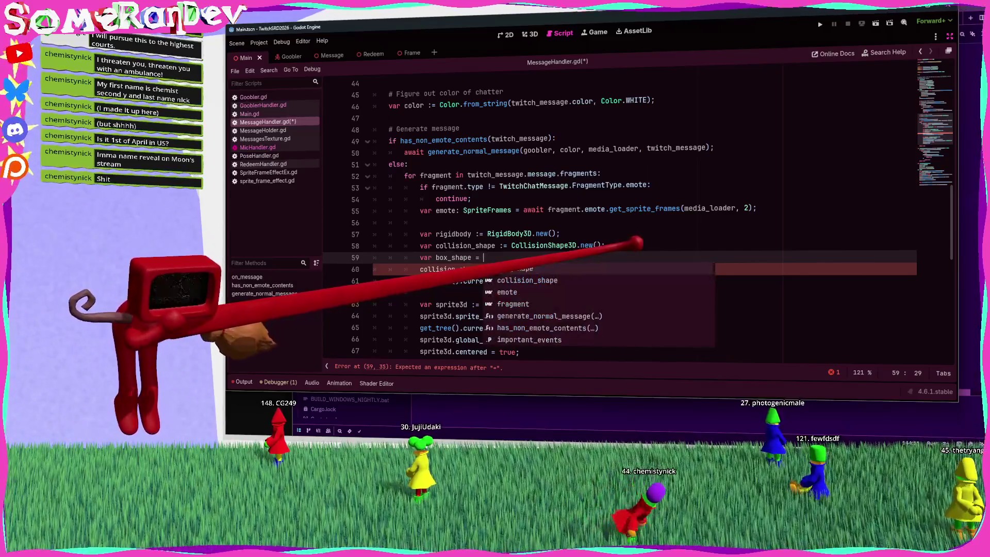
type("px")
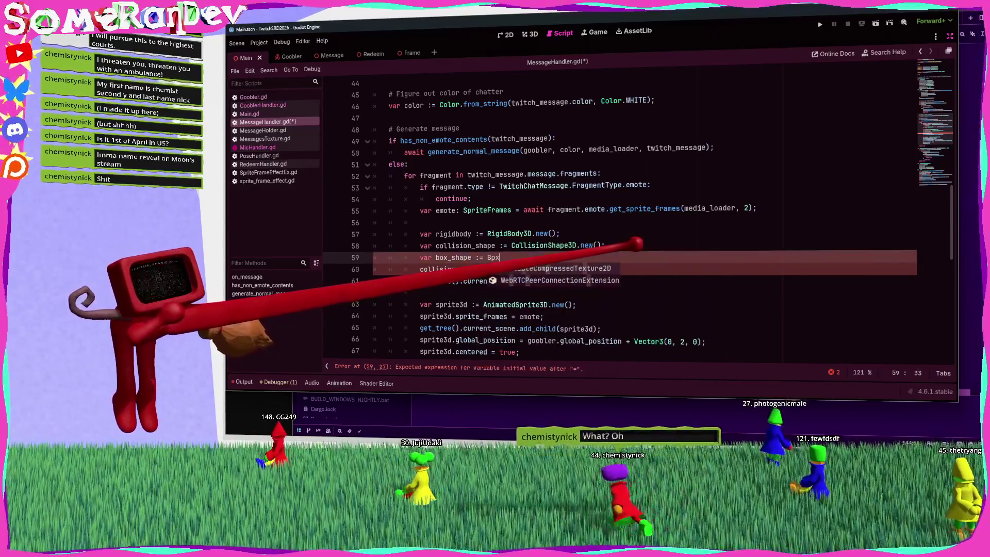
key("BackSpace")
key("BackSpace")
type("oxSHa")
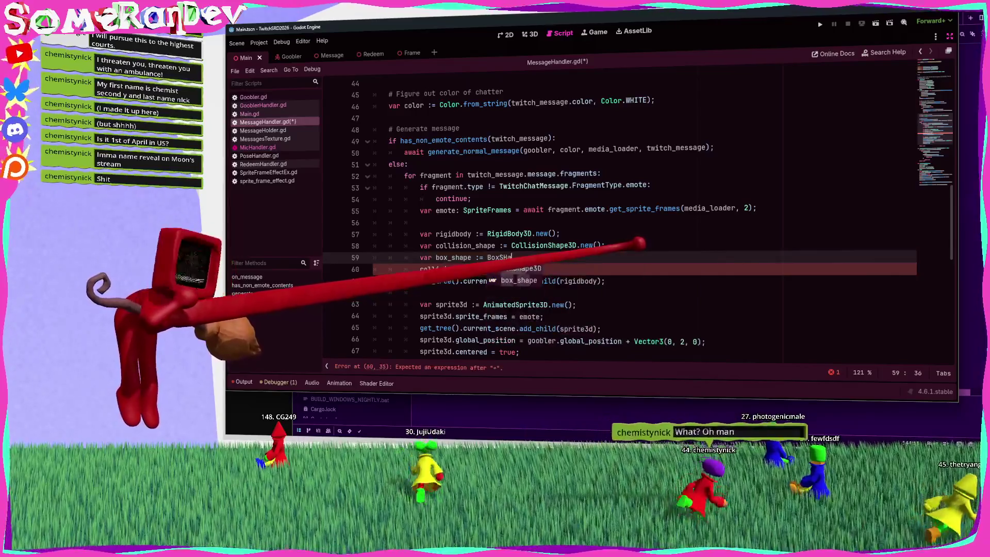
key("Return")
type(".new(")
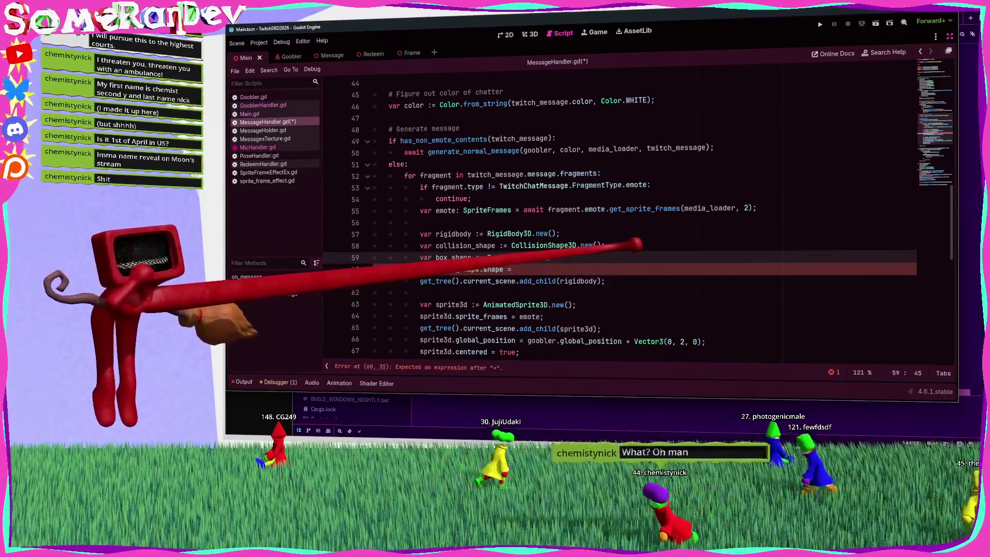
key("ctrl+s")
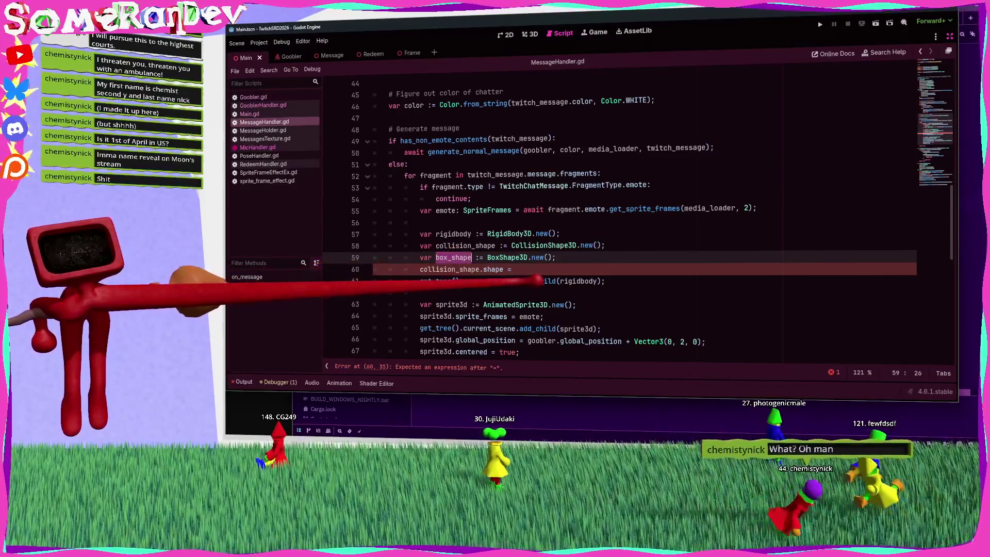
Step: Set box_shape.size to Vector3(0.5, 0.5, 0.2) and save
left_click(519, 269)
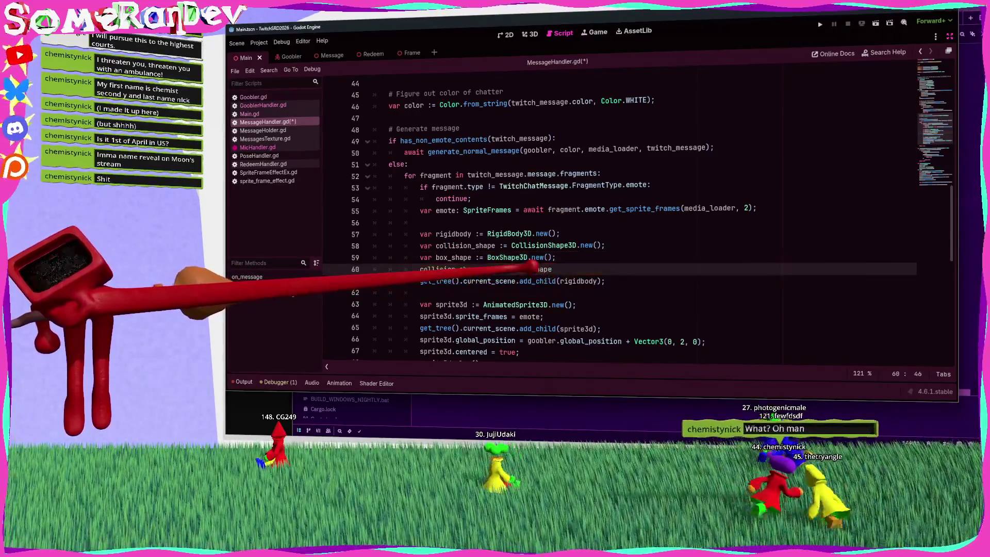
type(";")
left_click(556, 258)
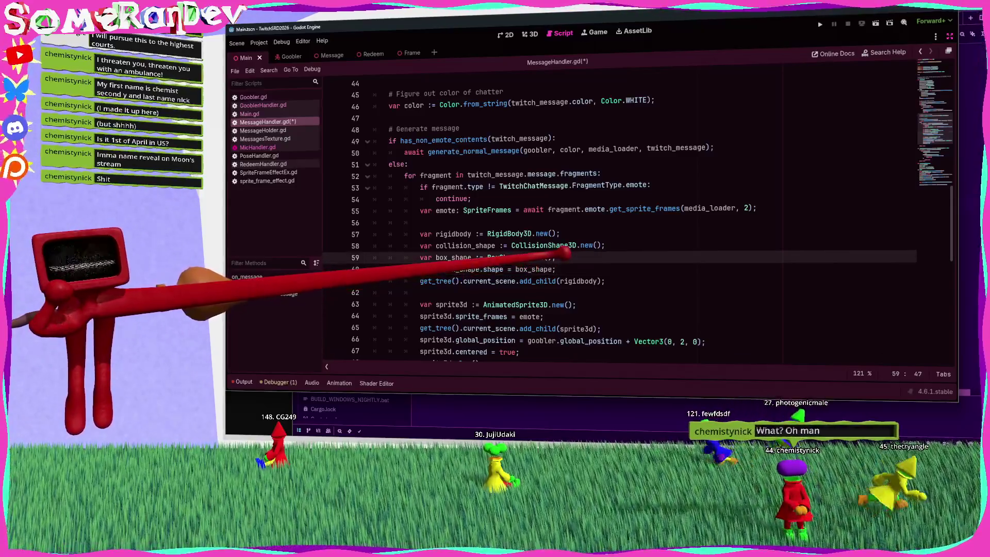
key("Return")
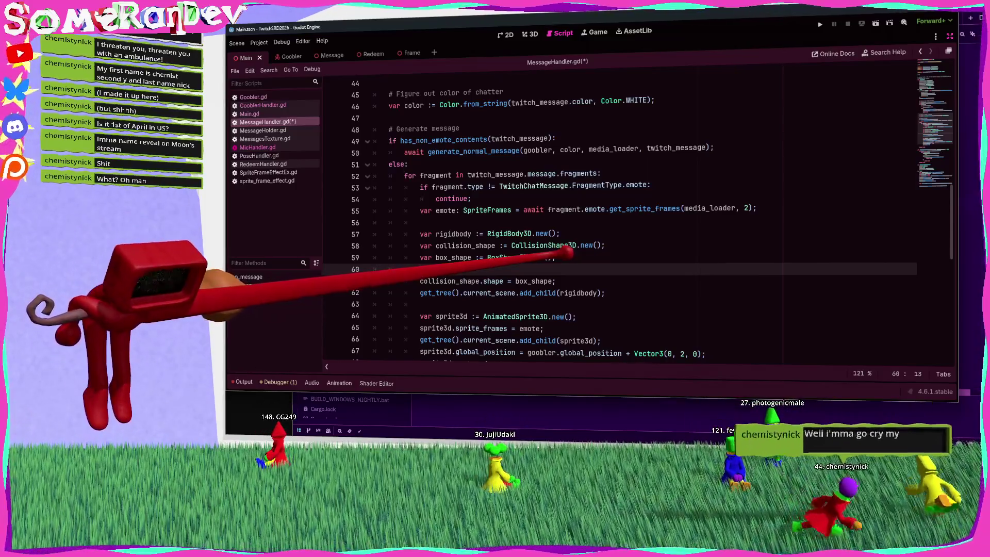
type("shape.")
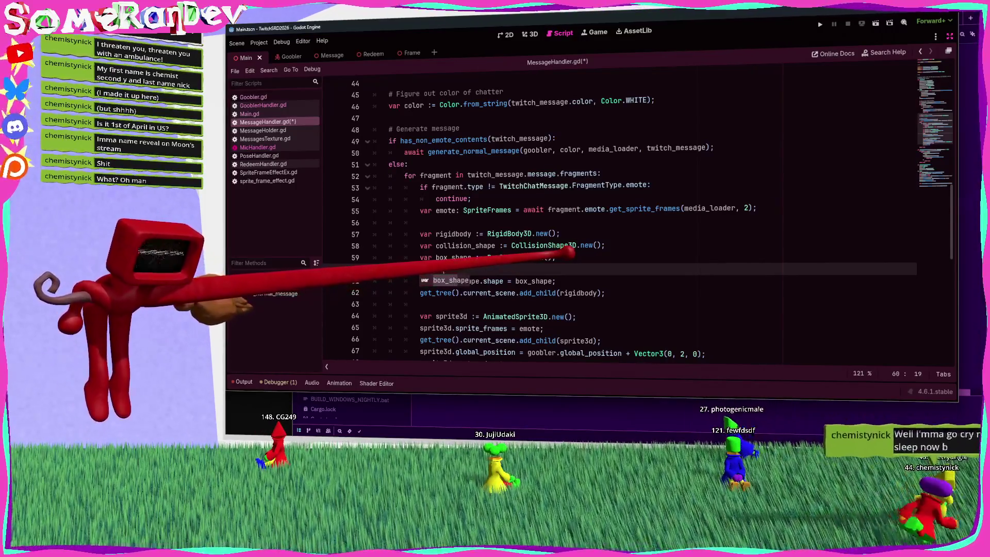
type("size ")
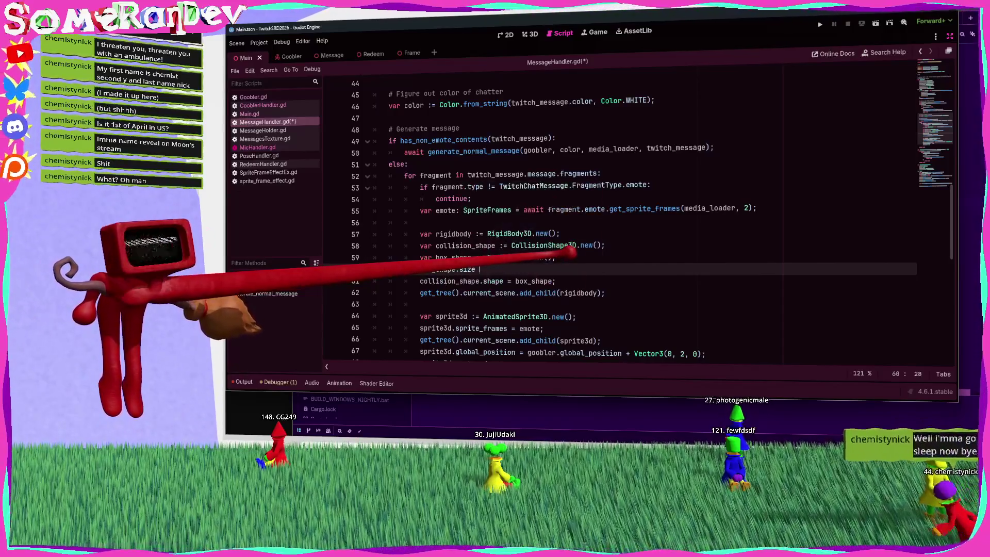
type("= Vector3(")
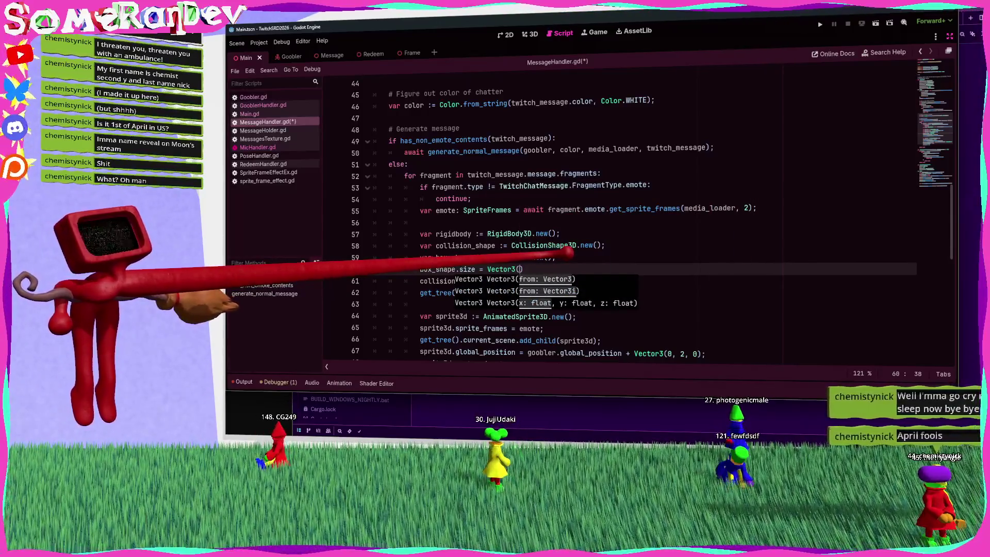
type("(")
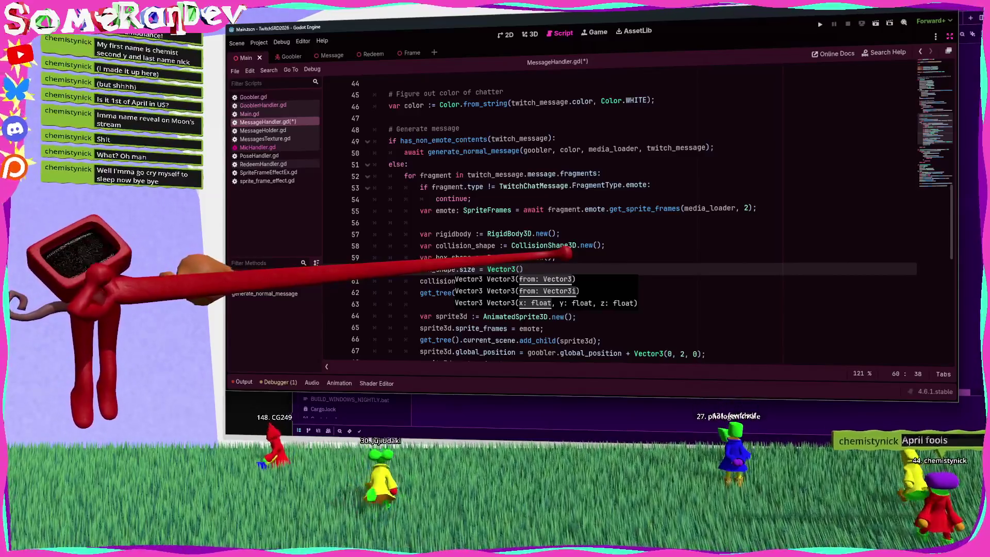
type("2")
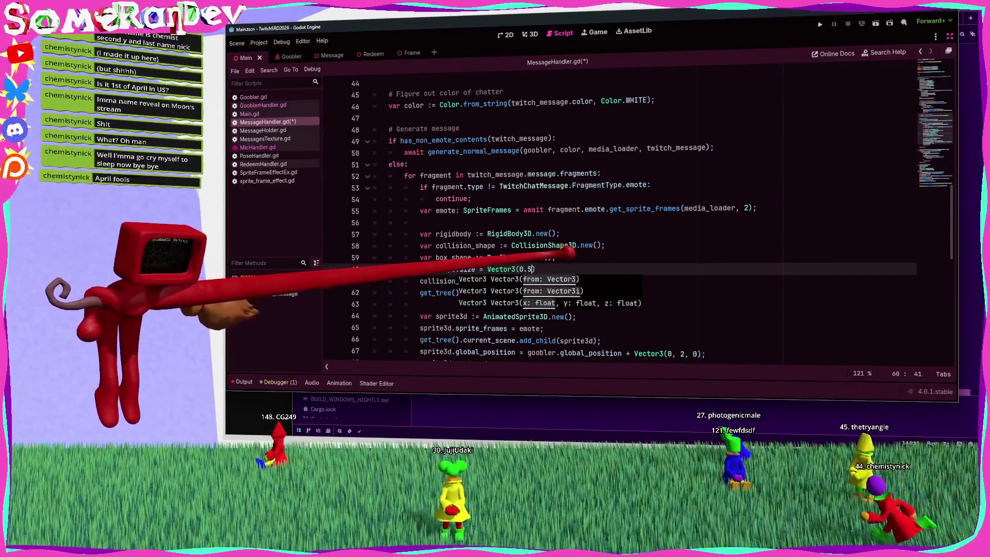
type(", 0.5, 0.2);")
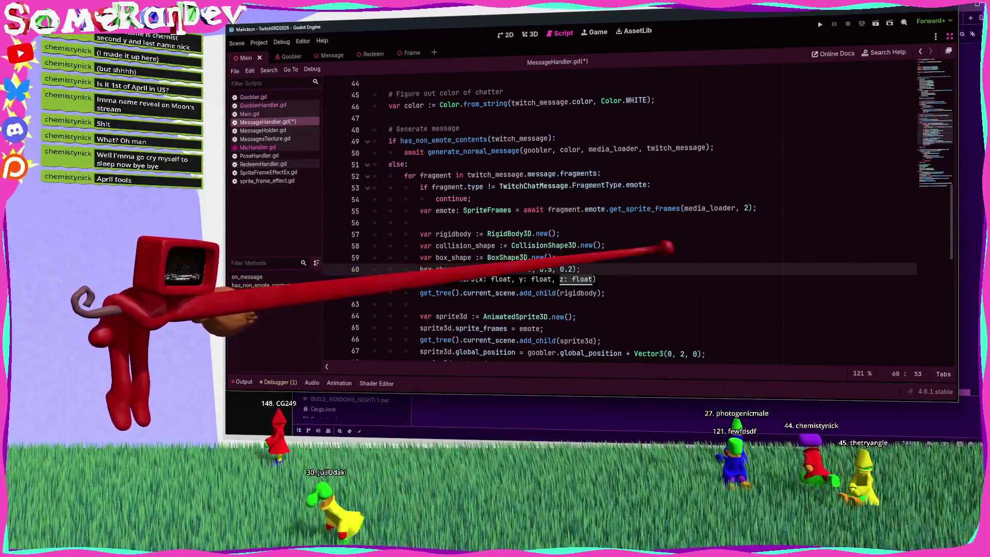
key("ctrl+s")
Step: Add the collision shape to rigidbody, parent the sprite to rigidbody, and run the game
double_click(438, 269)
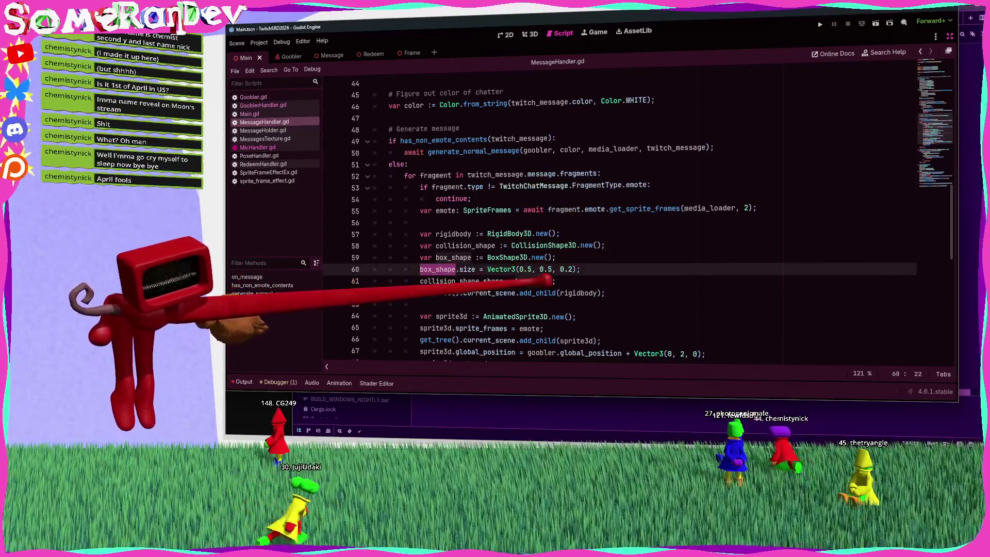
left_click(566, 281)
key("Return")
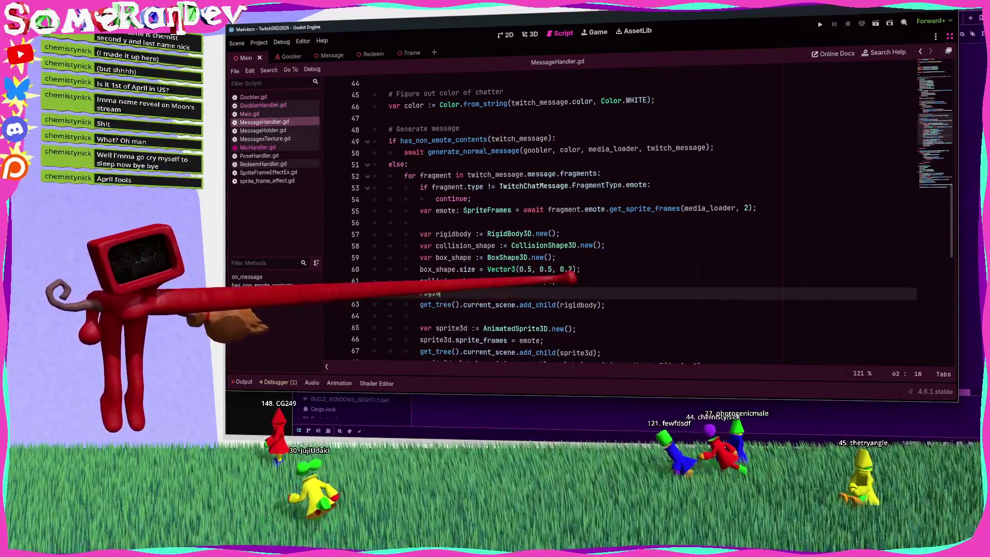
type("body.add_child(collis")
key("Return")
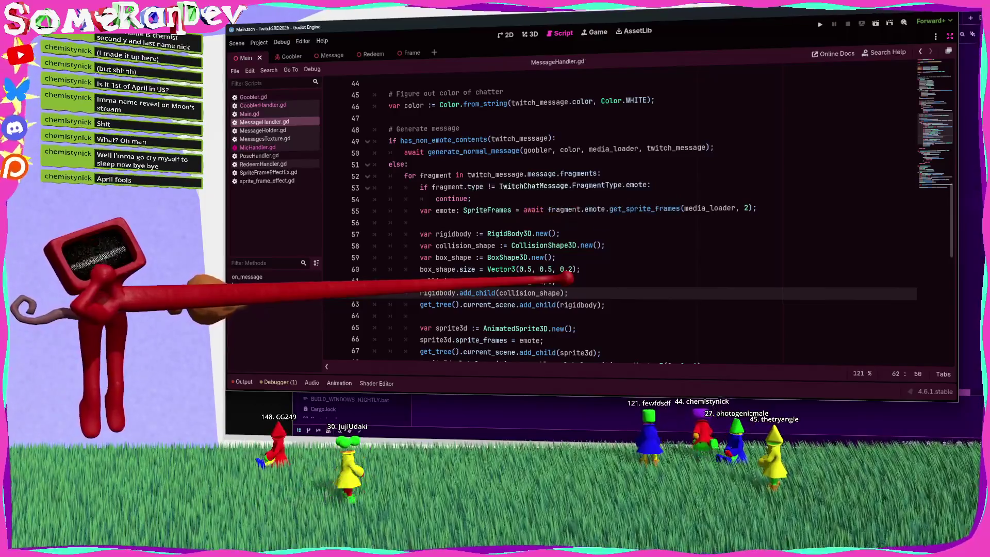
double_click(438, 292)
key("ctrl+c")
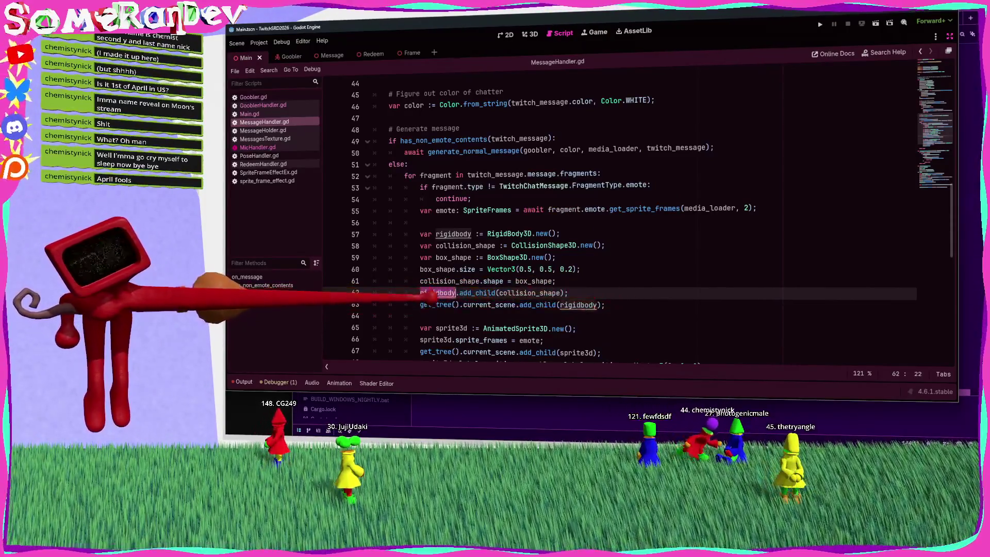
scroll(567, 217, "down", 2)
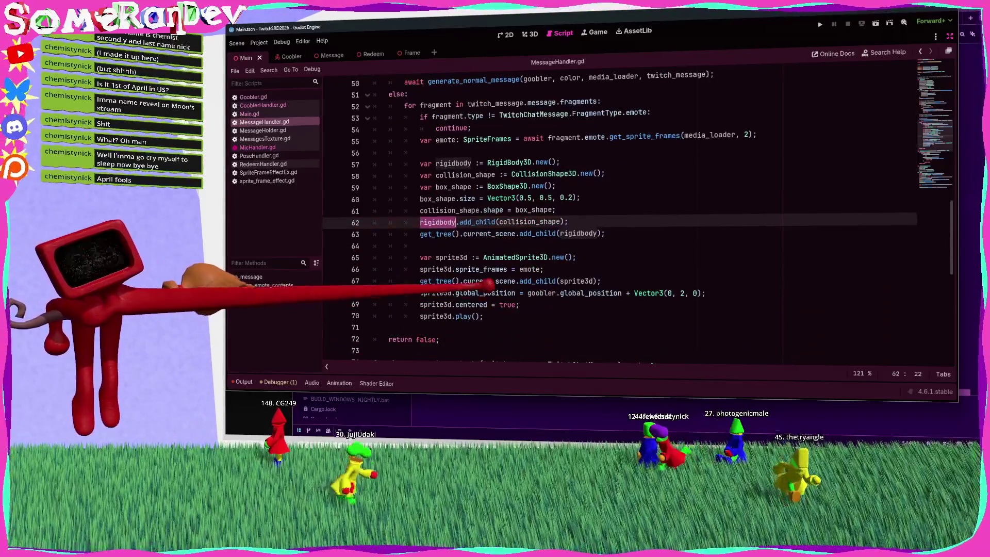
left_click_drag(419, 281, 517, 281)
key("ctrl+v")
left_click(576, 257)
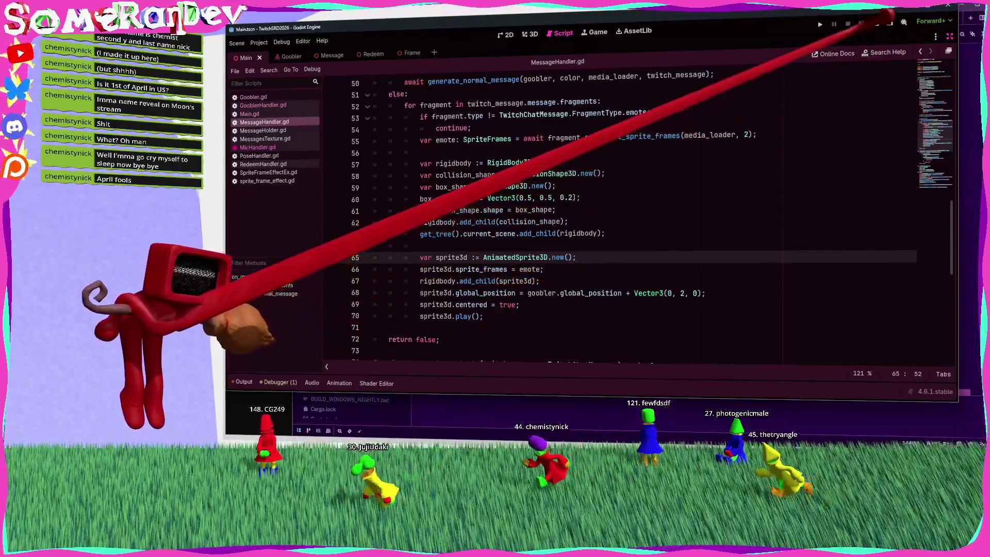
key("alt+o")
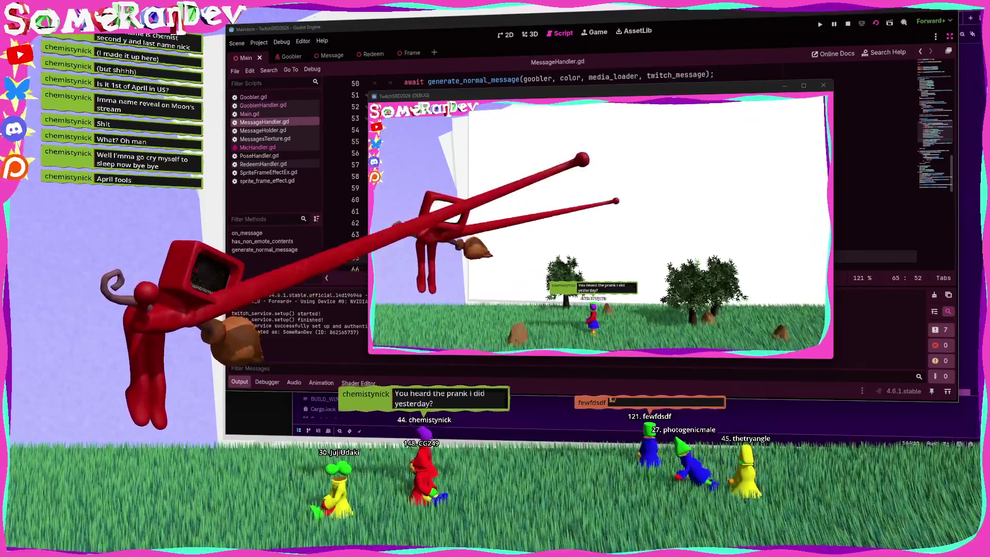
Step: Check the spawned RigidBody3D emote nodes in the Remote scene tree during the run, then stop it
mouse_move(572, 94)
left_mouse_down()
mouse_move(567, 10)
mouse_move(582, 128)
mouse_move(767, 162)
left_mouse_up()
left_click(948, 50)
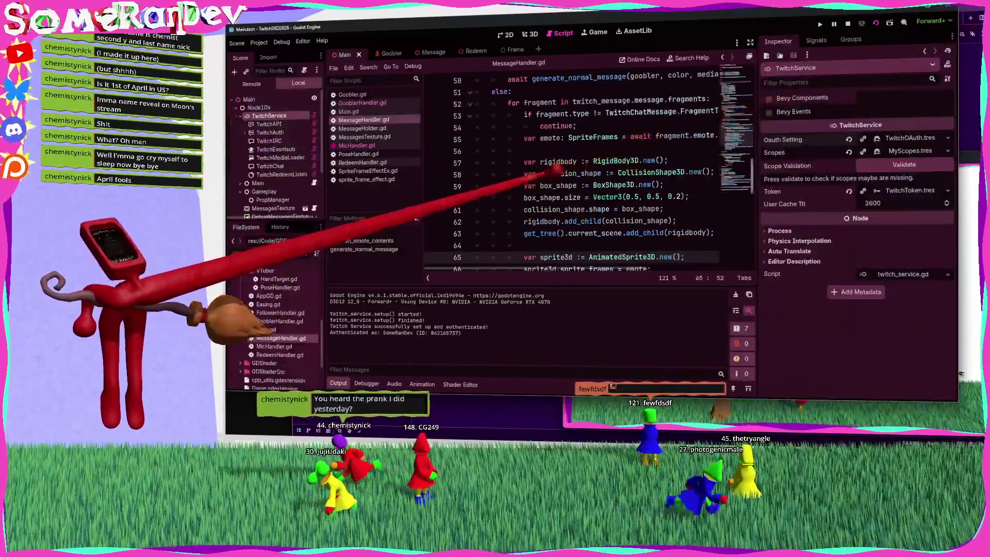
left_click(251, 83)
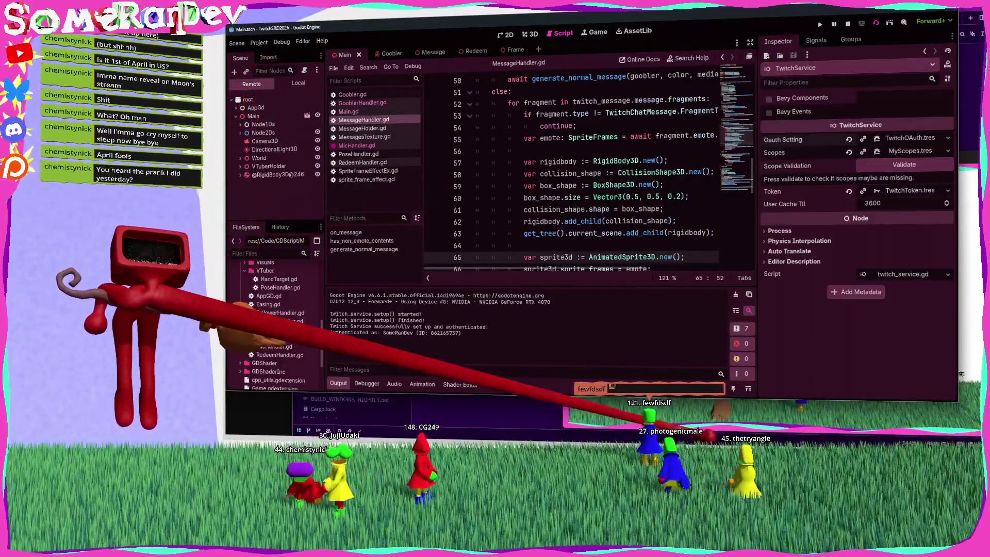
key("alt+Tab")
left_click_drag(712, 162, 544, 111)
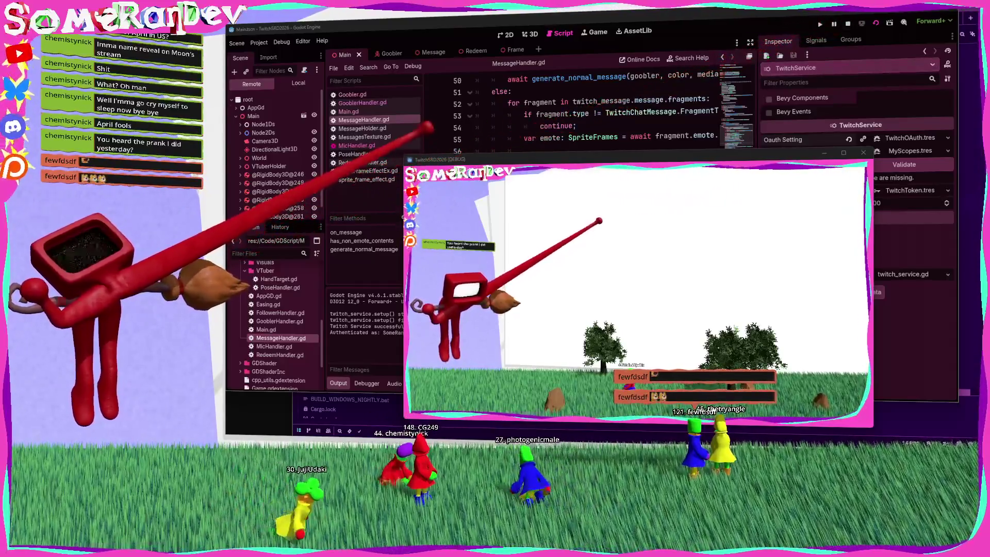
key("F8")
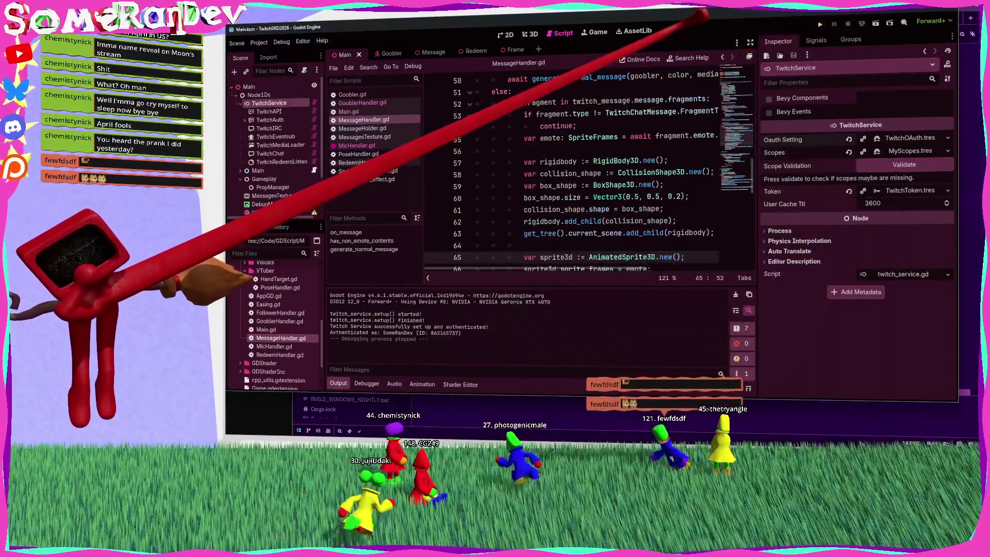
Step: Expand the World node and select Floor in the 3D view
left_click(236, 95)
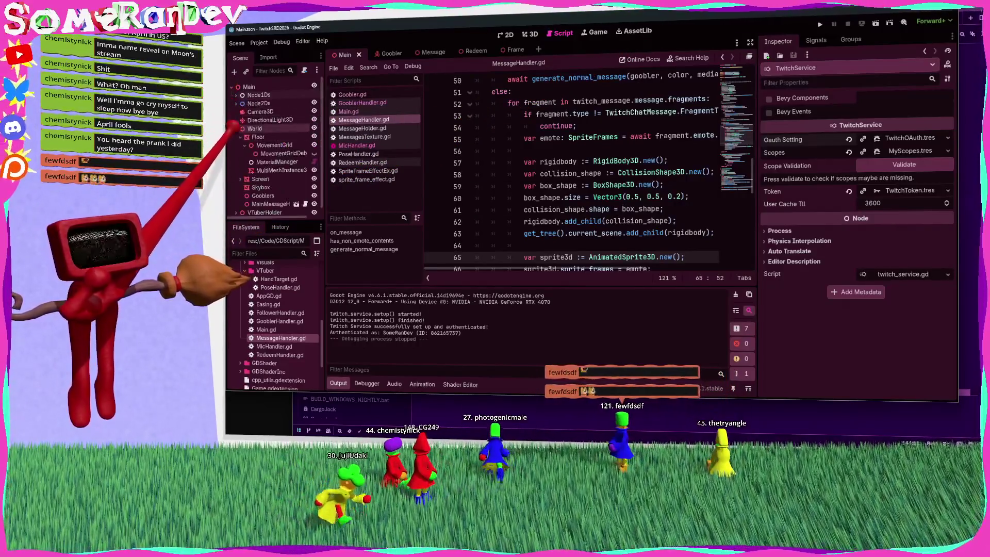
left_click(236, 128)
left_click(258, 137)
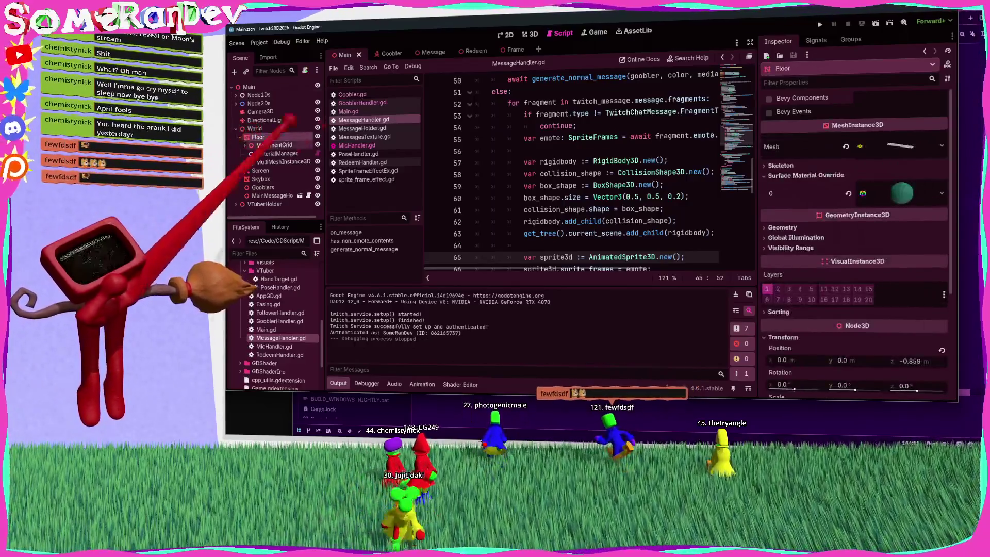
left_click(530, 34)
scroll(575, 205, "up", 5)
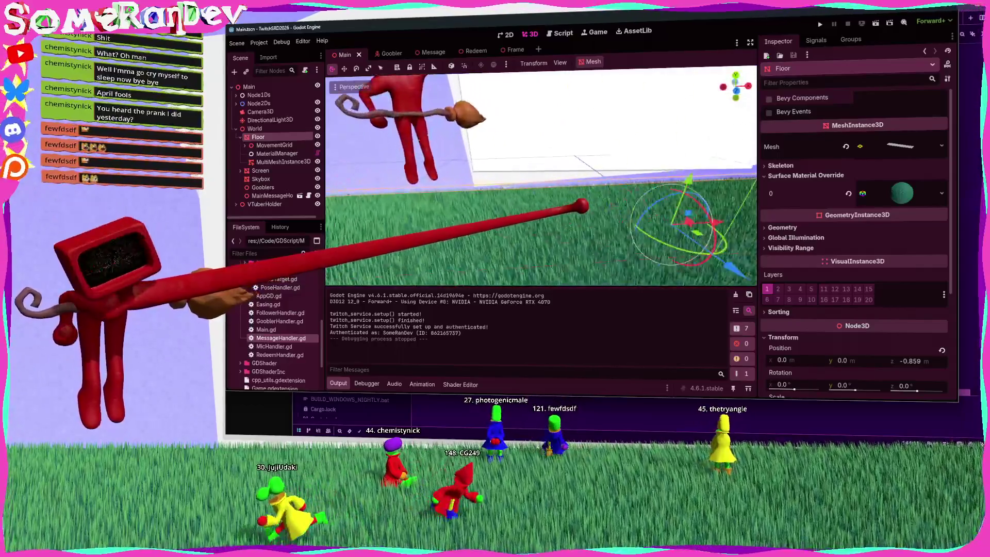
scroll(575, 206, "down", 5)
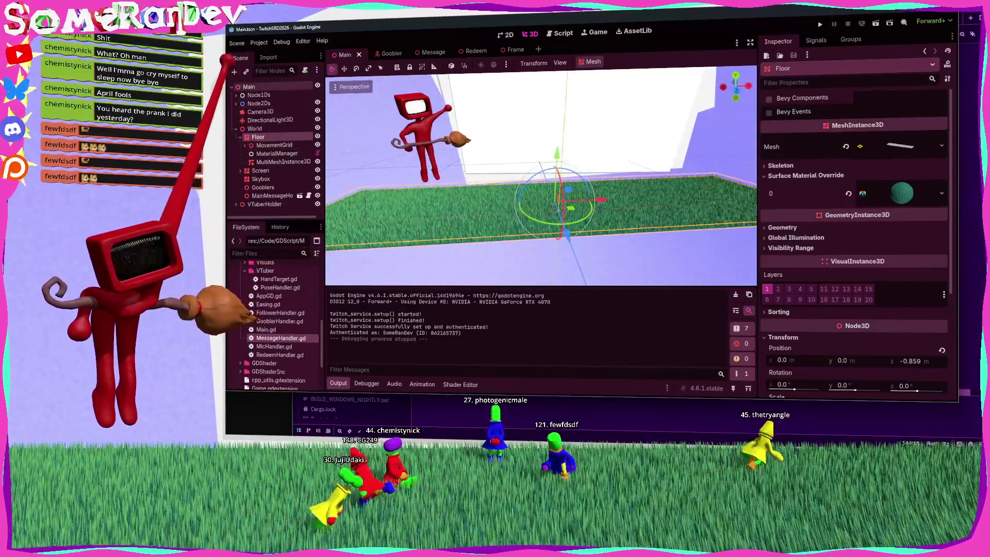
Step: Add a StaticBody3D child under the Floor node
left_click(234, 72)
type("static")
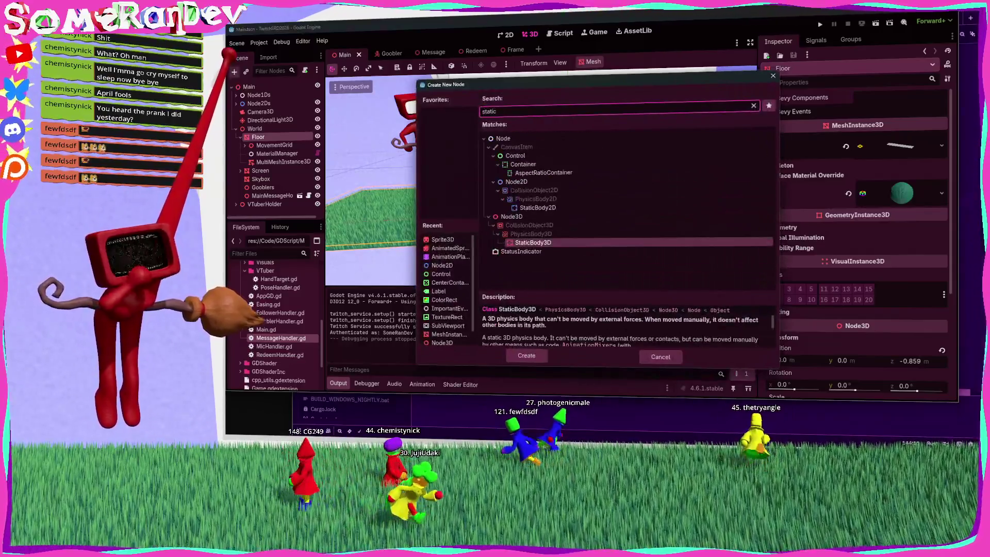
key("Return")
left_click(946, 139)
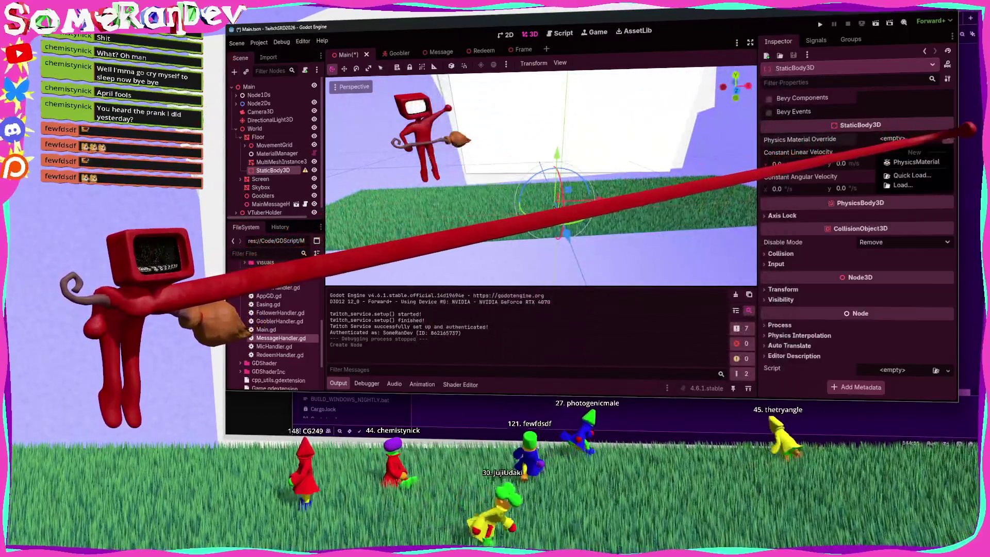
left_click(882, 133)
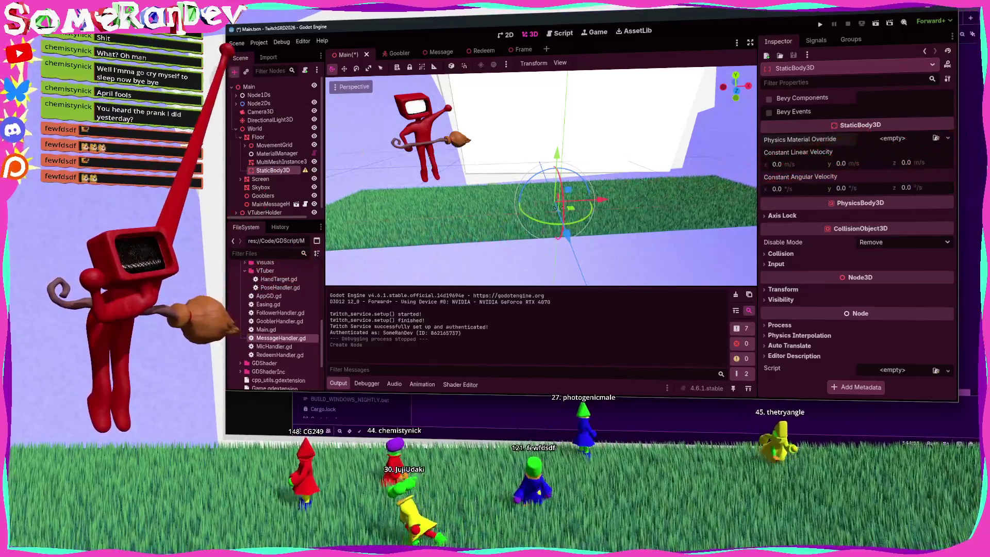
Step: Add a CollisionShape3D with a New BoxShape3D under the StaticBody3D, then reselect the body
left_click(234, 72)
type("collision")
key("Return")
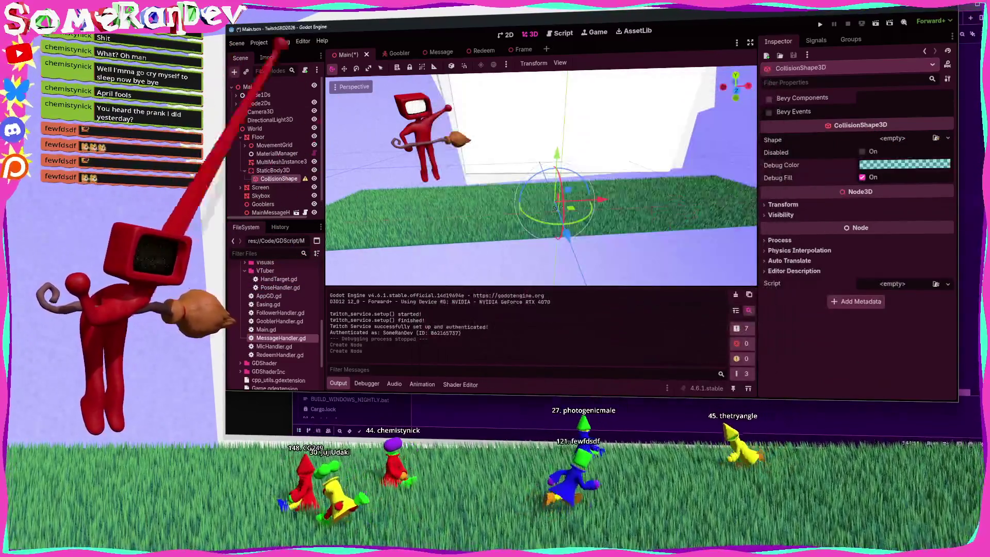
left_click(948, 139)
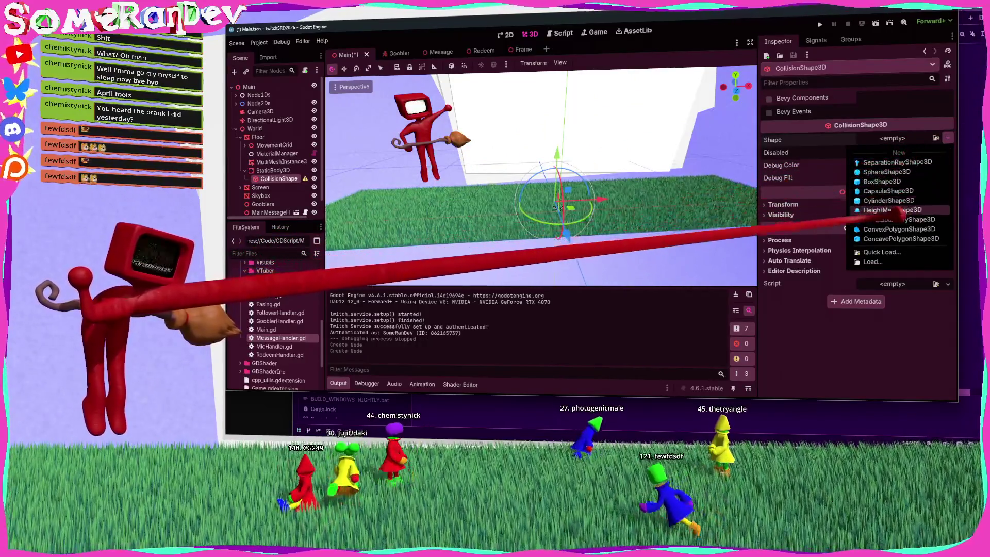
left_click(882, 181)
left_click_drag(696, 212, 587, 203)
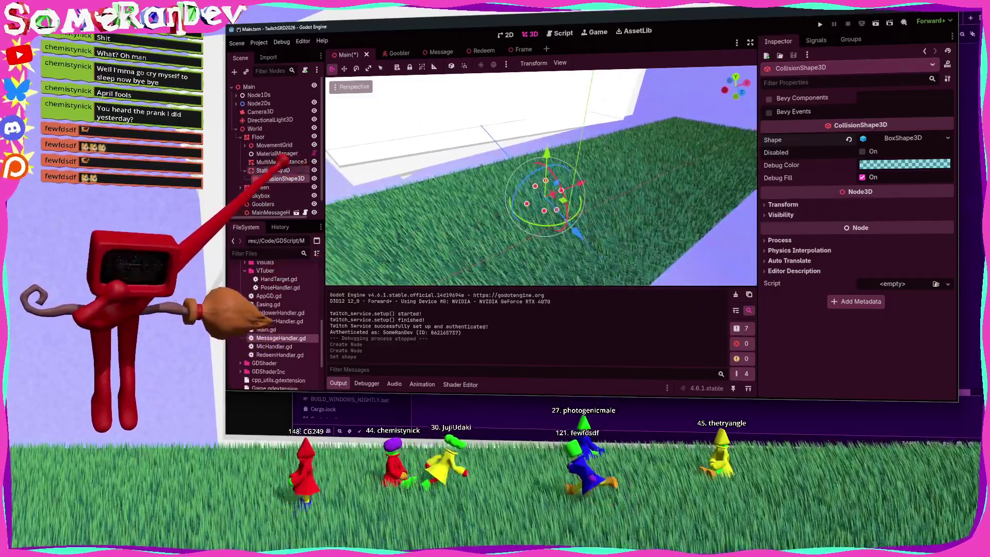
left_click(273, 170)
left_click(783, 289)
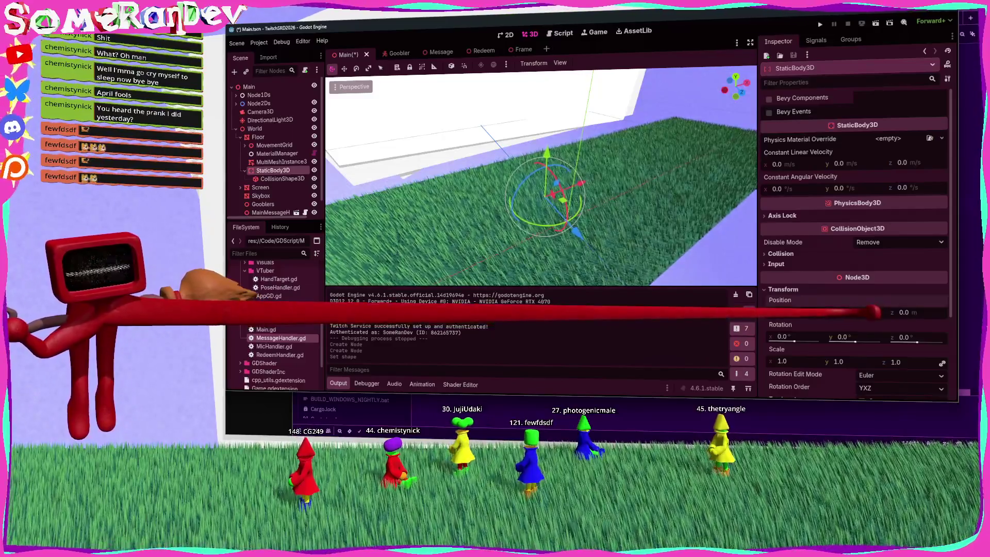
Step: Lower the StaticBody3D to y -0.5 and widen the collision box to 22
type("-0.5")
key("Return")
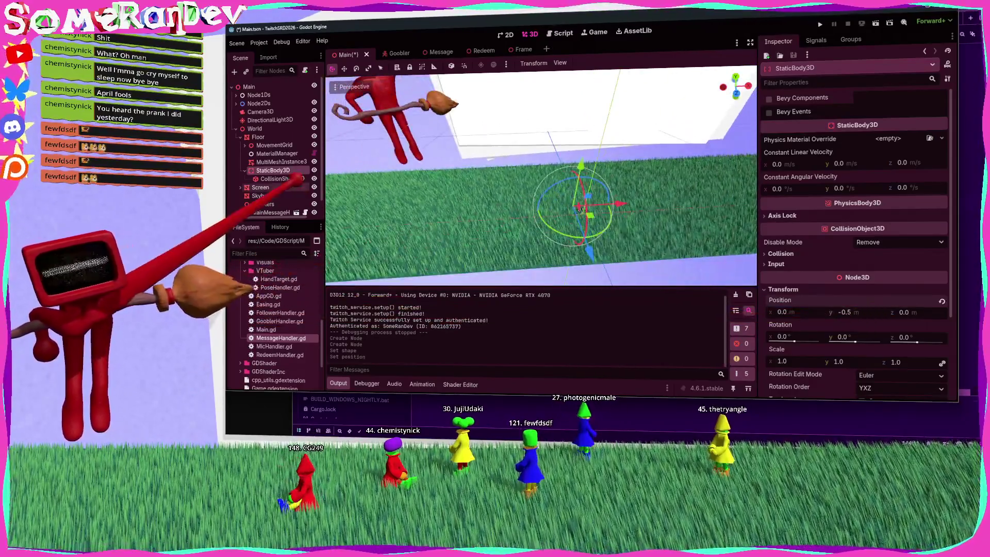
left_click(280, 178)
left_click(903, 137)
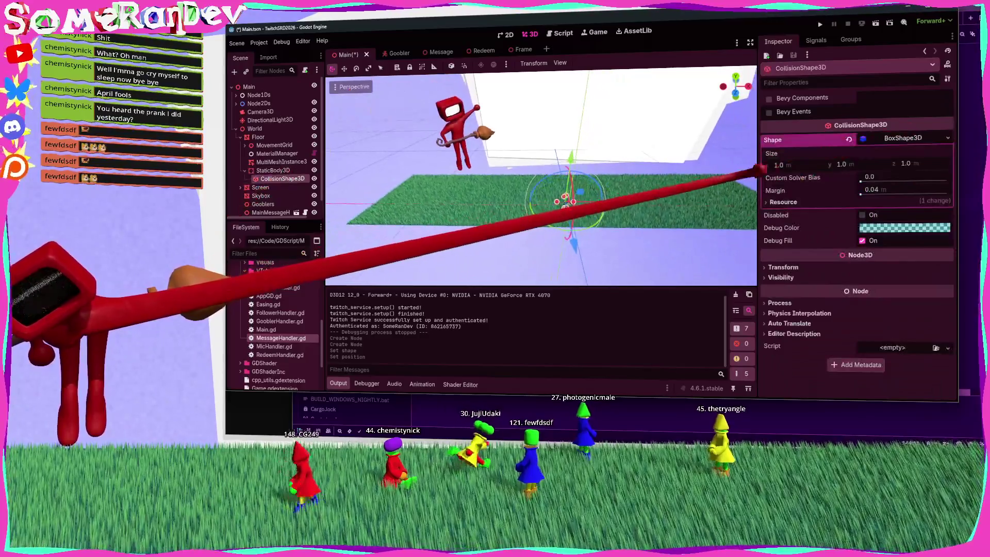
left_click_drag(573, 201, 582, 203)
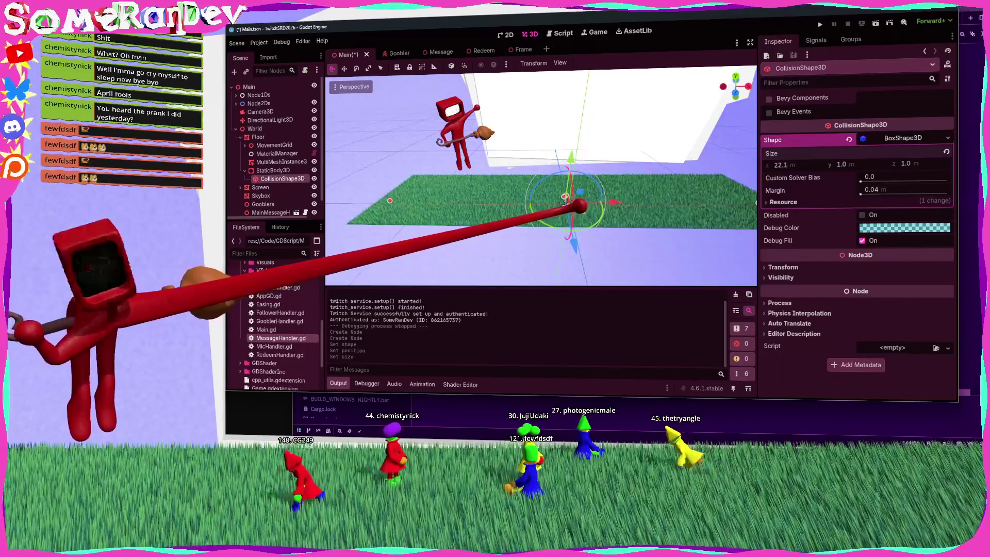
key("Return")
Step: Keep the box height at 1 and set its depth to 4.5
mouse_move(577, 198)
left_mouse_down()
mouse_move(583, 205)
mouse_move(566, 196)
left_mouse_up()
key("ctrl+z")
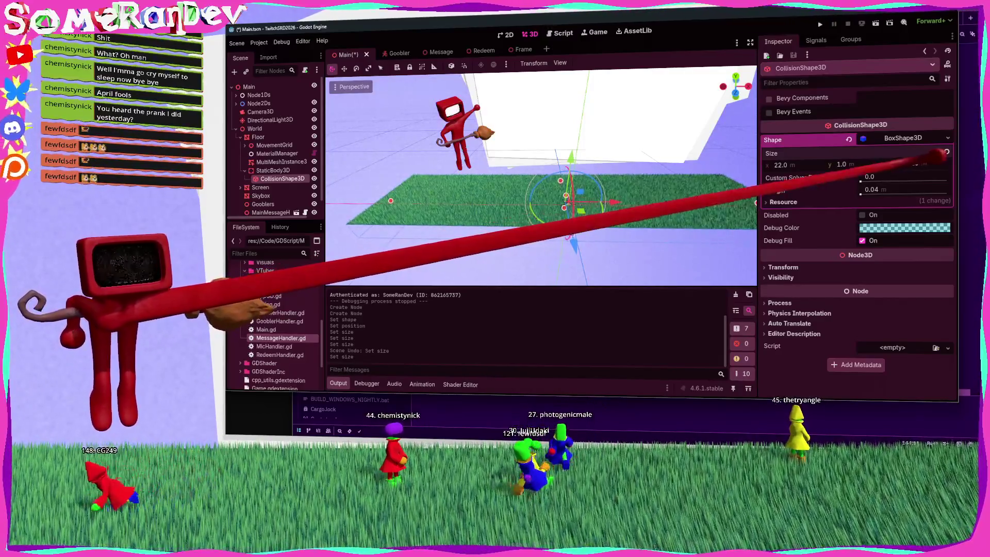
type("5")
key("Return")
mouse_move(553, 155)
left_mouse_down()
mouse_move(557, 215)
mouse_move(580, 206)
mouse_move(591, 101)
mouse_move(593, 111)
left_mouse_up()
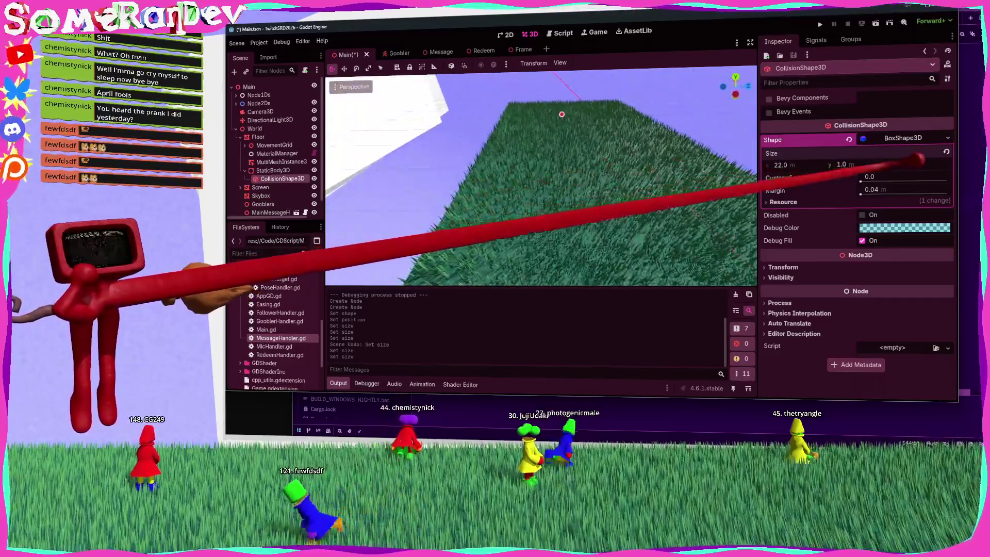
type("4.5")
key("Return")
Step: Save the scene and run the game to test the floor
left_click_drag(565, 148, 580, 206)
mouse_move(579, 206)
left_mouse_down()
mouse_move(579, 170)
mouse_move(523, 159)
left_mouse_up()
key("ctrl+s")
key("F5")
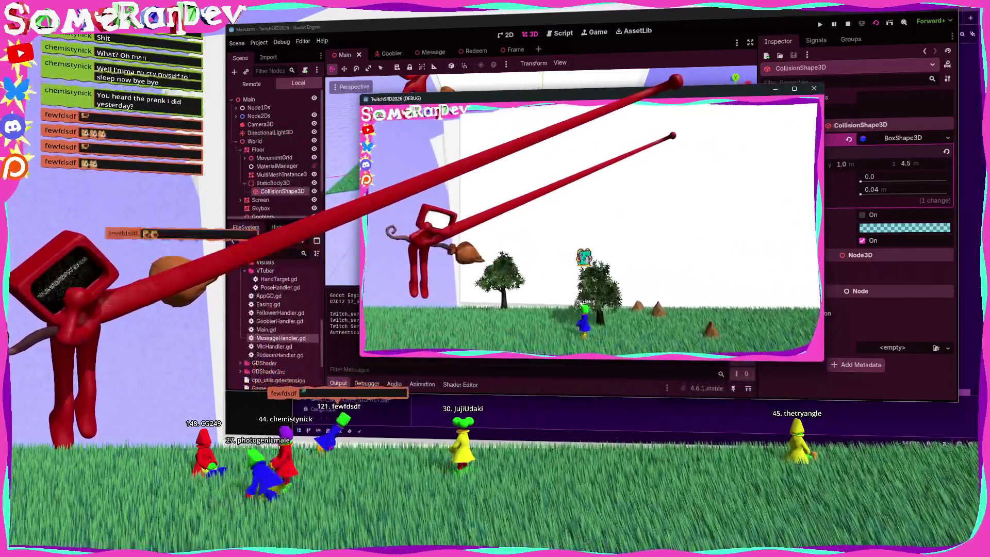
Step: Stop the test run and return to MessageHandler.gd in the script editor
left_click(847, 23)
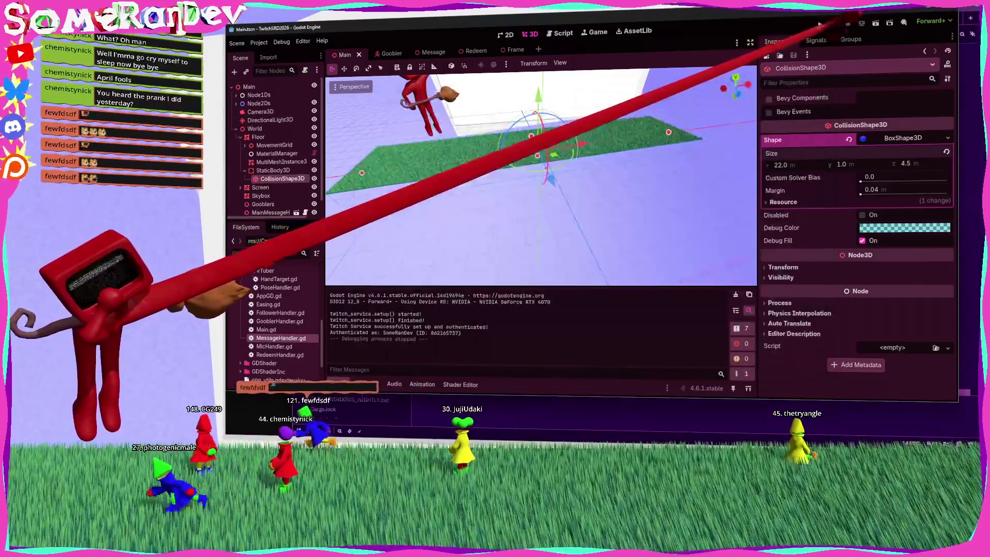
key("alt+Tab")
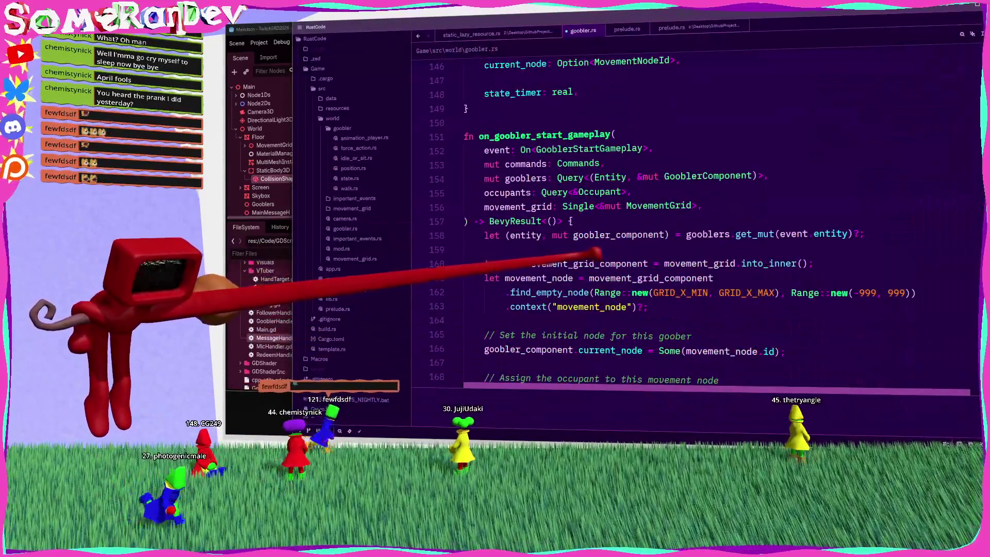
key("alt+Tab")
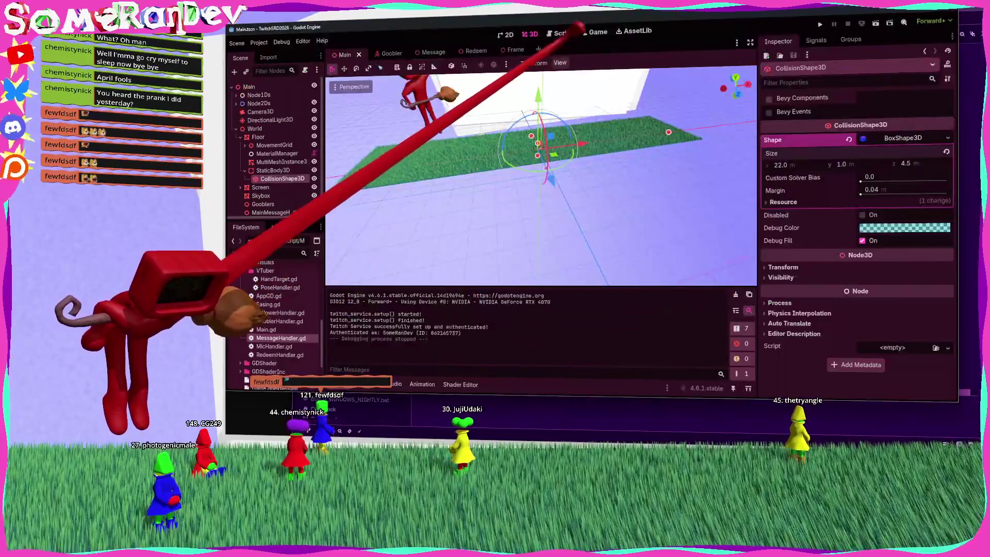
key("ctrl+F3")
scroll(596, 166, "down", 3)
Step: Move the global_position statement to just after add_child(rigidbody)
left_click(750, 42)
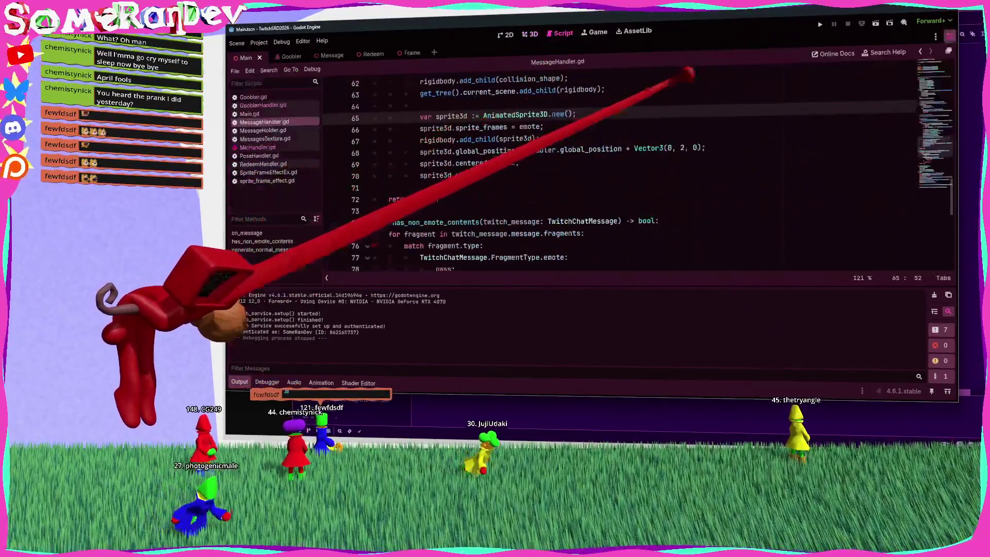
key("Down")
key("Down")
key("Down")
key("End")
key("shift+Home")
key("ctrl+c")
key("BackSpace")
key("Up")
key("Up")
key("Up")
key("ctrl+v")
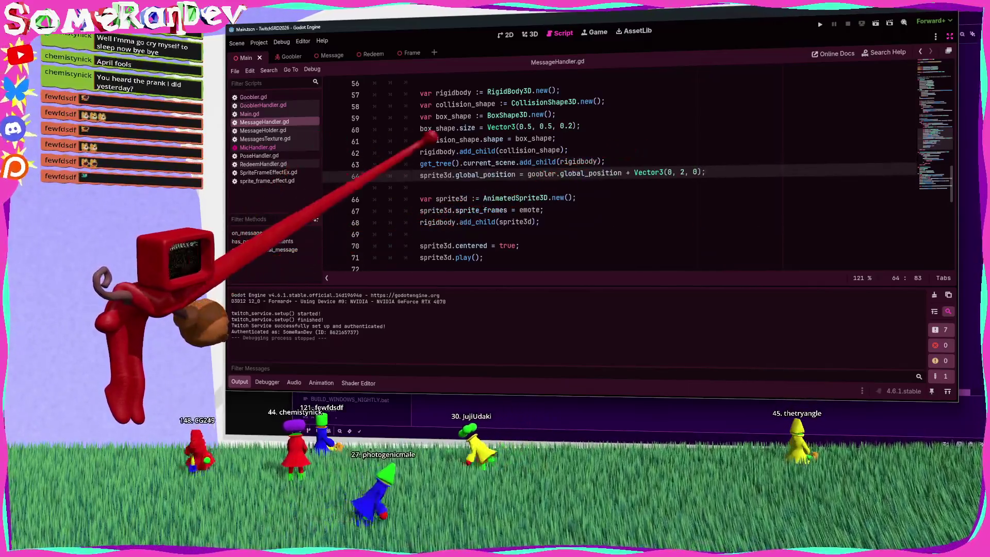
Step: Change sprite3d to rigidbody in that line, remove the blank line, then save and run
double_click(451, 151)
key("ctrl+c")
double_click(435, 175)
key("ctrl+v")
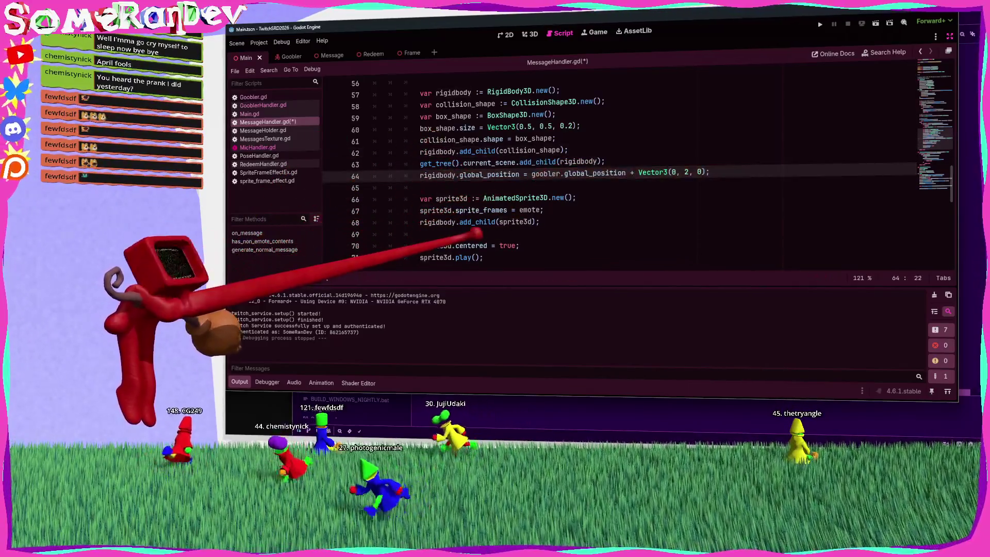
left_click(421, 233)
key("BackSpace")
key("BackSpace")
key("F5")
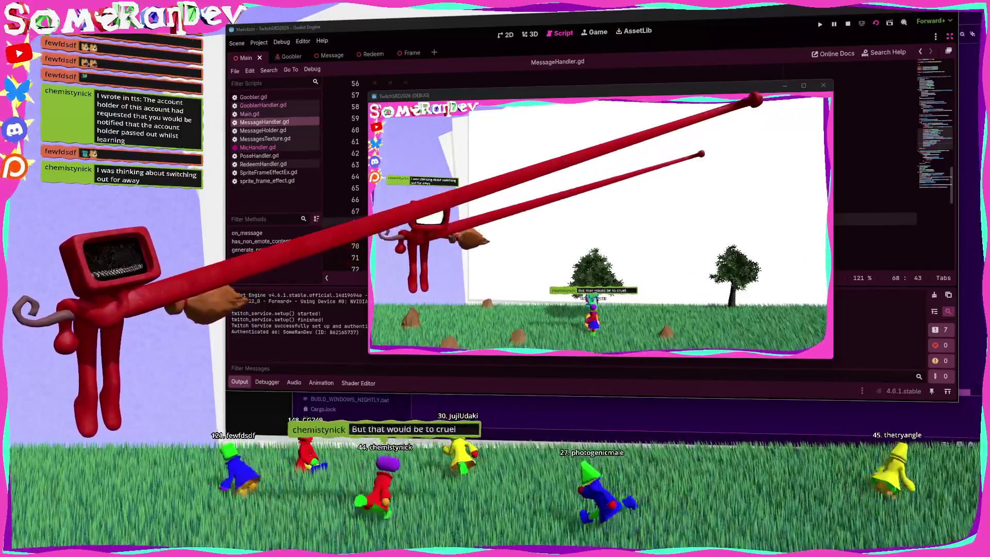
Step: Rearrange the debug game window, then stop the test run from the Game view
key("super+Up")
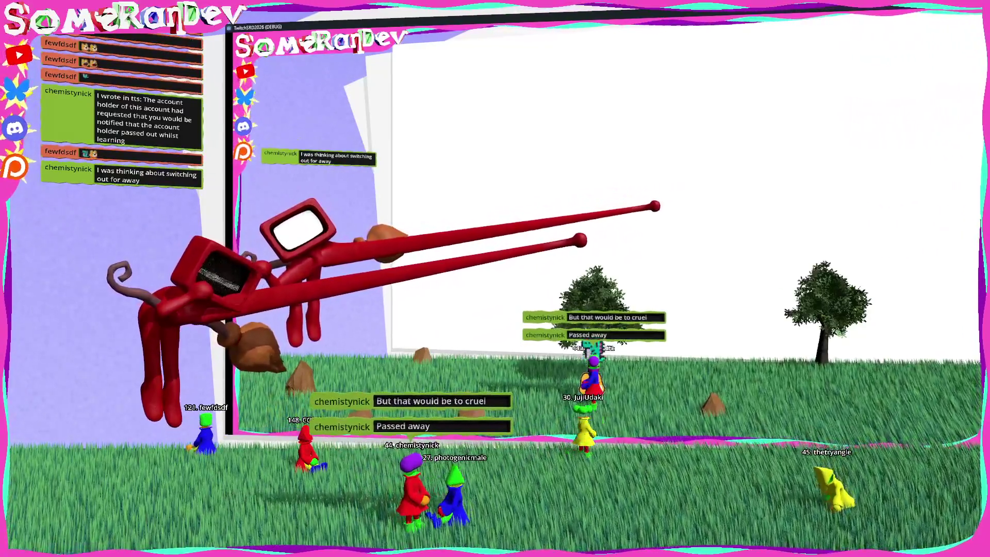
key("super+Down")
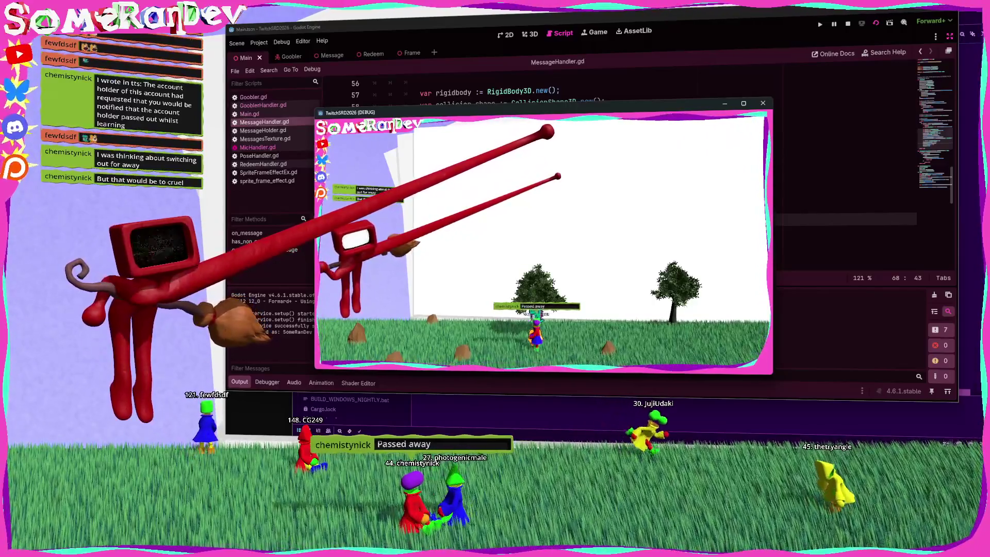
left_click_drag(463, 112, 638, 200)
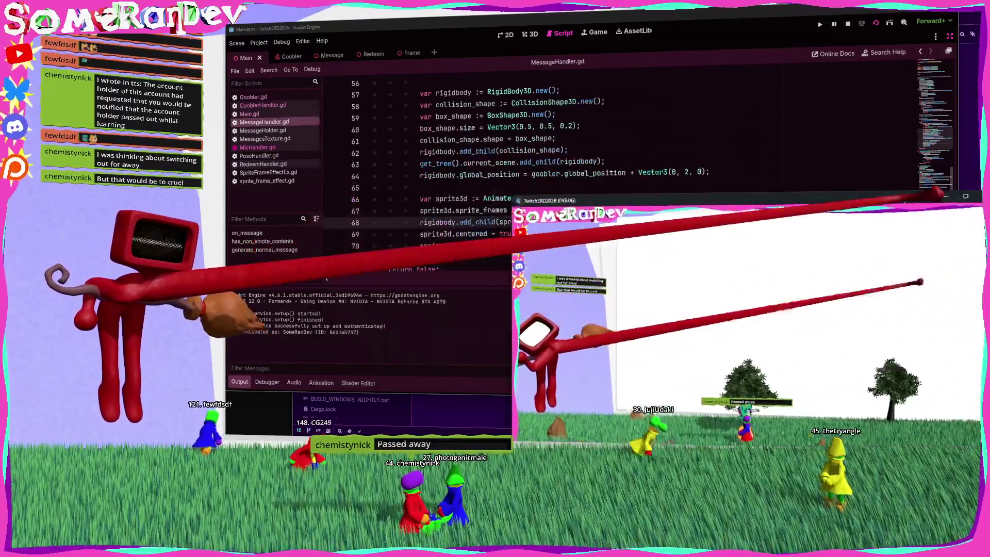
left_click(595, 32)
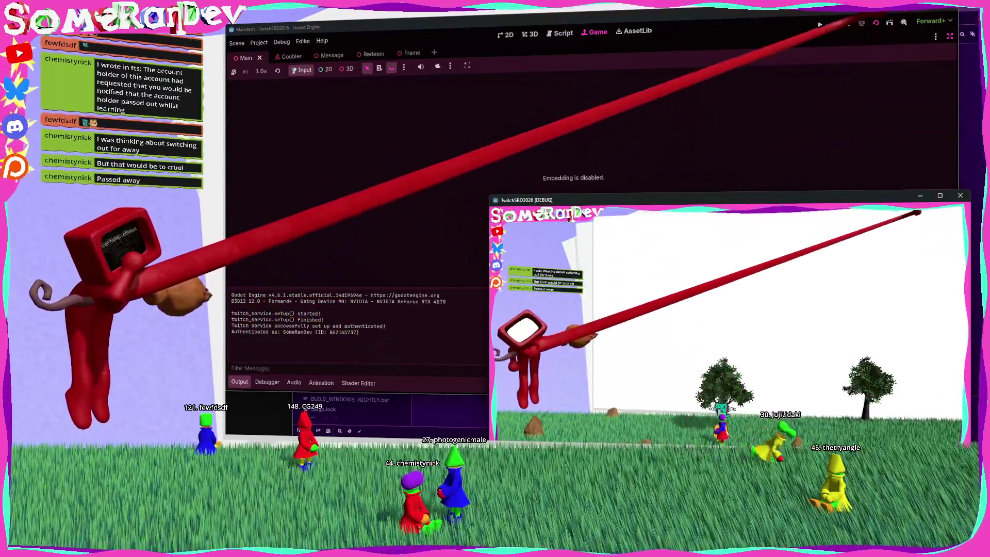
key("F8")
Step: Enable embedding the game in the editor and relaunch it
left_click(450, 66)
left_click(467, 66)
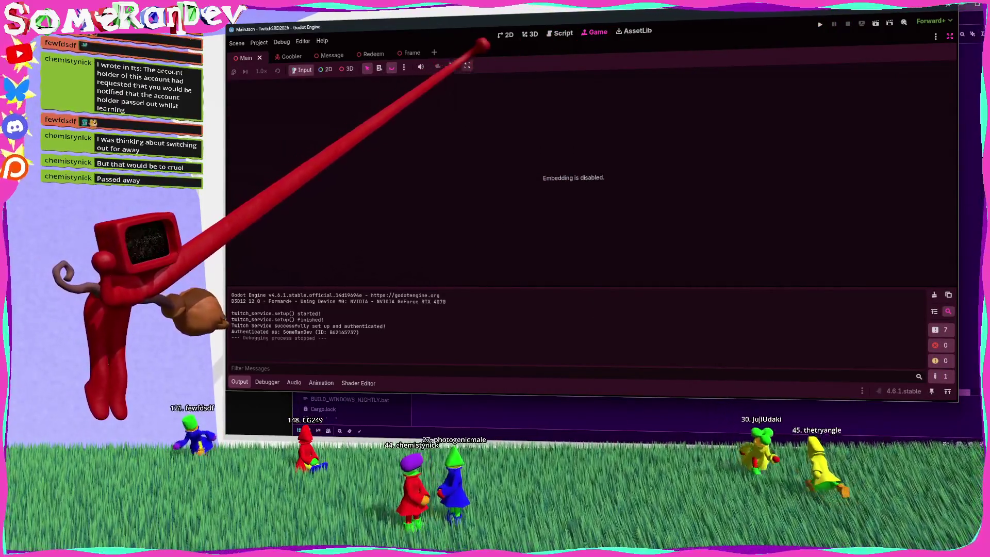
left_click(467, 65)
left_click(489, 77)
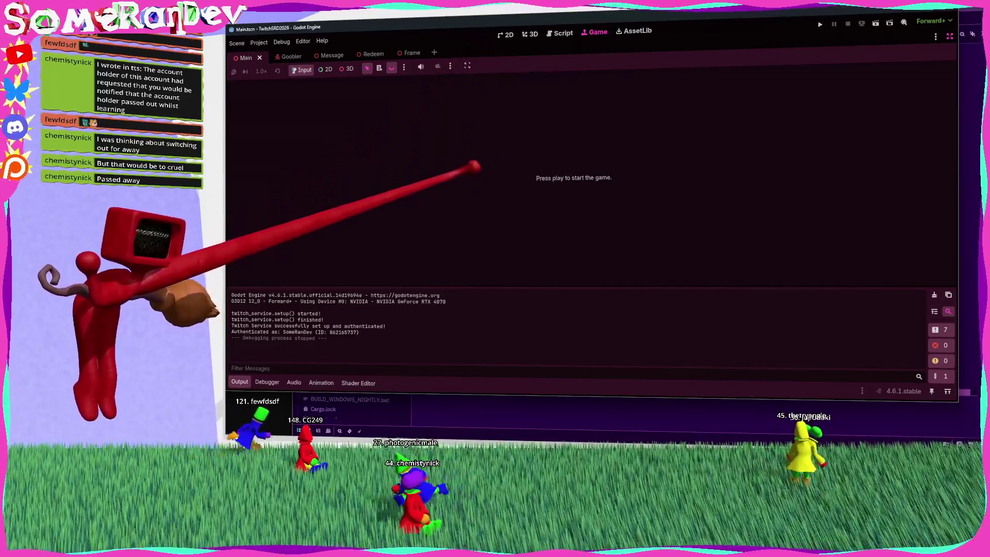
left_click(819, 24)
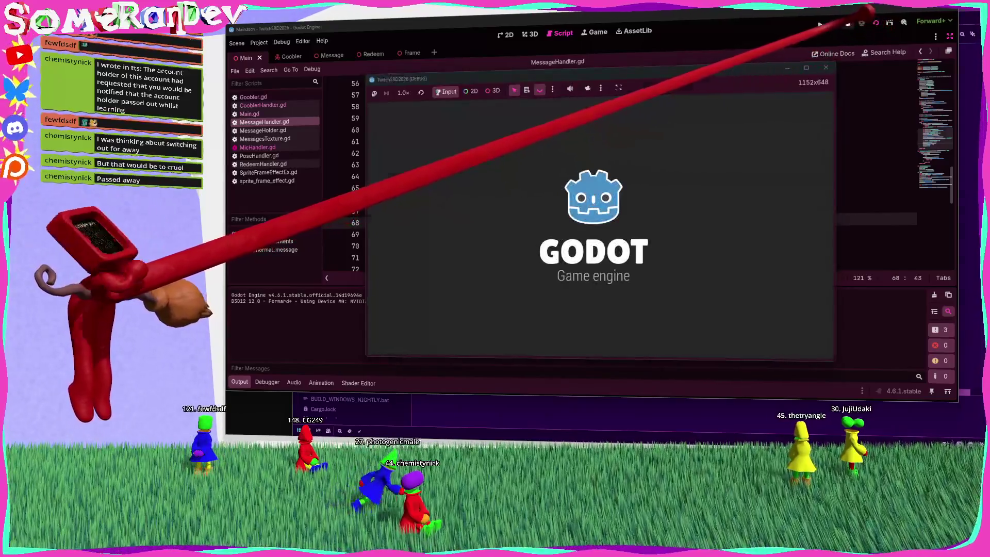
Step: Stop the game, rerun it embedded in the Game tab, and restore the side docks
left_click(847, 24)
left_click(595, 32)
left_click(467, 64)
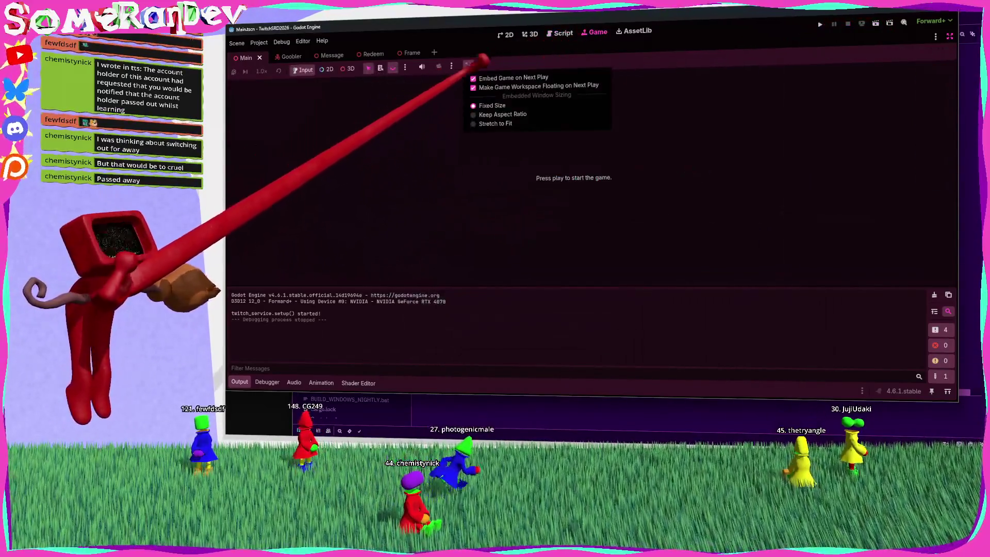
left_click(875, 23)
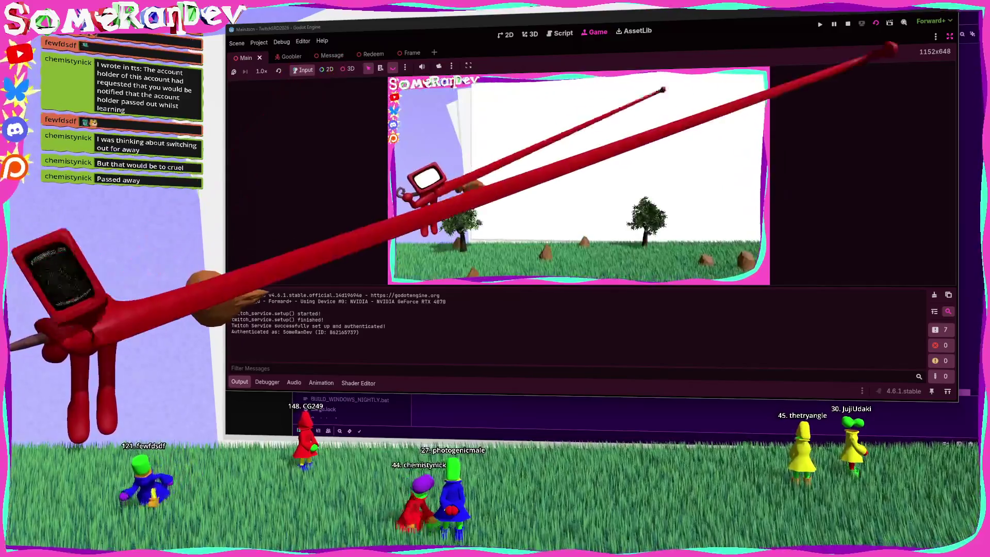
left_click(949, 36)
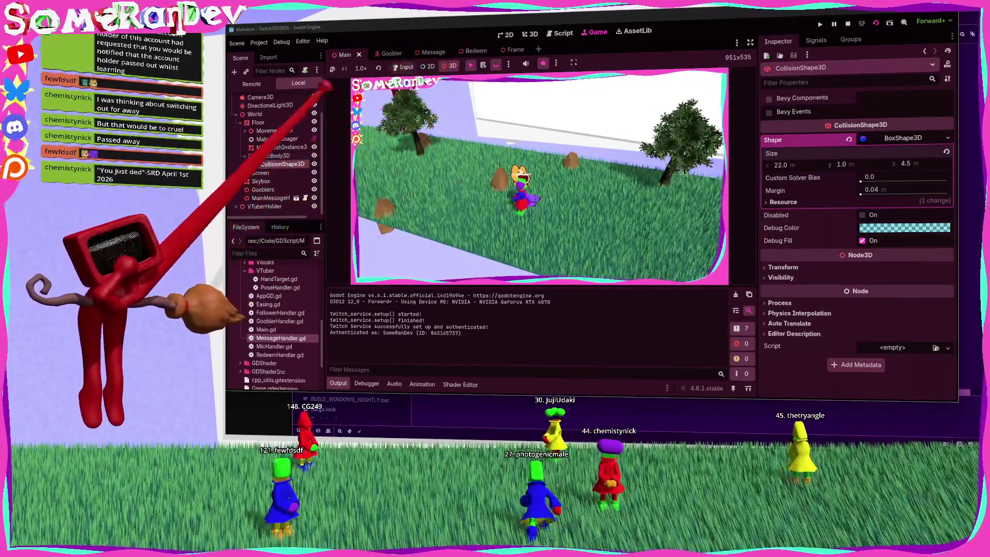
Step: Open the Goobler scene, stop the game and switch to the 3D view
left_click(387, 54)
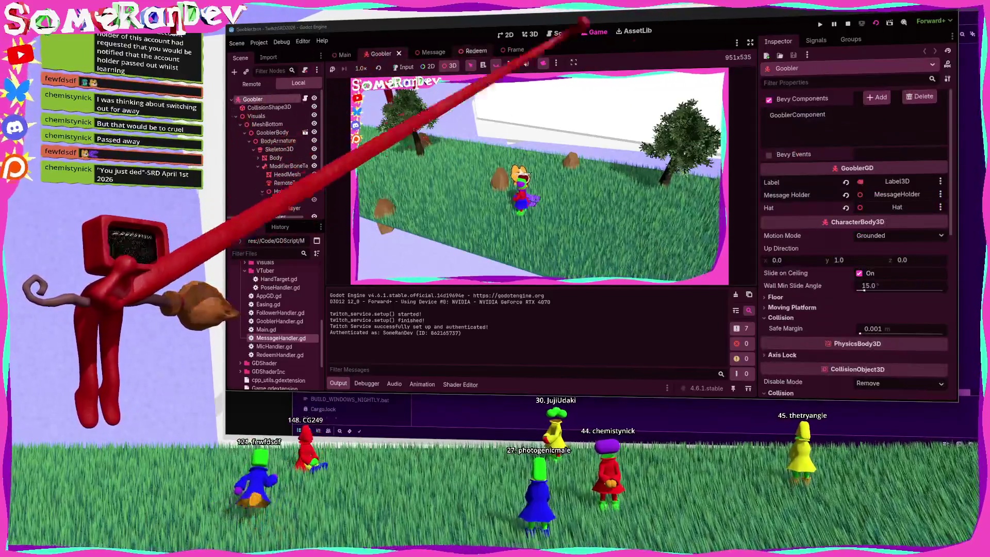
left_click(847, 24)
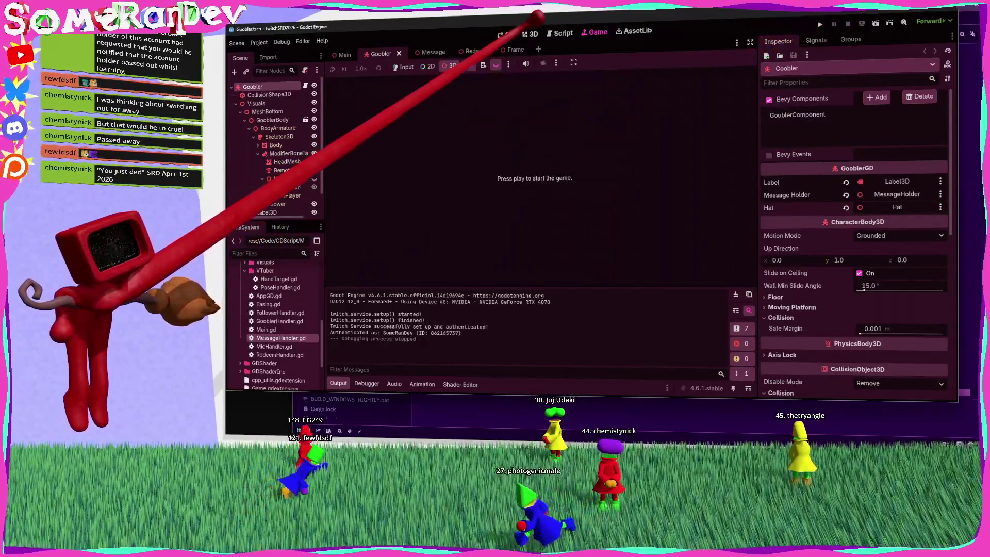
left_click(530, 34)
Step: Frame the Goobler's collision shape, then select HeadFollower and centre on the head sphere
left_click(268, 94)
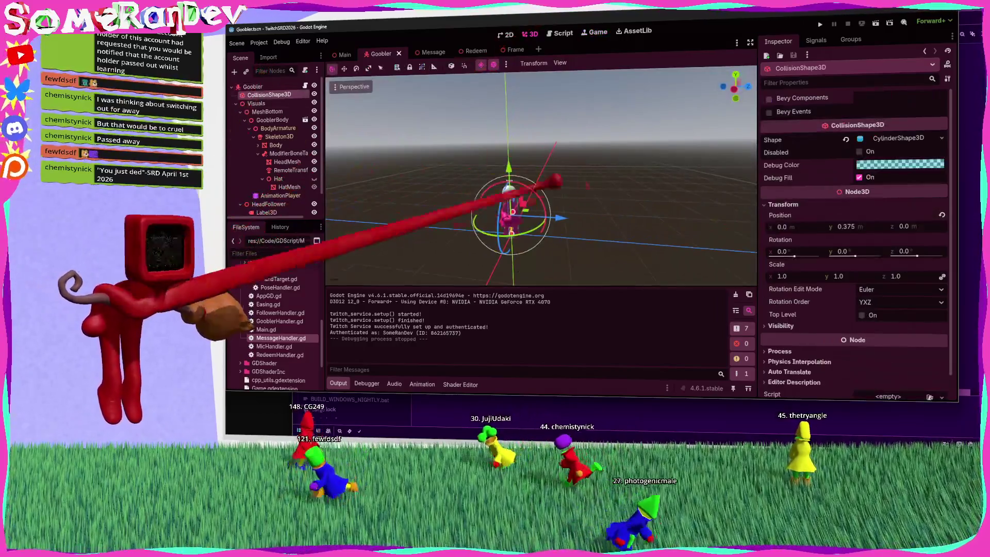
left_click_drag(474, 197, 528, 106)
key("f")
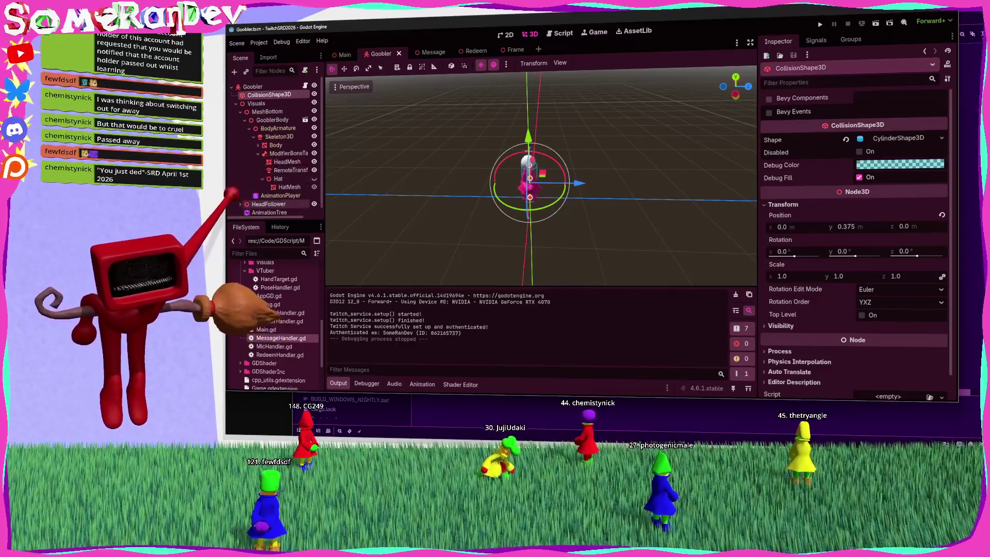
scroll(273, 203, "down", 1)
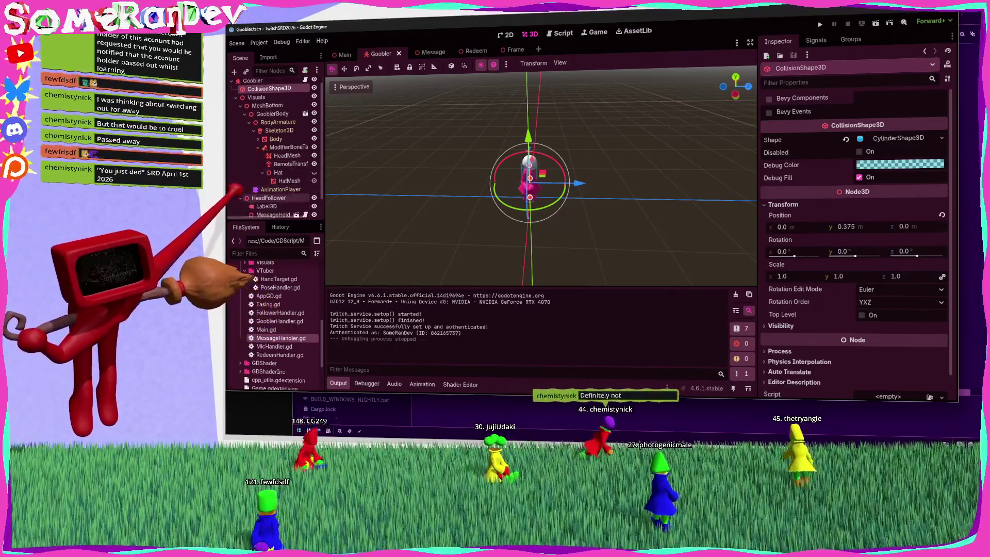
scroll(273, 155, "down", 2)
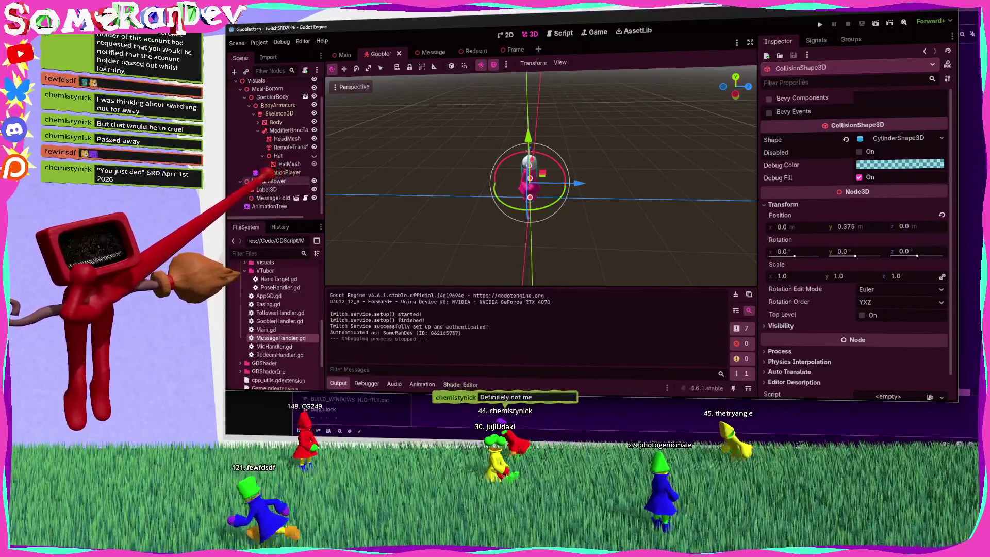
left_click(268, 181)
mouse_move(580, 206)
left_mouse_down()
mouse_move(597, 210)
mouse_move(475, 276)
mouse_move(586, 214)
mouse_move(579, 203)
mouse_move(577, 211)
mouse_move(607, 155)
left_mouse_up()
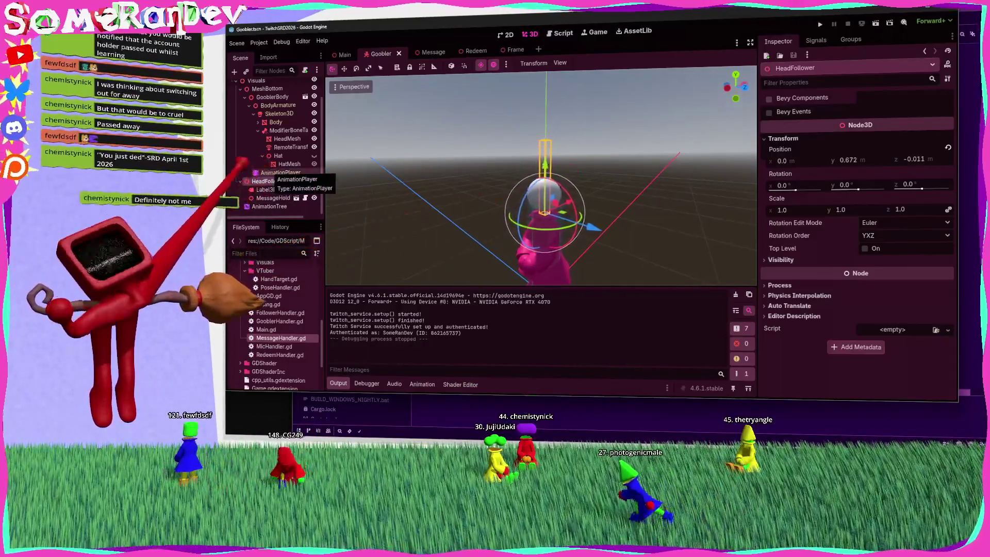
Step: Add an AnimatableBody3D node to the Goobler scene
key("ctrl+a")
type("aa")
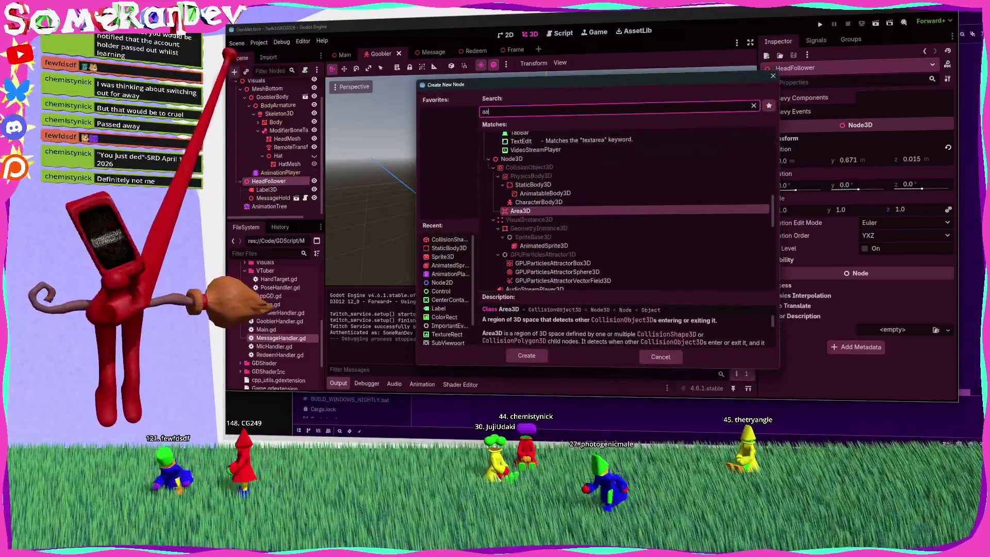
key("BackSpace")
type("nimatab")
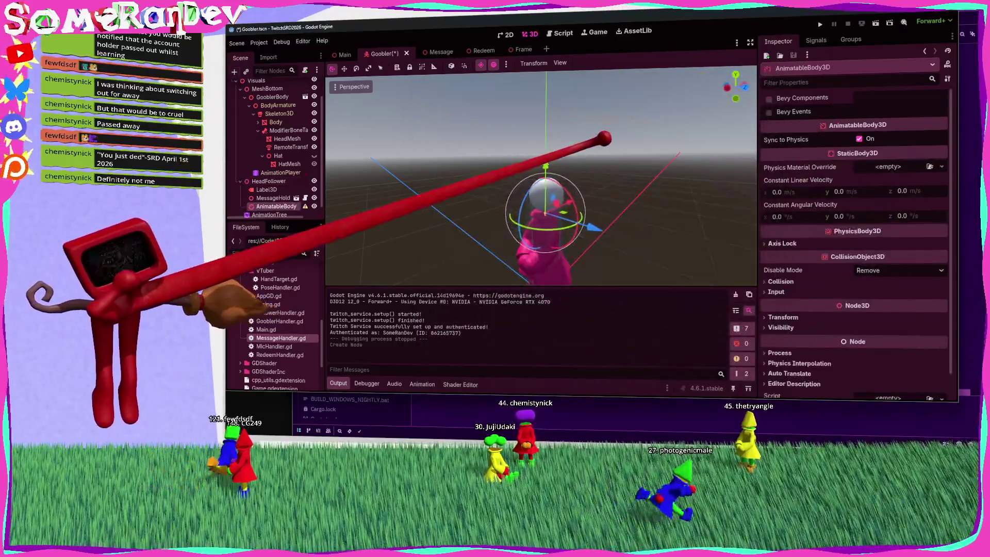
Step: Place the AnimatableBody3D on the head, setting y to -0.1 then dragging it up
mouse_move(547, 124)
left_mouse_down()
mouse_move(580, 112)
mouse_move(546, 129)
mouse_move(562, 154)
mouse_move(535, 115)
left_mouse_up()
scroll(825, 258, "down", 1)
left_click(781, 255)
left_click(781, 255)
left_click(783, 291)
type("-0.1")
key("Return")
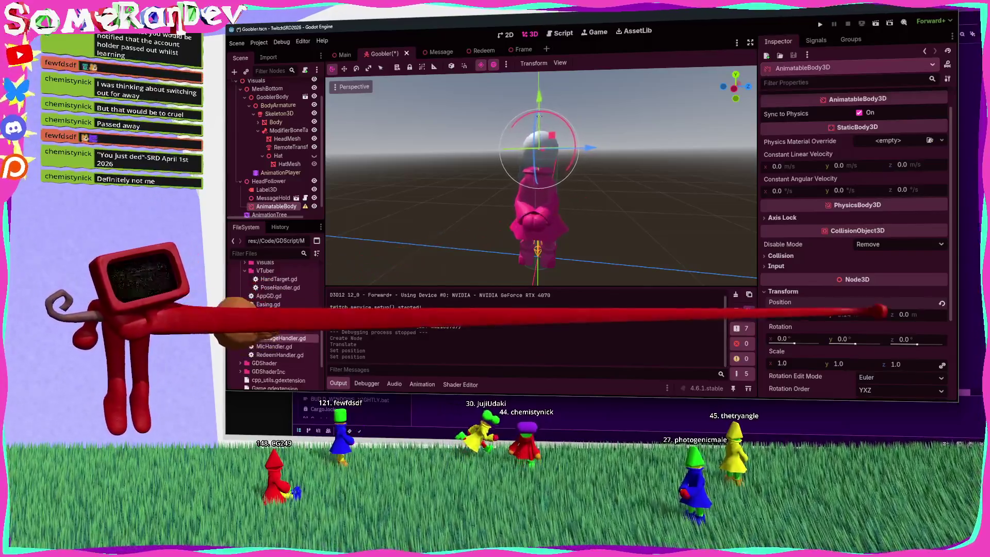
left_click_drag(540, 116, 531, 163)
Step: Save the Goobler scene and reparent the body under the head bone target
scroll(530, 163, "up", 5)
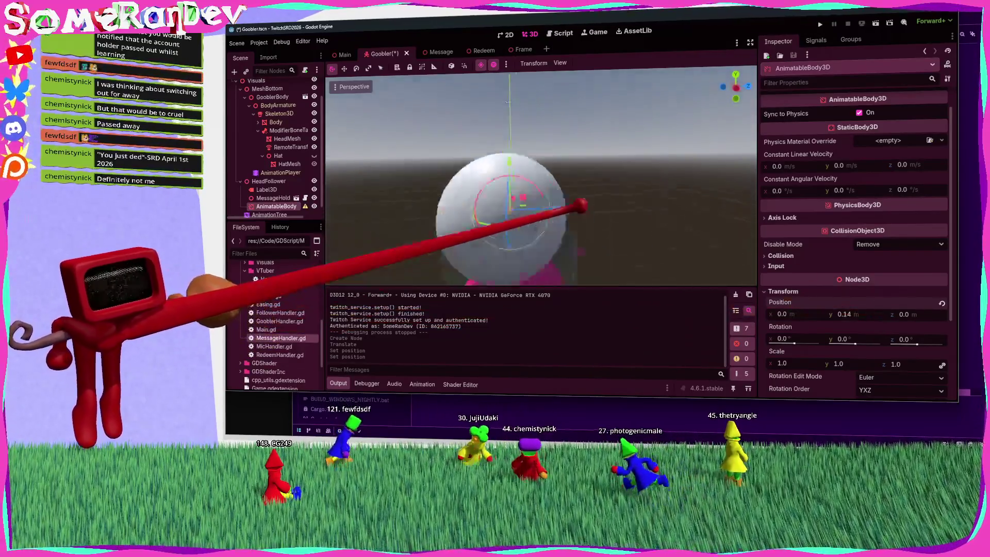
scroll(530, 163, "down", 4)
scroll(531, 163, "up", 3)
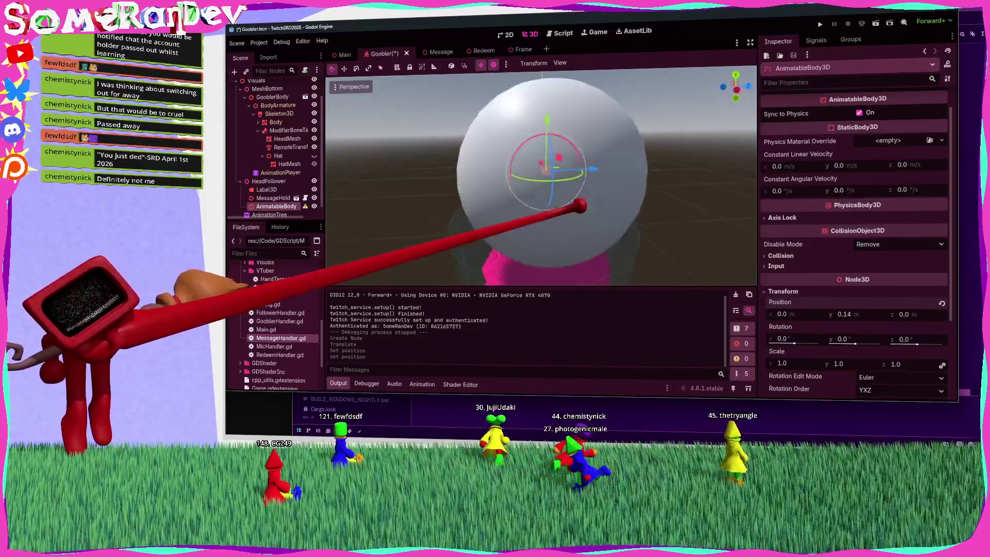
scroll(540, 176, "down", 4)
key("ctrl+s")
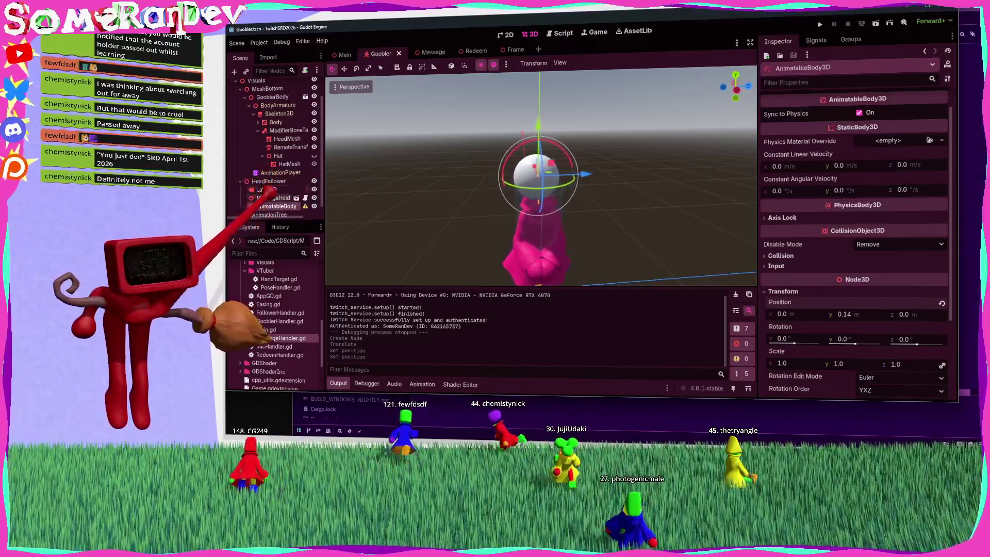
left_click_drag(276, 206, 294, 131)
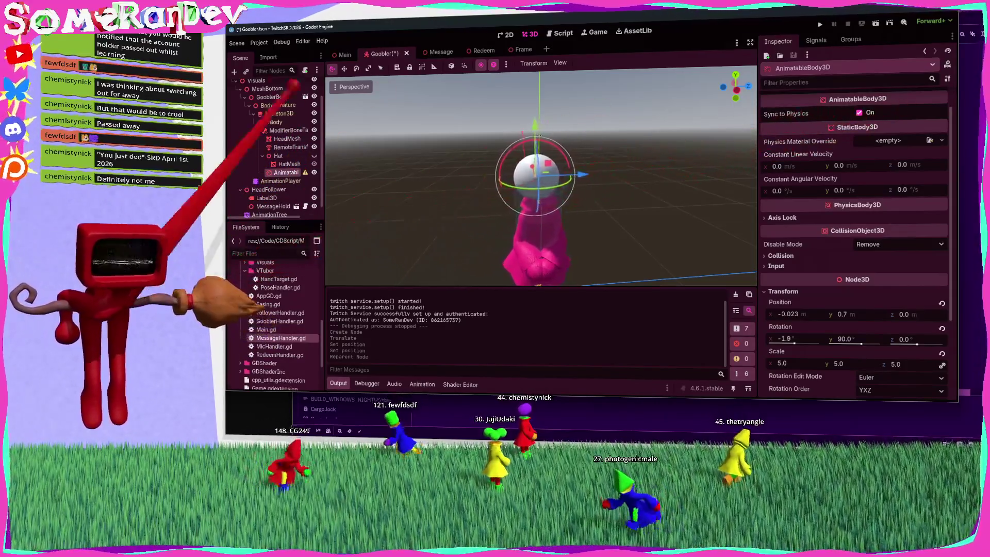
Step: Add a CollisionShape3D with a SphereShape3D of radius 0.15 and save the Goobler scene
left_click(234, 71)
type("collision")
key("Return")
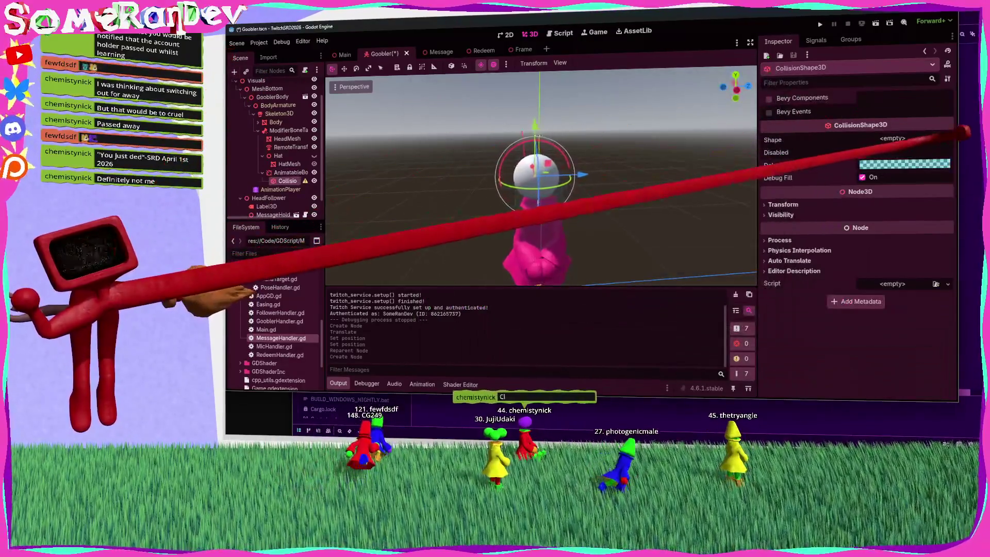
left_click(947, 138)
left_click(876, 158)
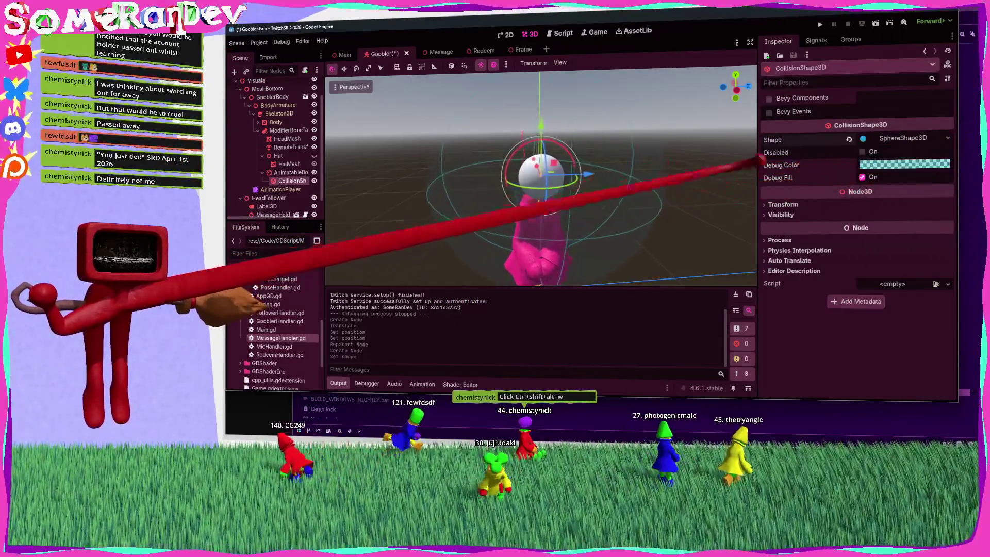
left_click(907, 138)
left_click_drag(897, 153, 873, 155)
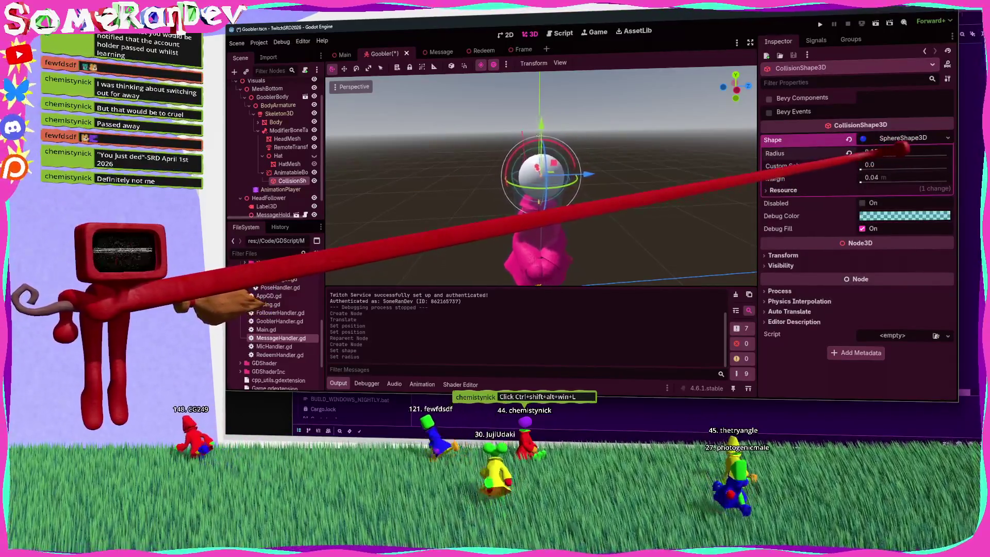
key("ctrl+s")
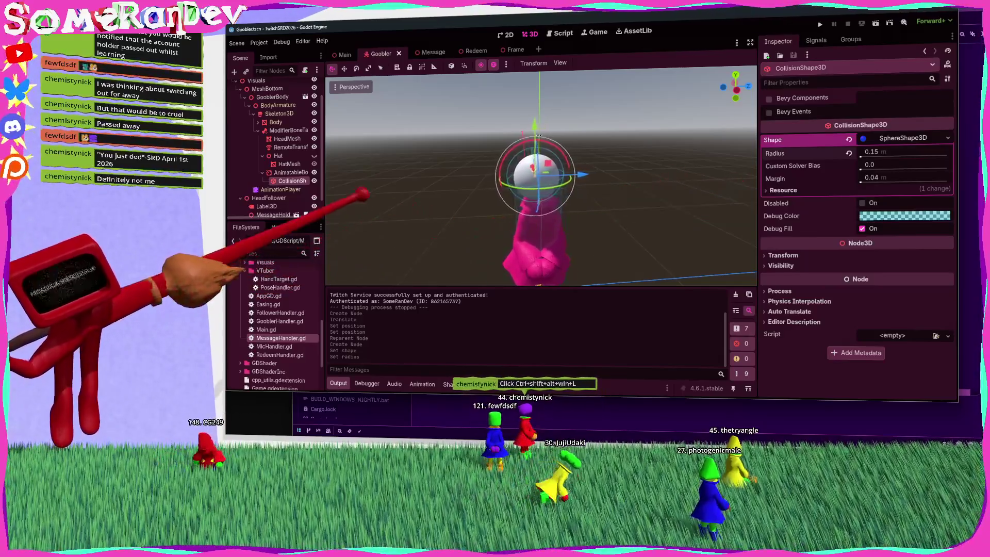
Step: Reselect the AnimatableBody3D, switch to the Main scene and run the game to test collisions
left_click(291, 172)
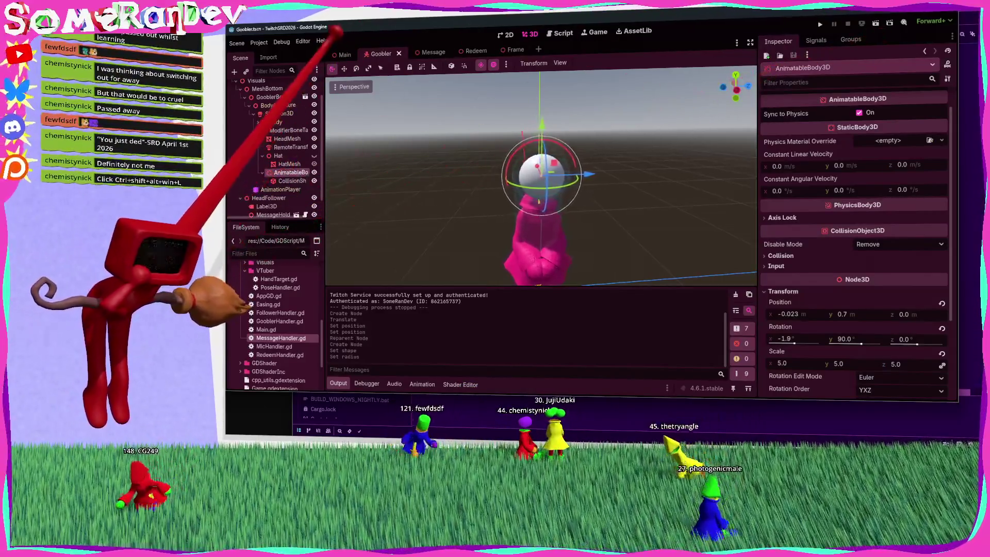
left_click(345, 55)
left_click(820, 24)
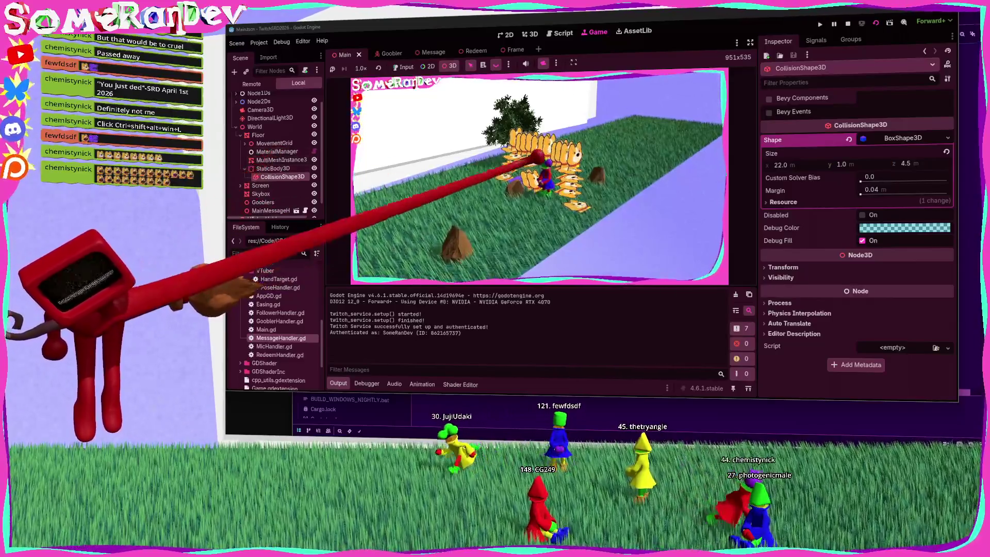
Step: Stop the running game and return to the Main scene in the 3D editor
key("F8")
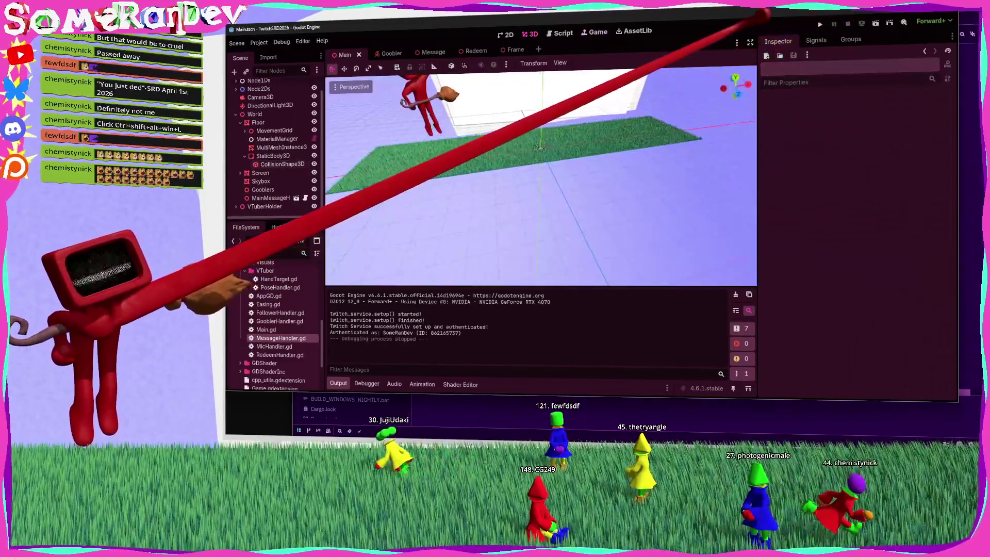
Step: Collapse the World branch and add an AnimatedSprite3D node under the Main root
scroll(238, 83, "up", 1)
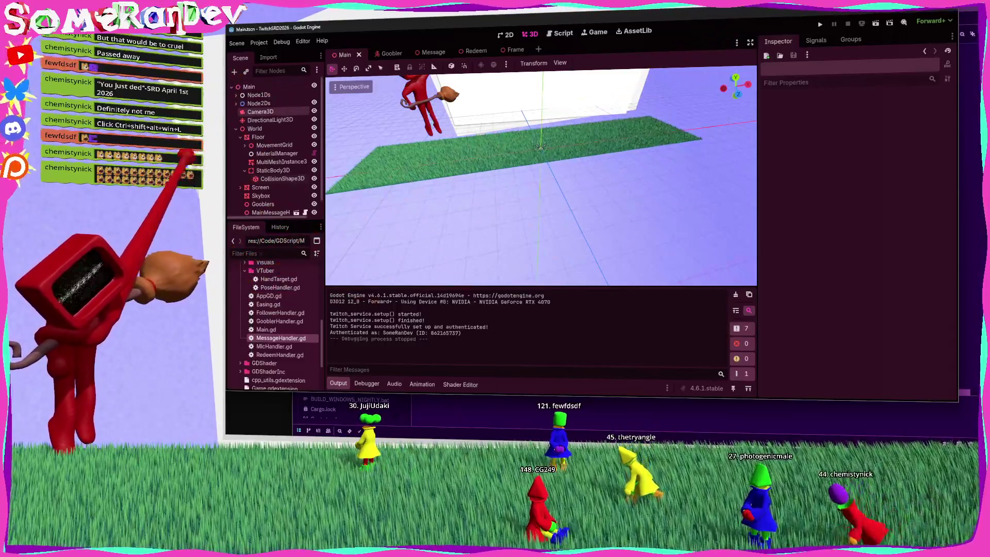
left_click(236, 128)
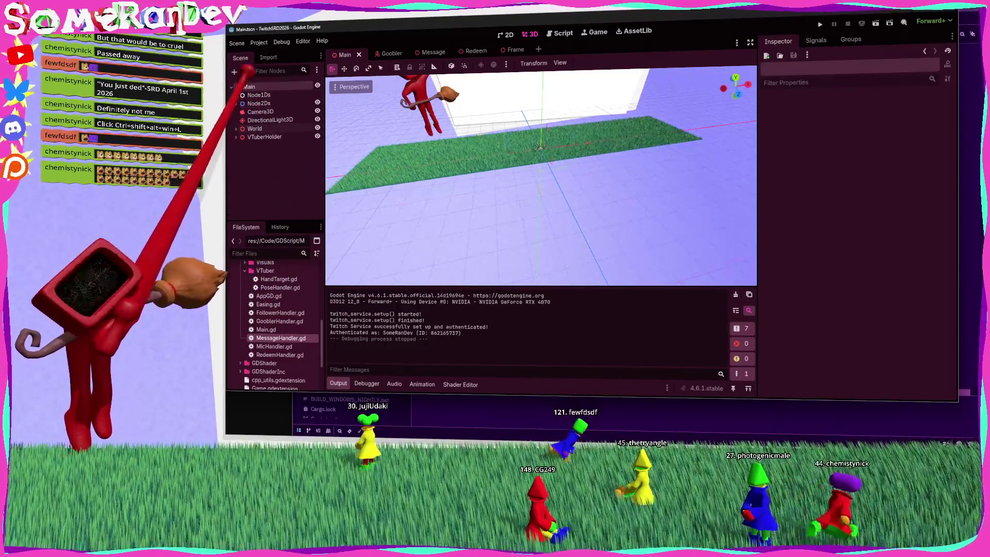
left_click(249, 87)
key("ctrl+a")
type("animateds")
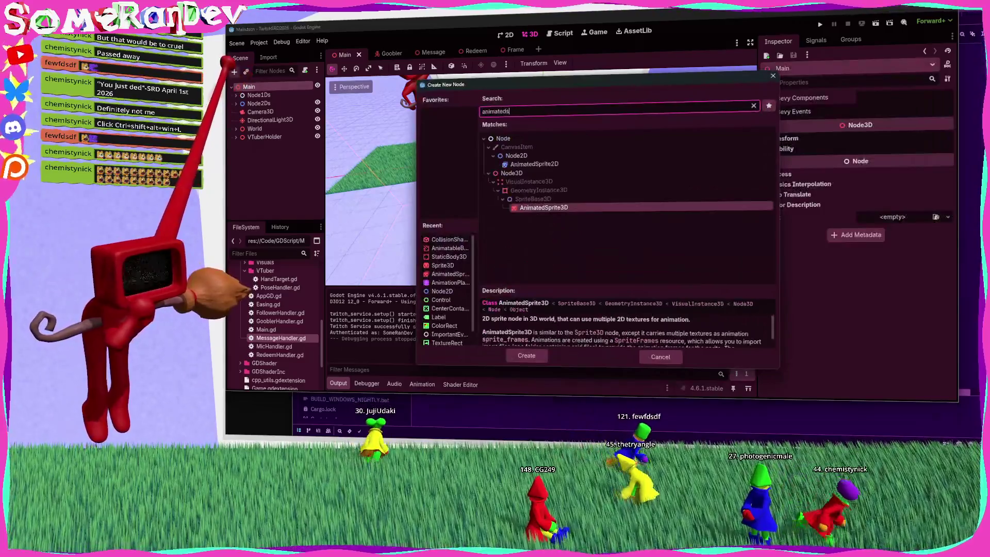
key("Return")
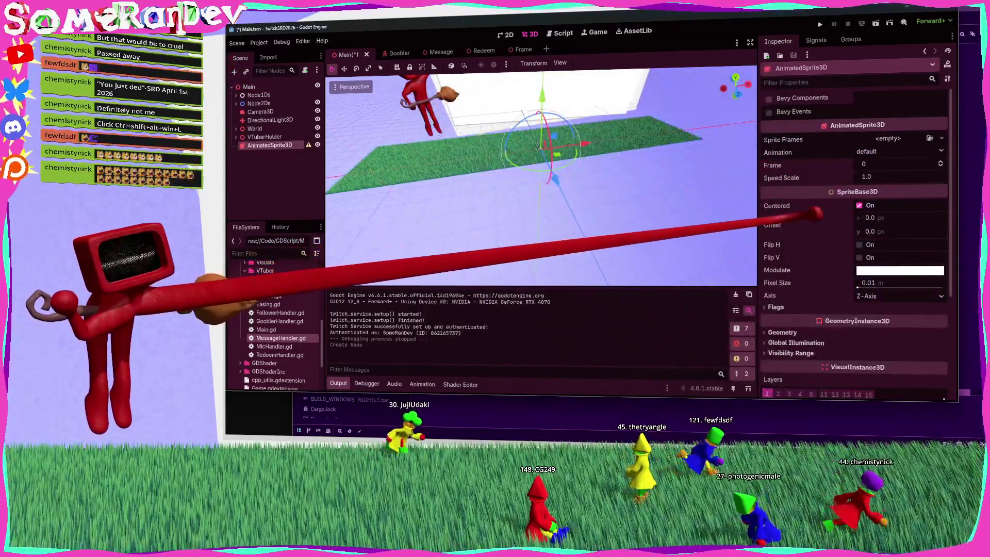
Step: Set the AnimatedSprite3D's Flags billboard mode to Y-Billboard
left_click(801, 307)
scroll(871, 281, "down", 3)
left_click(900, 204)
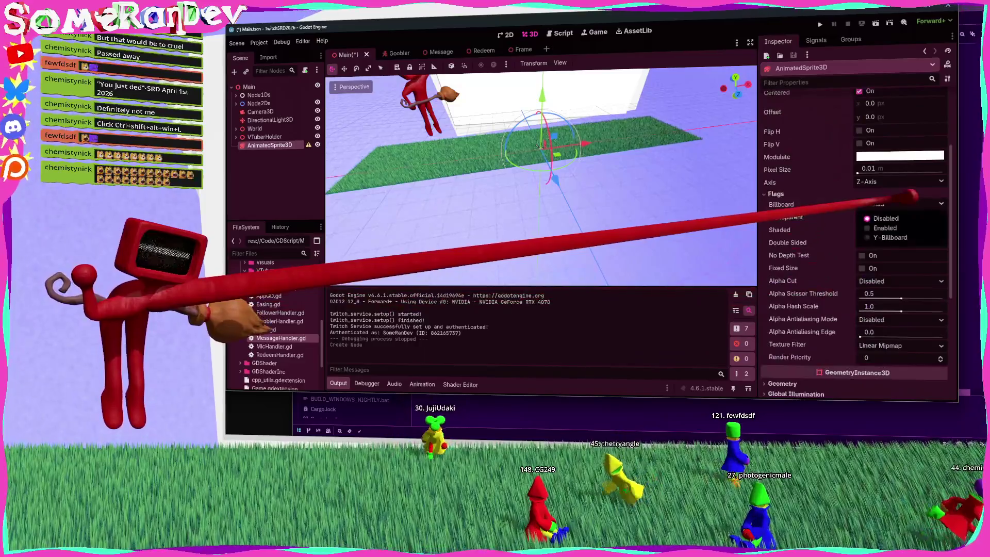
left_click(883, 228)
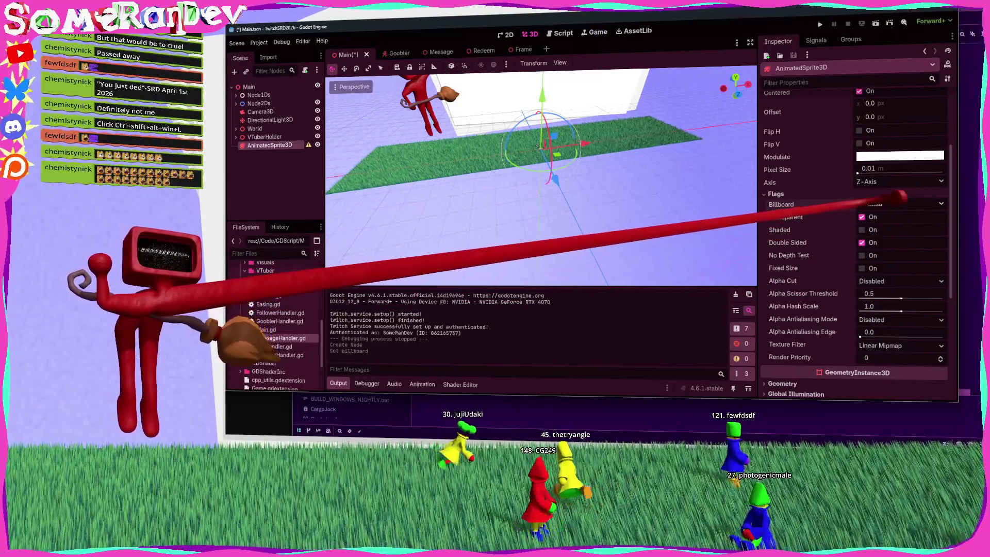
left_click(899, 204)
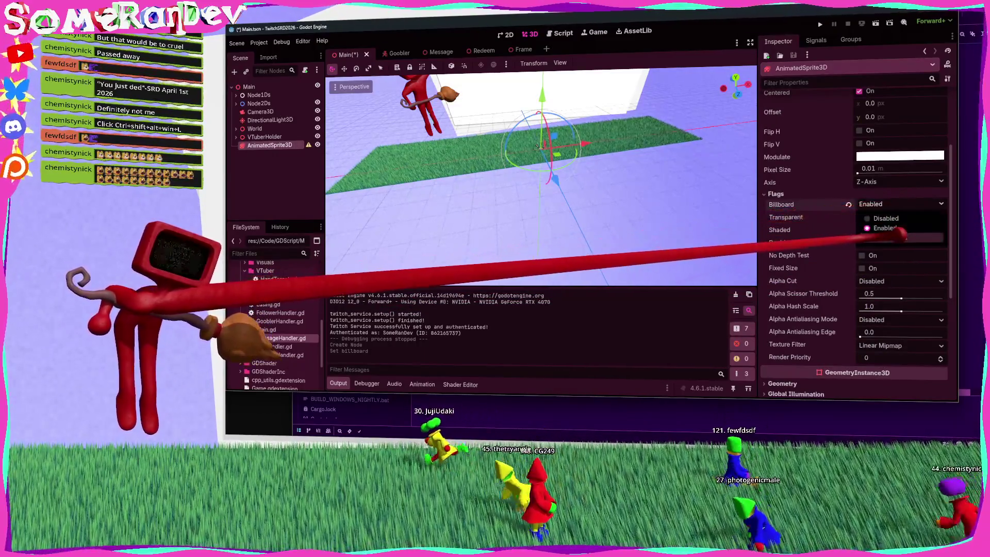
left_click(883, 239)
scroll(537, 146, "up", 3)
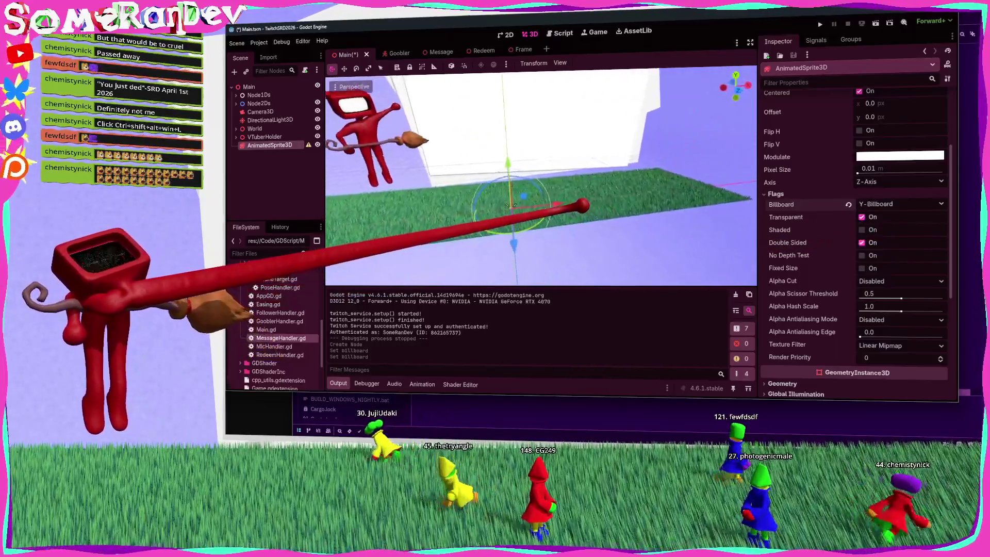